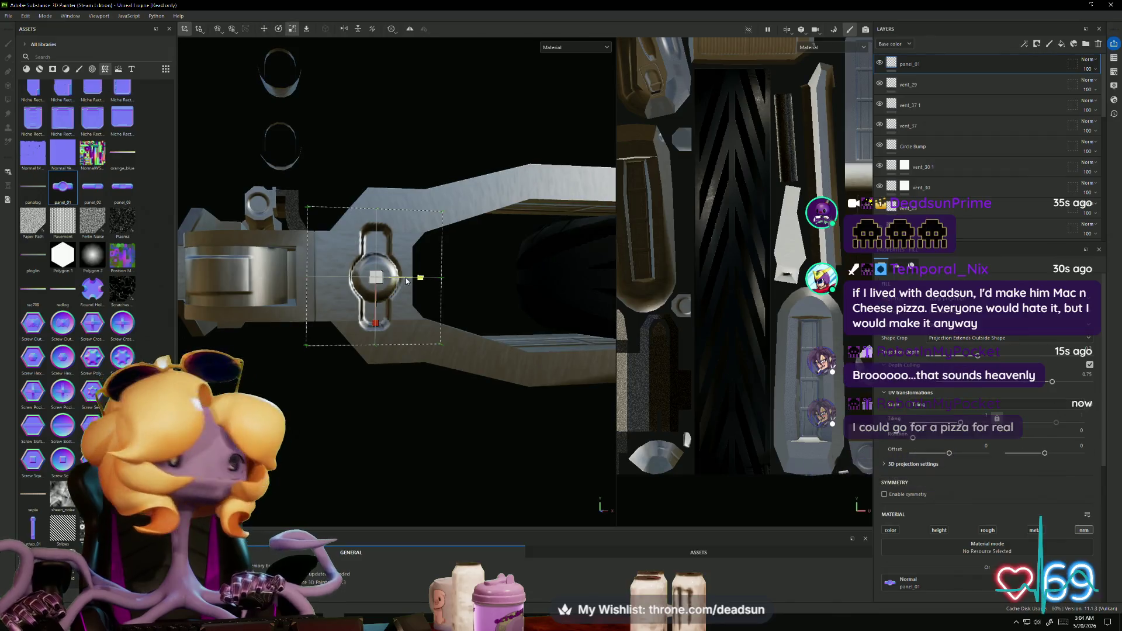
Step: Scale up the panel_01 stamp's projection box over the round boss and check the arm from below
{"action": "key", "text": "r"}
{"action": "left_click_drag", "start_coordinate": [377, 277], "coordinate": [426, 265]}
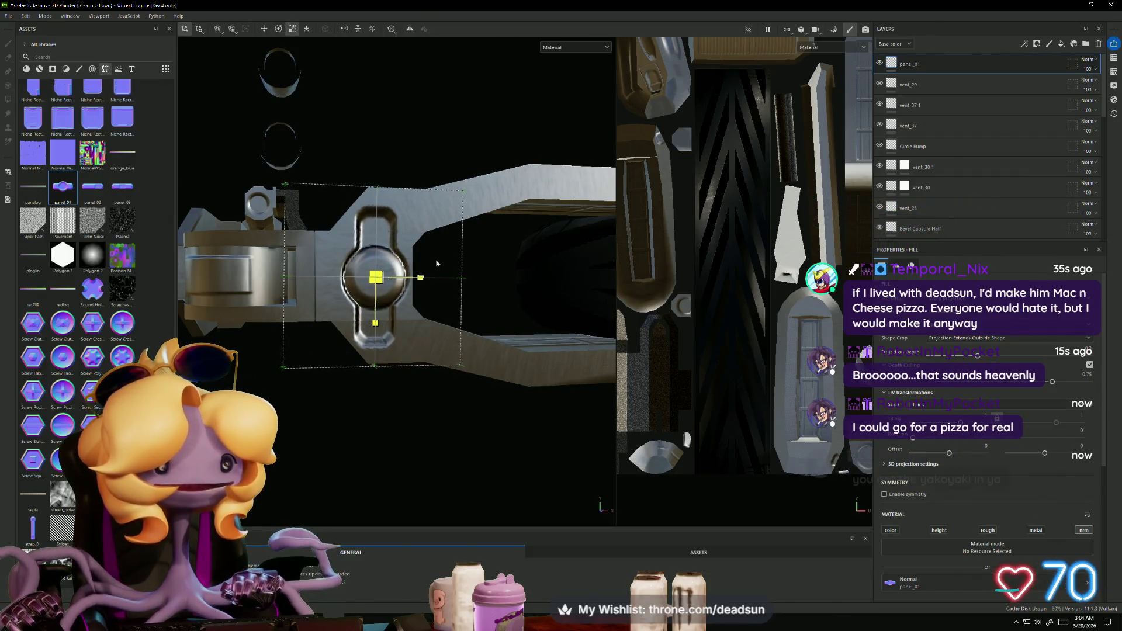
{"action": "mouse_move", "coordinate": [387, 311]}
{"action": "left_mouse_down", "text": "alt"}
{"action": "mouse_move", "coordinate": [371, 326]}
{"action": "mouse_move", "coordinate": [471, 350]}
{"action": "mouse_move", "coordinate": [348, 340]}
{"action": "mouse_move", "coordinate": [589, 394]}
{"action": "mouse_move", "coordinate": [446, 308]}
{"action": "mouse_move", "coordinate": [581, 279]}
{"action": "mouse_move", "coordinate": [556, 287]}
{"action": "left_mouse_up", "text": "alt"}
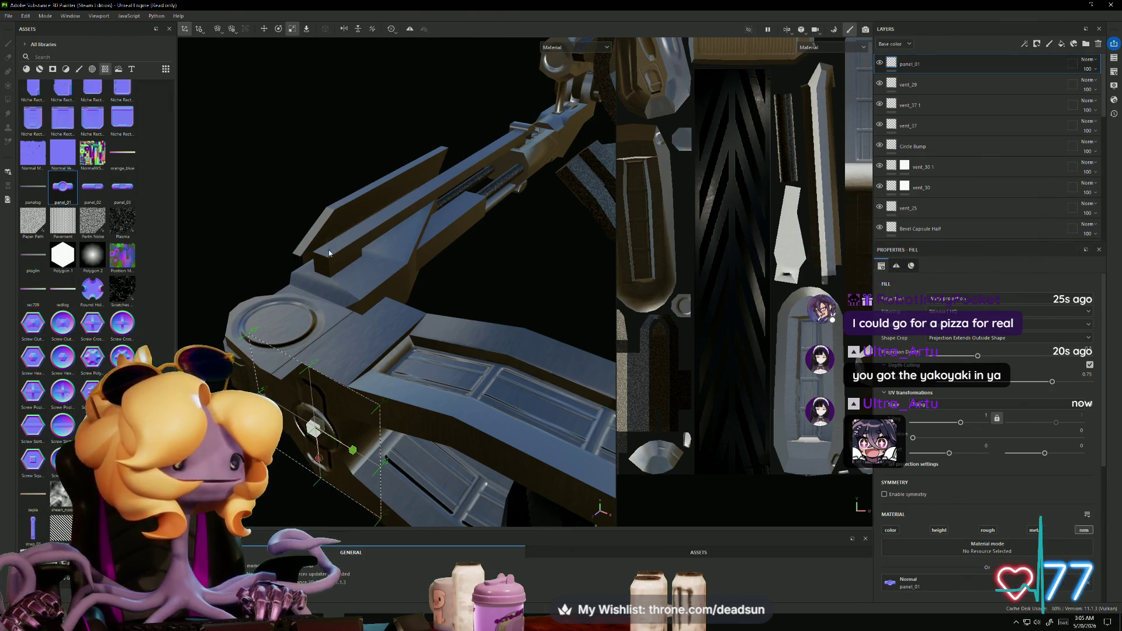
{"action": "mouse_move", "coordinate": [382, 323]}
{"action": "left_mouse_down", "text": "alt"}
{"action": "mouse_move", "coordinate": [475, 335]}
{"action": "mouse_move", "coordinate": [456, 306]}
{"action": "mouse_move", "coordinate": [423, 306]}
{"action": "mouse_move", "coordinate": [310, 395]}
{"action": "mouse_move", "coordinate": [312, 371]}
{"action": "left_mouse_up", "text": "alt"}
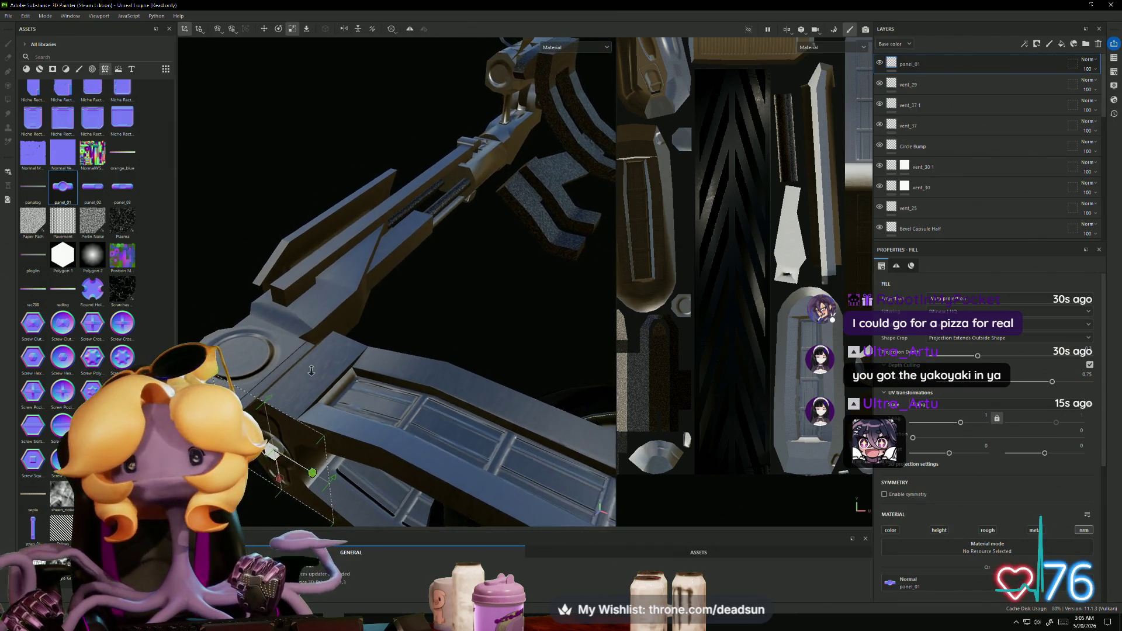
{"action": "right_click", "coordinate": [945, 63]}
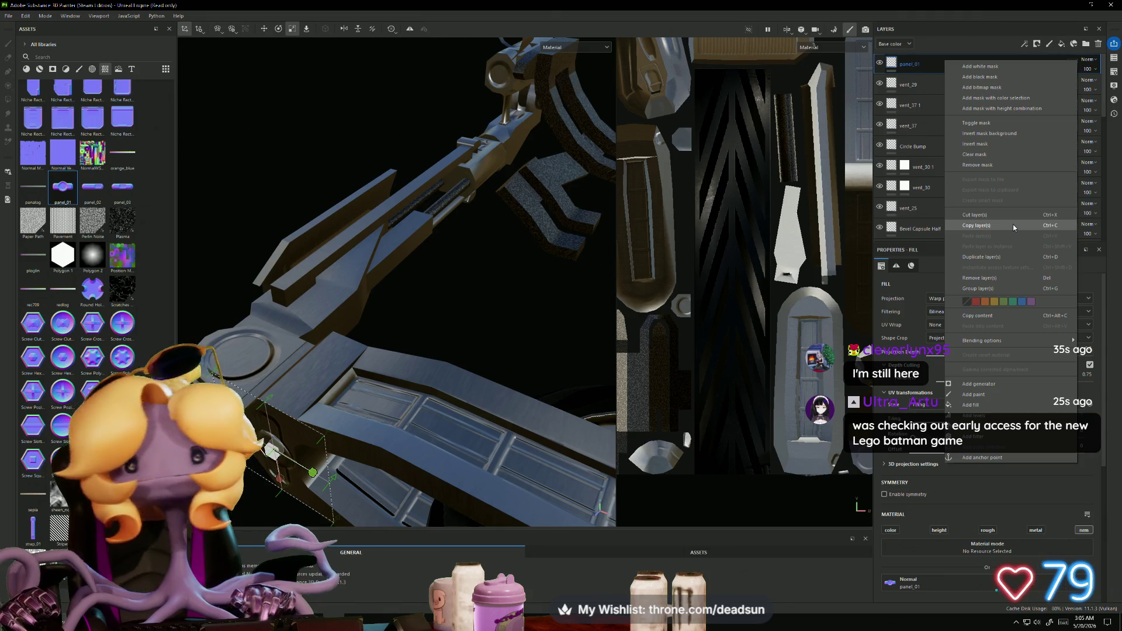
Step: Duplicate panel_01 and move the copy's panel stamp onto the arm beside the round boss
{"action": "left_click", "coordinate": [1008, 258]}
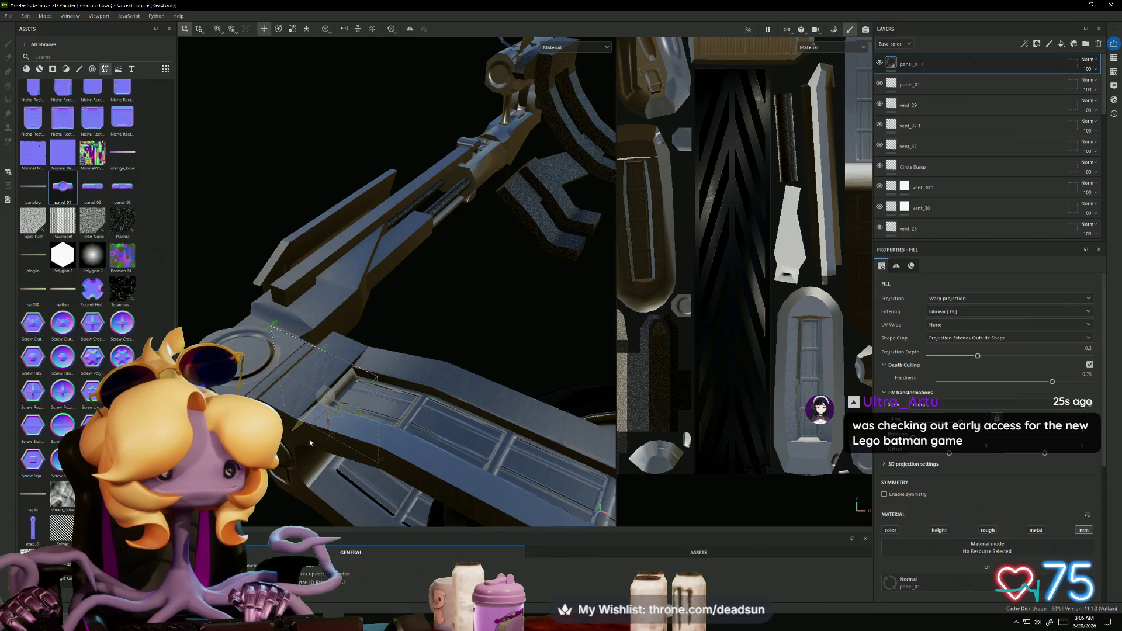
{"action": "left_click_drag", "start_coordinate": [309, 442], "coordinate": [341, 322], "text": "alt"}
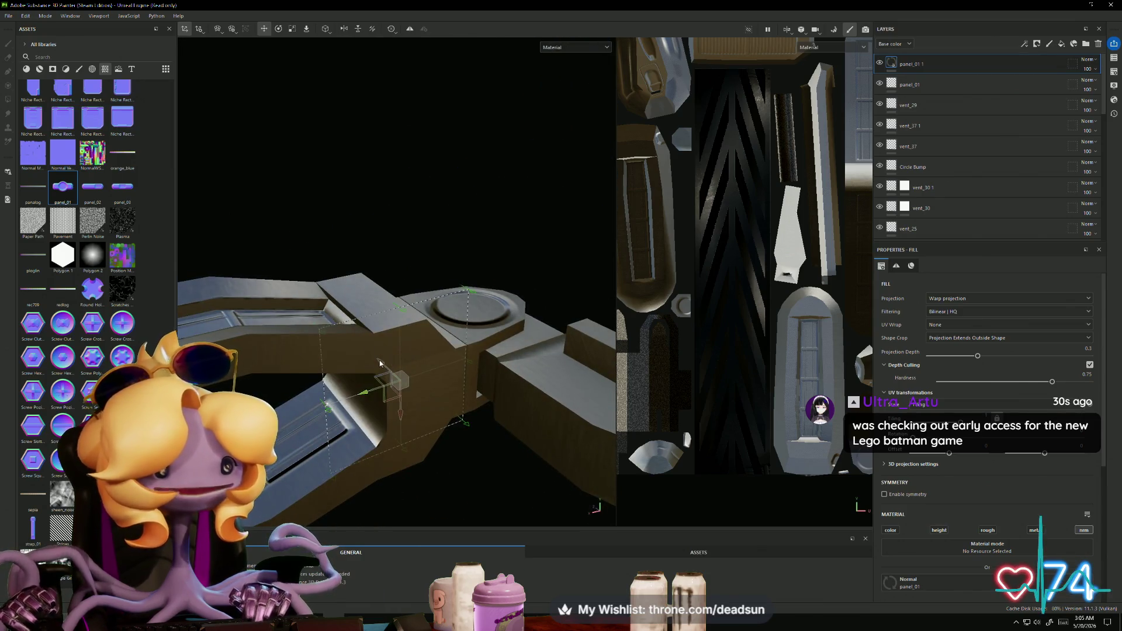
{"action": "mouse_move", "coordinate": [380, 363]}
{"action": "left_mouse_down"}
{"action": "mouse_move", "coordinate": [419, 416]}
{"action": "mouse_move", "coordinate": [245, 389]}
{"action": "mouse_move", "coordinate": [241, 400]}
{"action": "left_mouse_up"}
Step: Place the vent_12 stamp onto the arm's block as a Normal-only layer
{"action": "scroll", "coordinate": [93, 233], "scroll_direction": "down", "scroll_amount": 5}
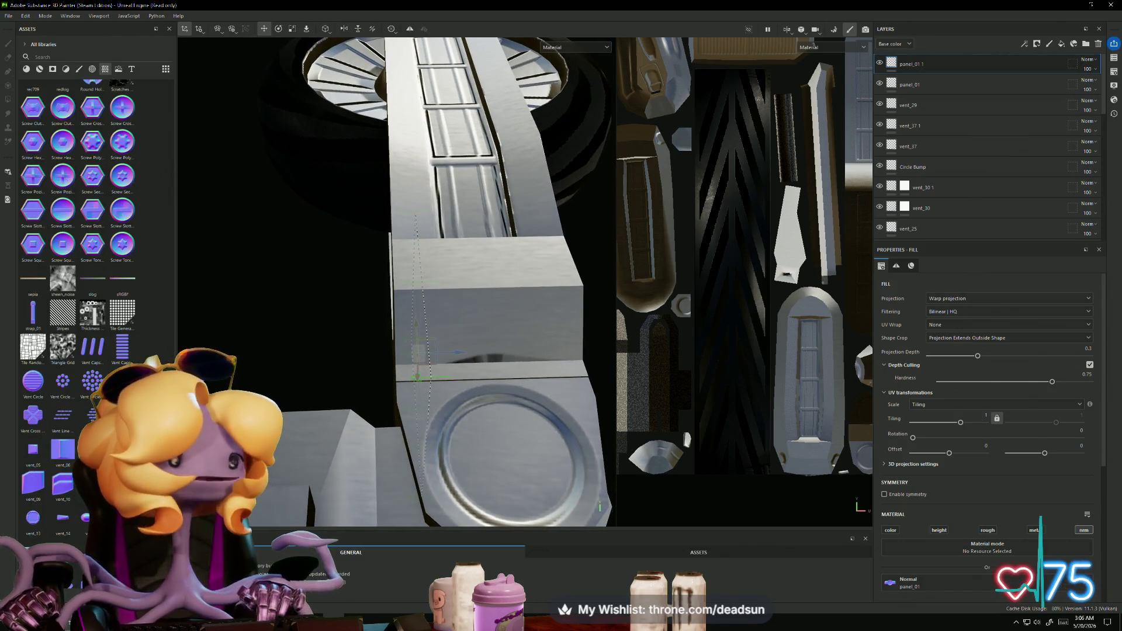
{"action": "scroll", "coordinate": [93, 263], "scroll_direction": "down", "scroll_amount": 5}
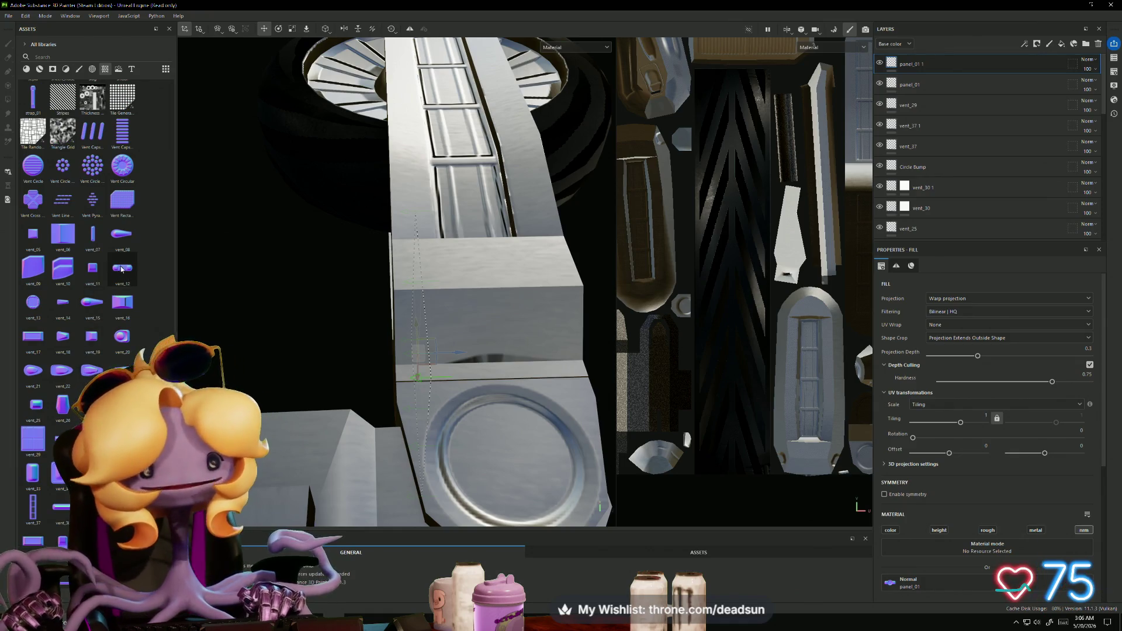
{"action": "mouse_move", "coordinate": [119, 277]}
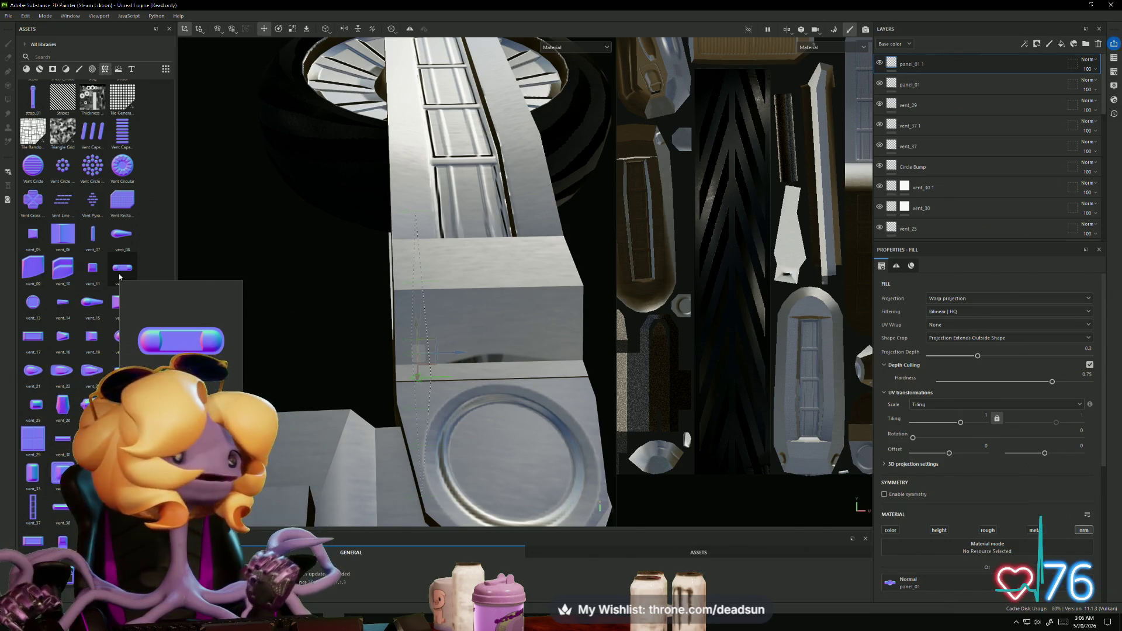
{"action": "left_click_drag", "start_coordinate": [135, 268], "coordinate": [487, 292]}
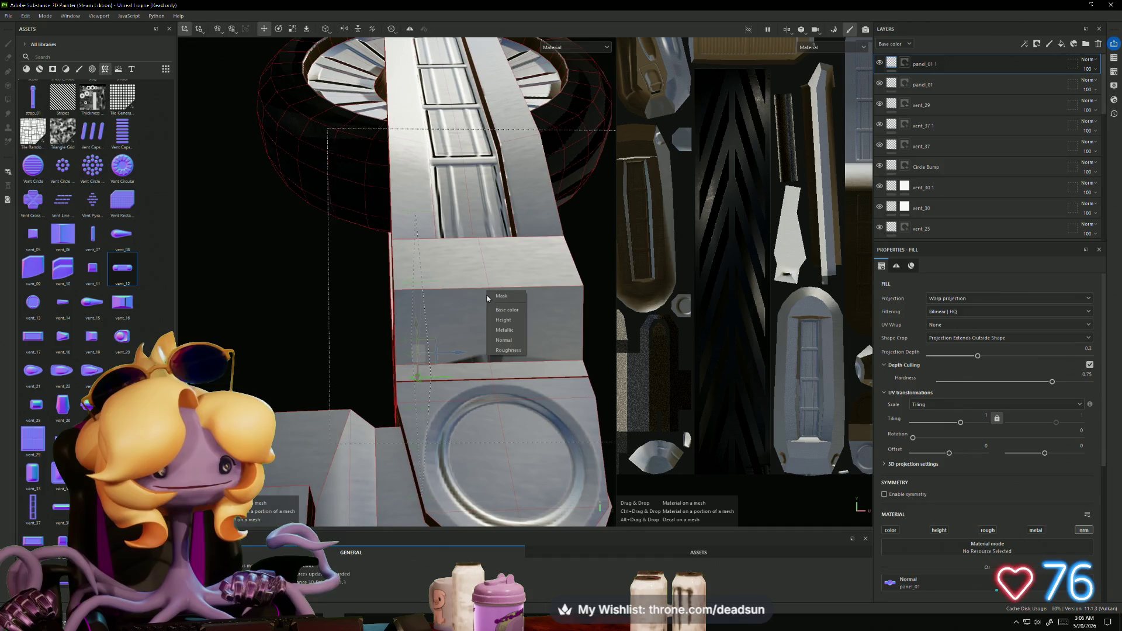
{"action": "left_click", "coordinate": [504, 340]}
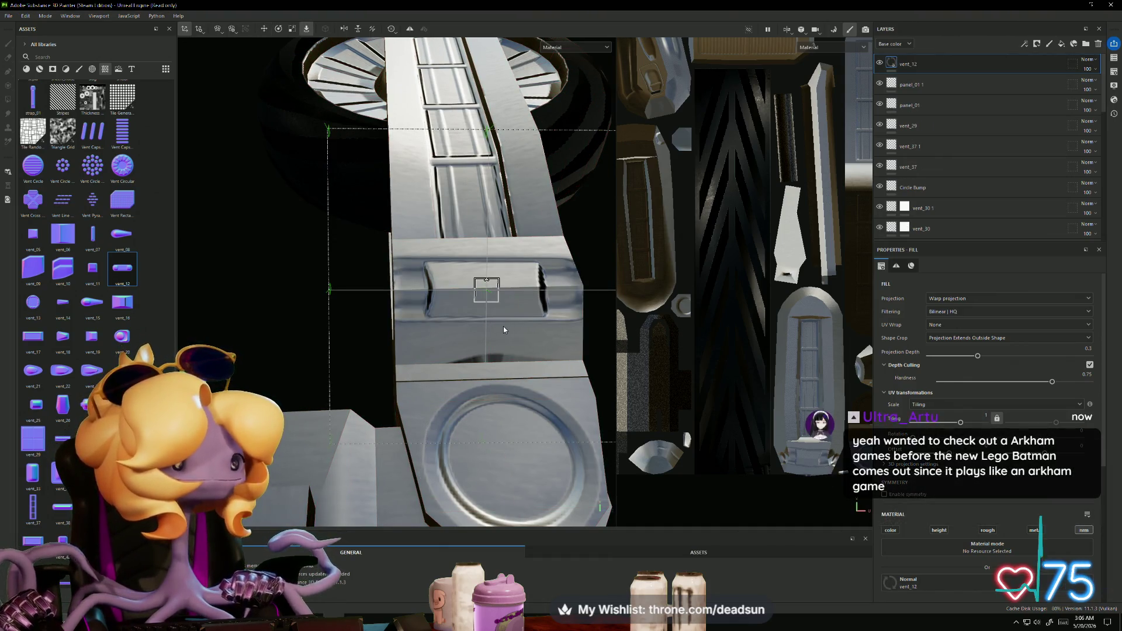
Step: Rotate the vent_12 projection and stretch it wider and shorter
{"action": "key", "text": "e"}
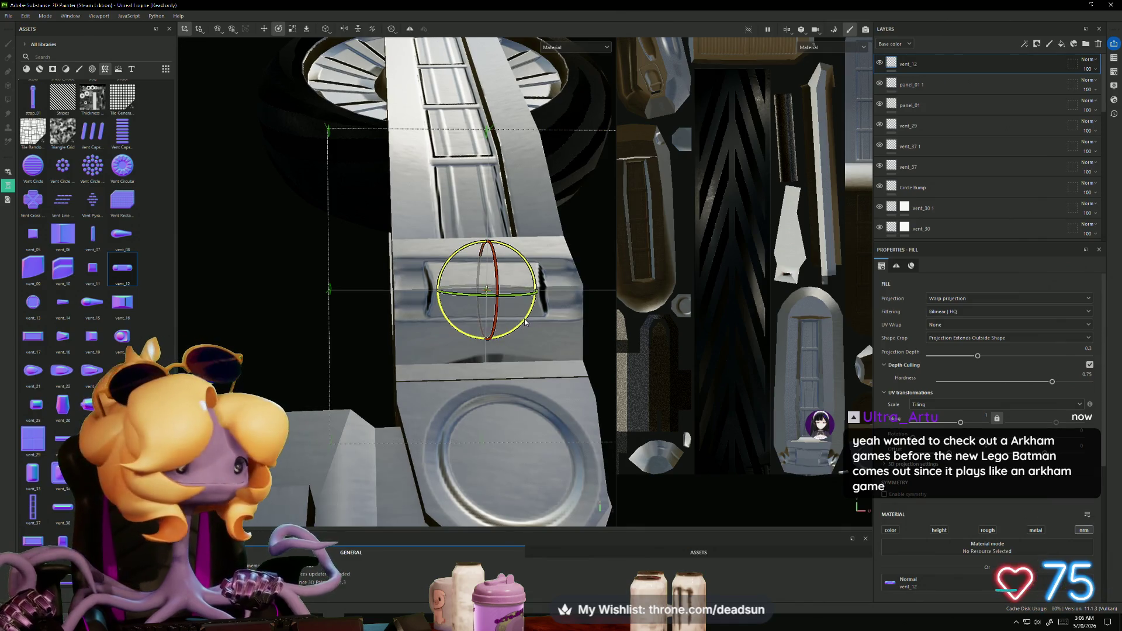
{"action": "mouse_move", "coordinate": [522, 308]}
{"action": "left_mouse_down", "text": "alt"}
{"action": "mouse_move", "coordinate": [519, 322]}
{"action": "mouse_move", "coordinate": [431, 332]}
{"action": "left_mouse_up", "text": "alt"}
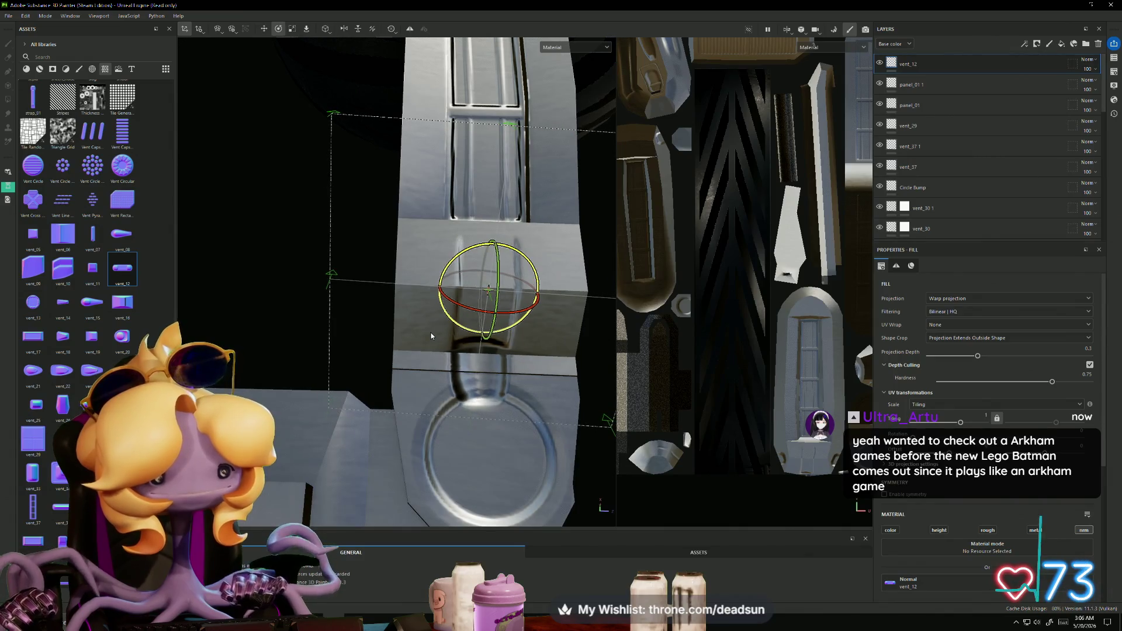
{"action": "key", "text": "r"}
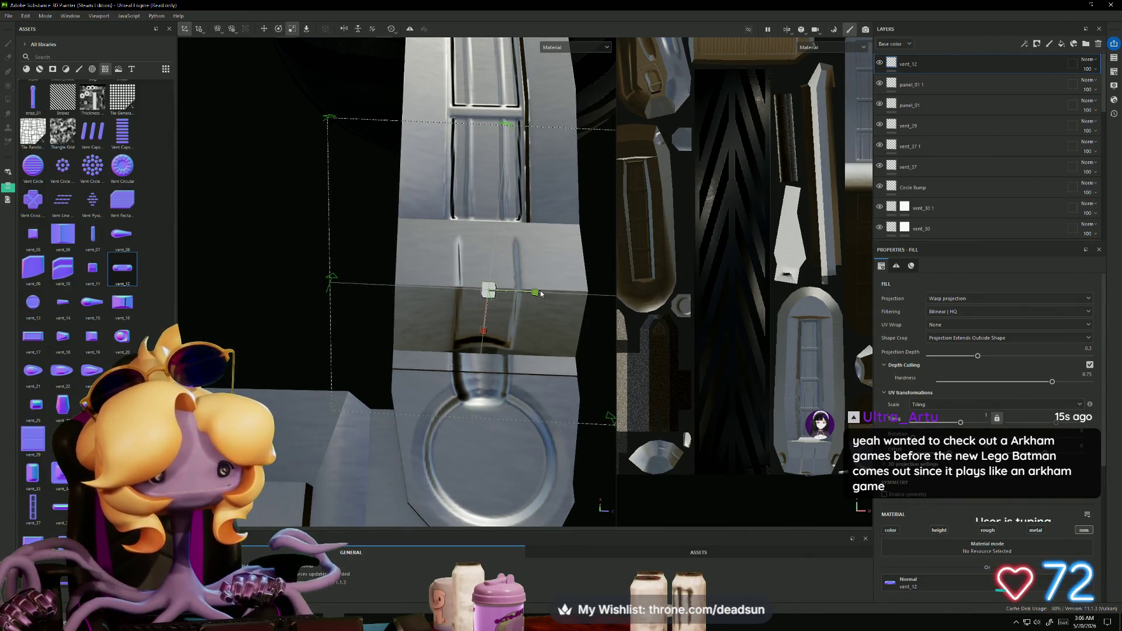
{"action": "left_click_drag", "start_coordinate": [541, 294], "coordinate": [600, 302]}
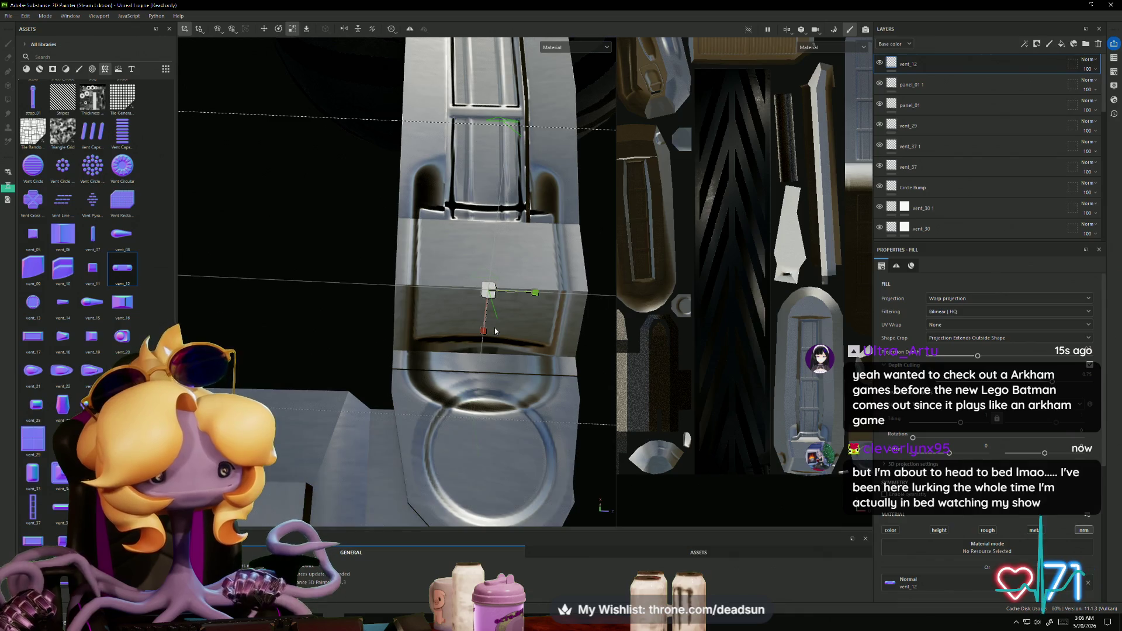
{"action": "mouse_move", "coordinate": [485, 331]}
{"action": "left_mouse_down"}
{"action": "mouse_move", "coordinate": [485, 276]}
{"action": "mouse_move", "coordinate": [454, 249]}
{"action": "mouse_move", "coordinate": [368, 249]}
{"action": "mouse_move", "coordinate": [456, 233]}
{"action": "left_mouse_up"}
{"action": "key", "text": "e"}
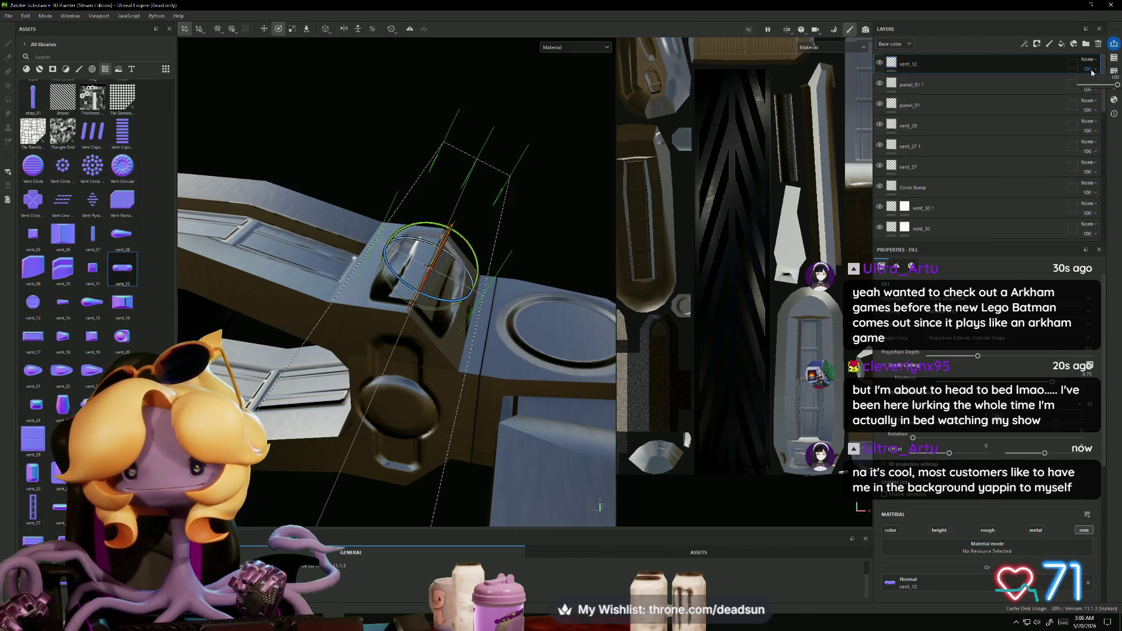
Step: Show the Normal channel in Layers and lower vent_12's opacity from 83 to 33
{"action": "left_click", "coordinate": [896, 45]}
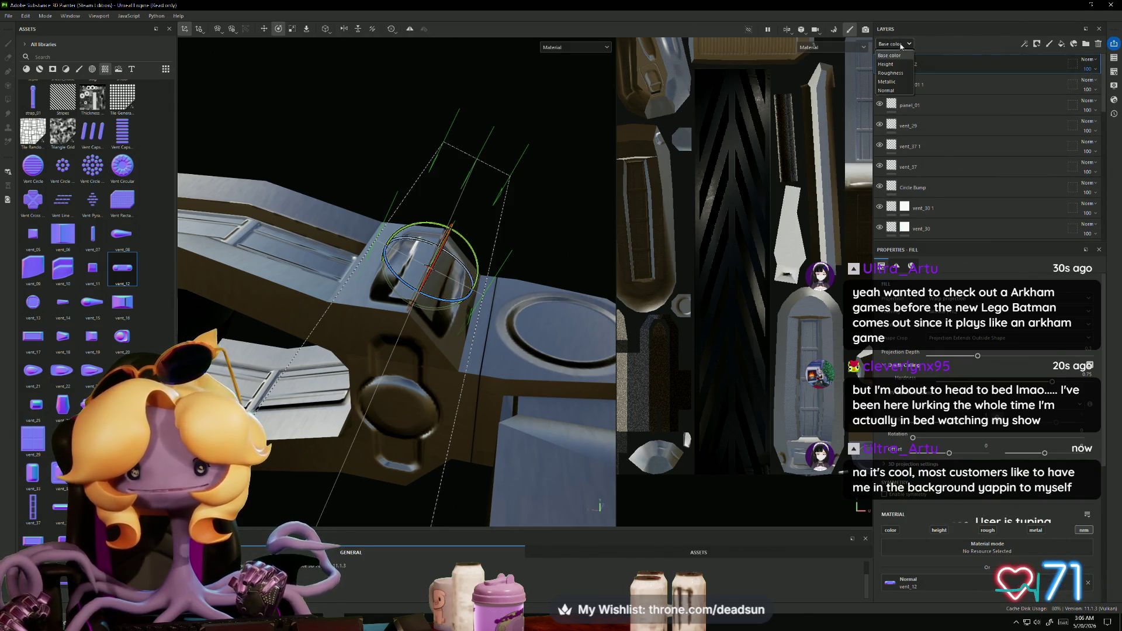
{"action": "left_click", "coordinate": [885, 90]}
{"action": "left_click", "coordinate": [1094, 70]}
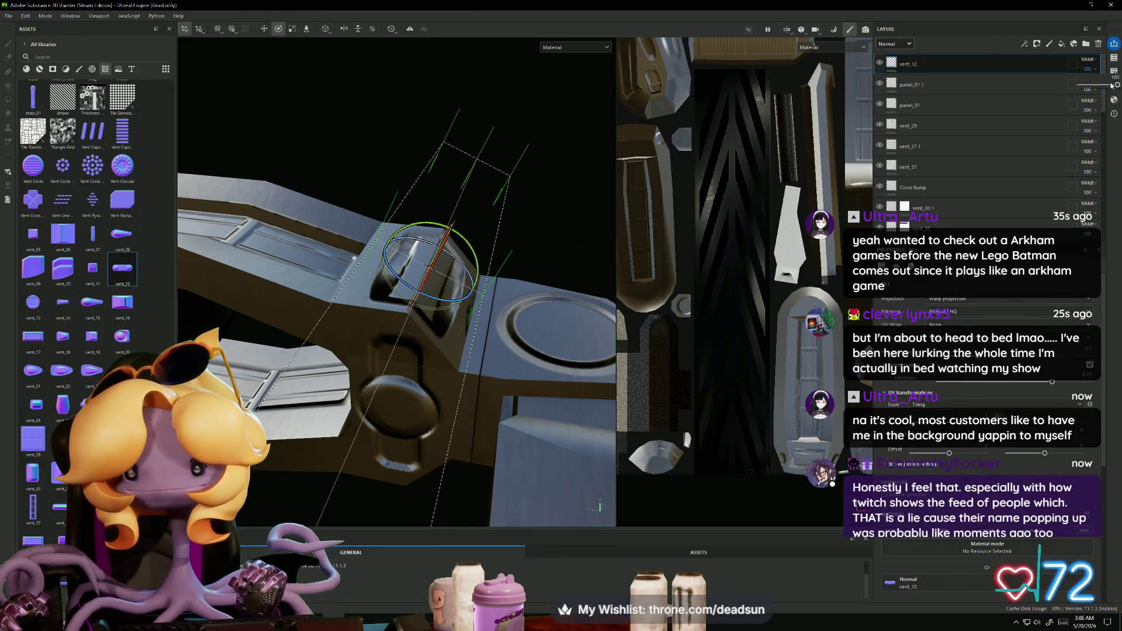
{"action": "left_click", "coordinate": [1111, 86]}
{"action": "left_click_drag", "start_coordinate": [1097, 87], "coordinate": [1094, 87]}
{"action": "mouse_move", "coordinate": [444, 198]}
{"action": "left_mouse_down", "text": "alt"}
{"action": "mouse_move", "coordinate": [248, 171]}
{"action": "mouse_move", "coordinate": [355, 253]}
{"action": "mouse_move", "coordinate": [290, 372]}
{"action": "mouse_move", "coordinate": [373, 389]}
{"action": "mouse_move", "coordinate": [274, 349]}
{"action": "left_mouse_up", "text": "alt"}
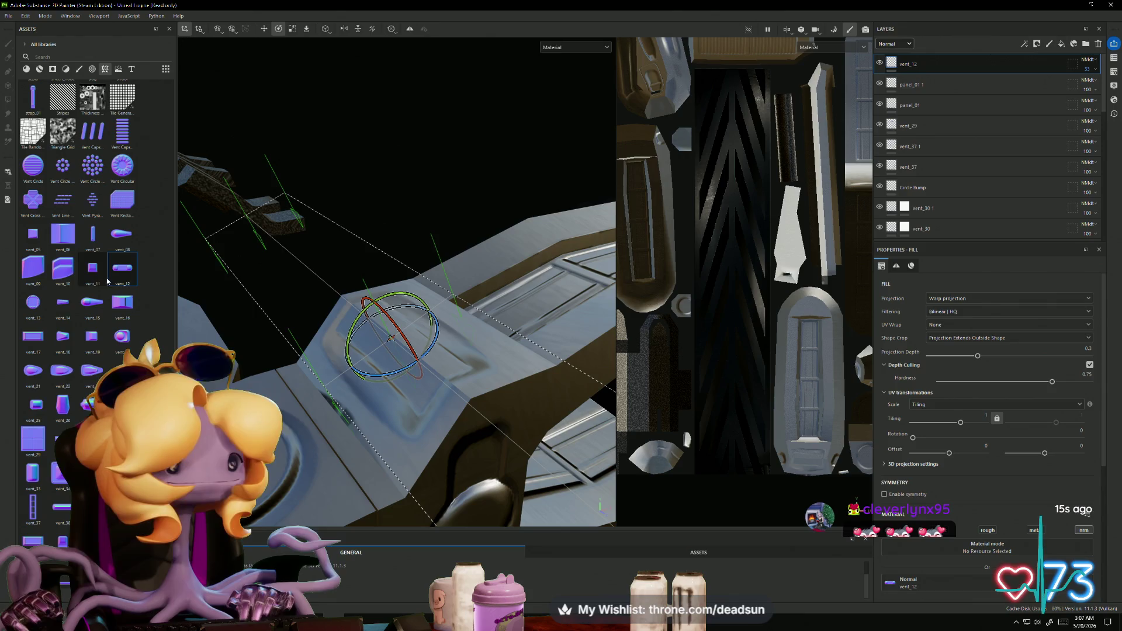
{"action": "mouse_move", "coordinate": [513, 181]}
{"action": "left_mouse_down", "text": "alt"}
{"action": "mouse_move", "coordinate": [293, 302]}
{"action": "mouse_move", "coordinate": [315, 274]}
{"action": "mouse_move", "coordinate": [327, 327]}
{"action": "mouse_move", "coordinate": [321, 292]}
{"action": "left_mouse_up", "text": "alt"}
Step: Duplicate vent_12 and slide the copy's vent to another part of the arm
{"action": "right_click", "coordinate": [937, 62]}
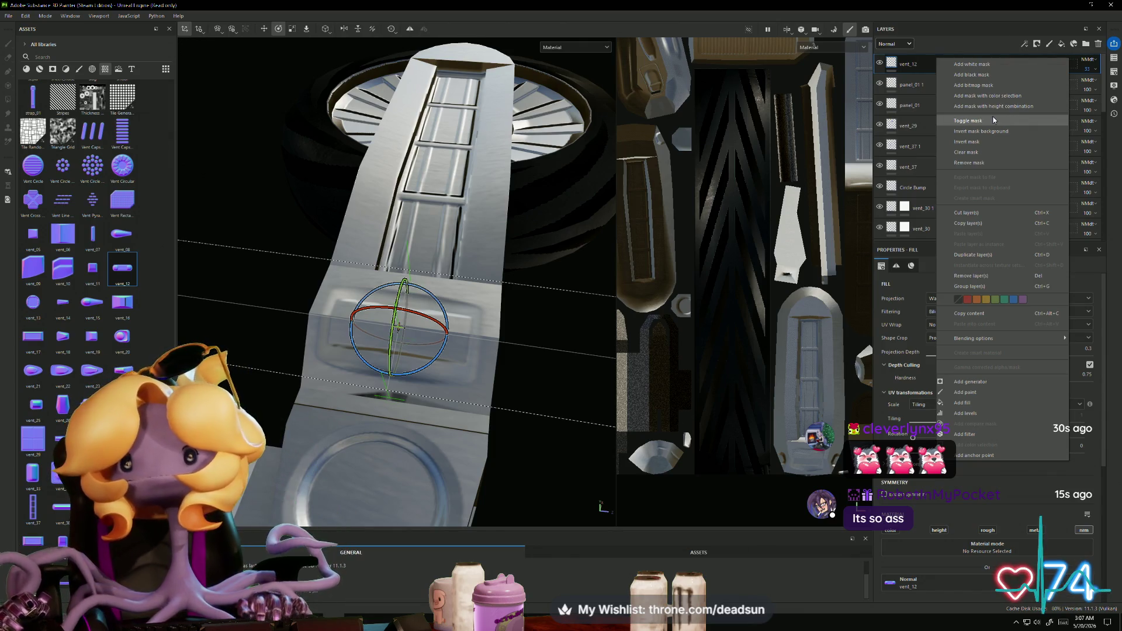
{"action": "left_click", "coordinate": [973, 255]}
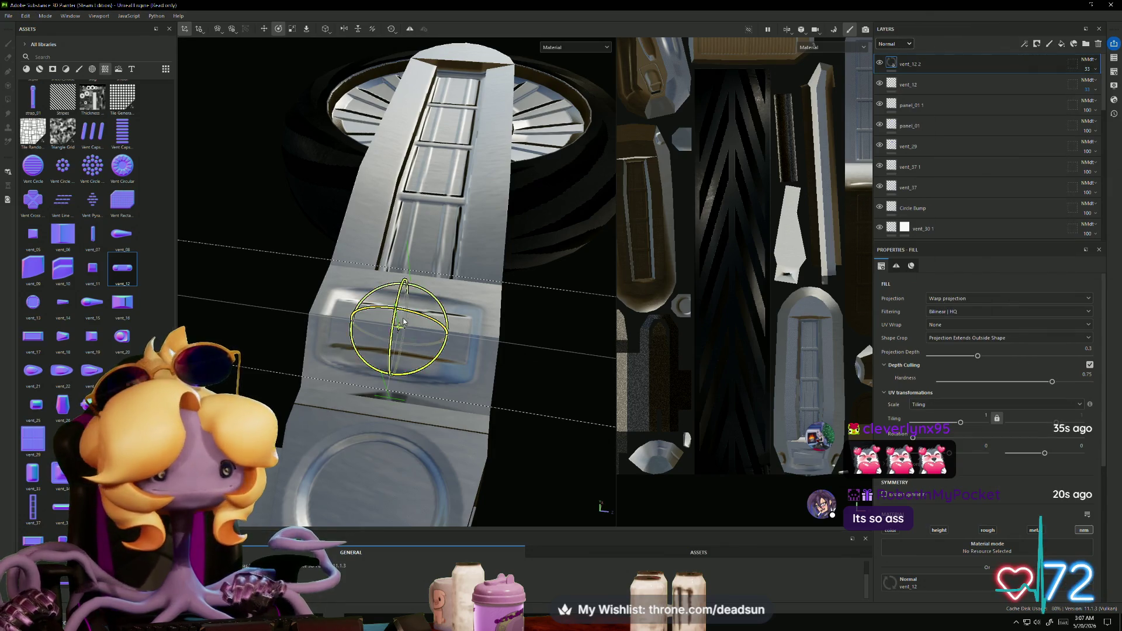
{"action": "mouse_move", "coordinate": [425, 320]}
{"action": "left_mouse_down", "text": "alt"}
{"action": "mouse_move", "coordinate": [436, 291]}
{"action": "mouse_move", "coordinate": [459, 283]}
{"action": "mouse_move", "coordinate": [440, 517]}
{"action": "left_mouse_up", "text": "alt"}
{"action": "key", "text": "w"}
{"action": "mouse_move", "coordinate": [440, 517]}
{"action": "left_mouse_down", "text": "alt"}
{"action": "mouse_move", "coordinate": [444, 393]}
{"action": "mouse_move", "coordinate": [415, 344]}
{"action": "mouse_move", "coordinate": [451, 347]}
{"action": "left_mouse_up", "text": "alt"}
{"action": "mouse_move", "coordinate": [387, 376]}
{"action": "left_mouse_down"}
{"action": "mouse_move", "coordinate": [381, 344]}
{"action": "mouse_move", "coordinate": [368, 363]}
{"action": "mouse_move", "coordinate": [329, 364]}
{"action": "mouse_move", "coordinate": [365, 357]}
{"action": "mouse_move", "coordinate": [432, 287]}
{"action": "mouse_move", "coordinate": [344, 357]}
{"action": "mouse_move", "coordinate": [405, 453]}
{"action": "mouse_move", "coordinate": [431, 425]}
{"action": "left_mouse_up"}
Step: Rotate the copied vent upright, check the arm and wheel, and switch to the Tentacle dashboard
{"action": "key", "text": "e"}
{"action": "mouse_move", "coordinate": [297, 360]}
{"action": "left_mouse_down", "text": "alt"}
{"action": "mouse_move", "coordinate": [407, 432]}
{"action": "mouse_move", "coordinate": [446, 389]}
{"action": "mouse_move", "coordinate": [400, 328]}
{"action": "left_mouse_up", "text": "alt"}
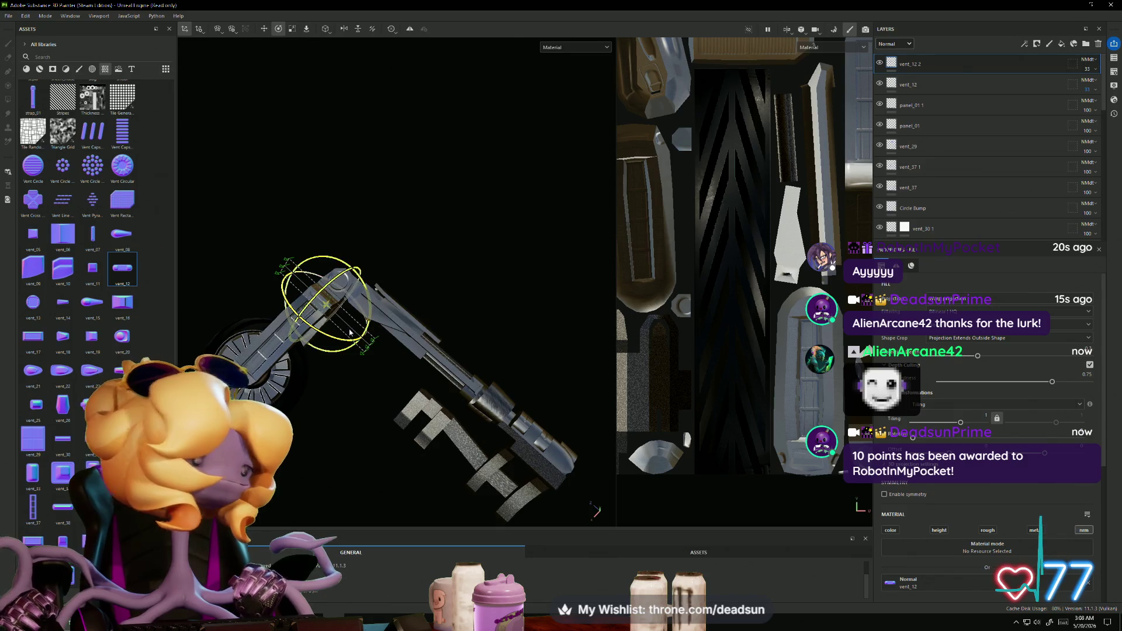
{"action": "mouse_move", "coordinate": [379, 343]}
{"action": "left_mouse_down", "text": "alt"}
{"action": "mouse_move", "coordinate": [463, 405]}
{"action": "mouse_move", "coordinate": [390, 371]}
{"action": "left_mouse_up", "text": "alt"}
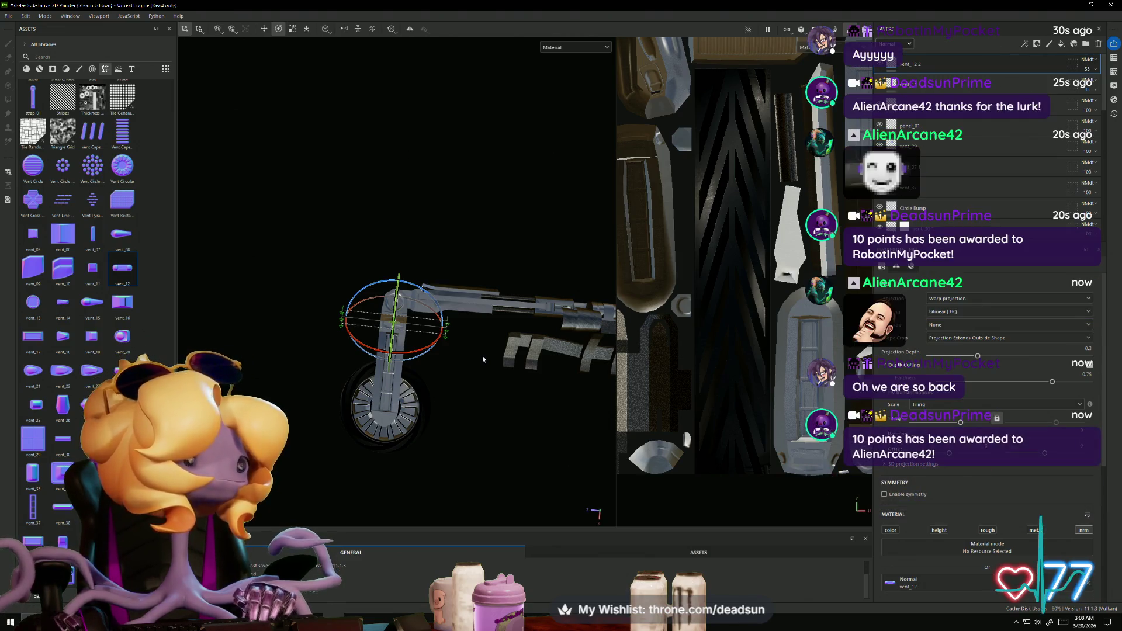
{"action": "key", "text": "alt+Tab"}
{"action": "left_click_drag", "start_coordinate": [421, 84], "coordinate": [396, 150]}
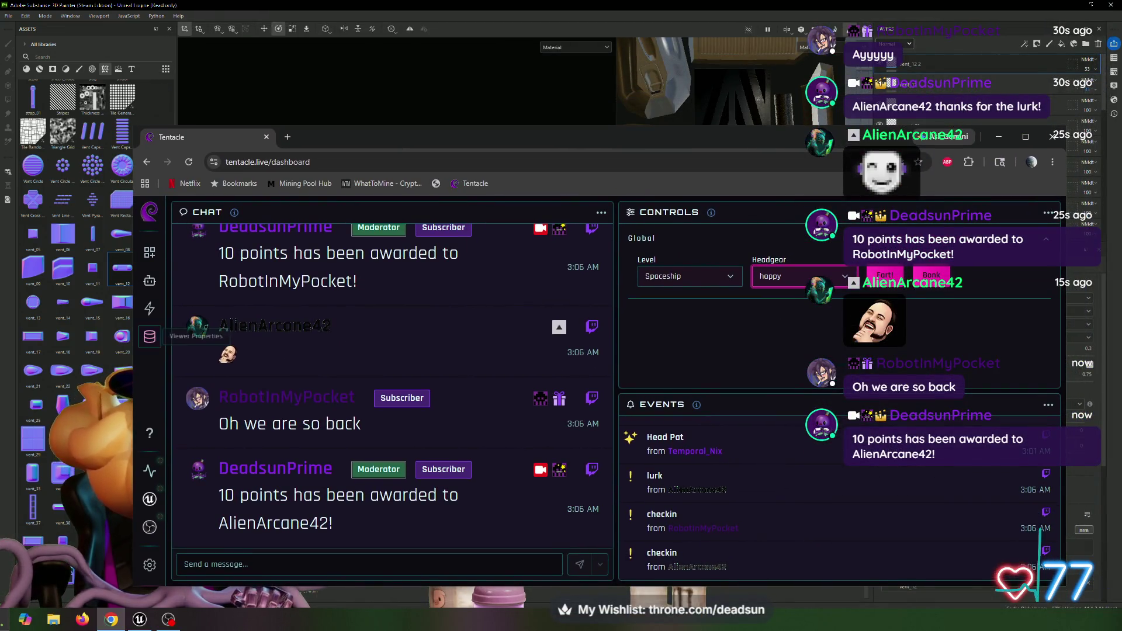
{"action": "left_click", "coordinate": [150, 336]}
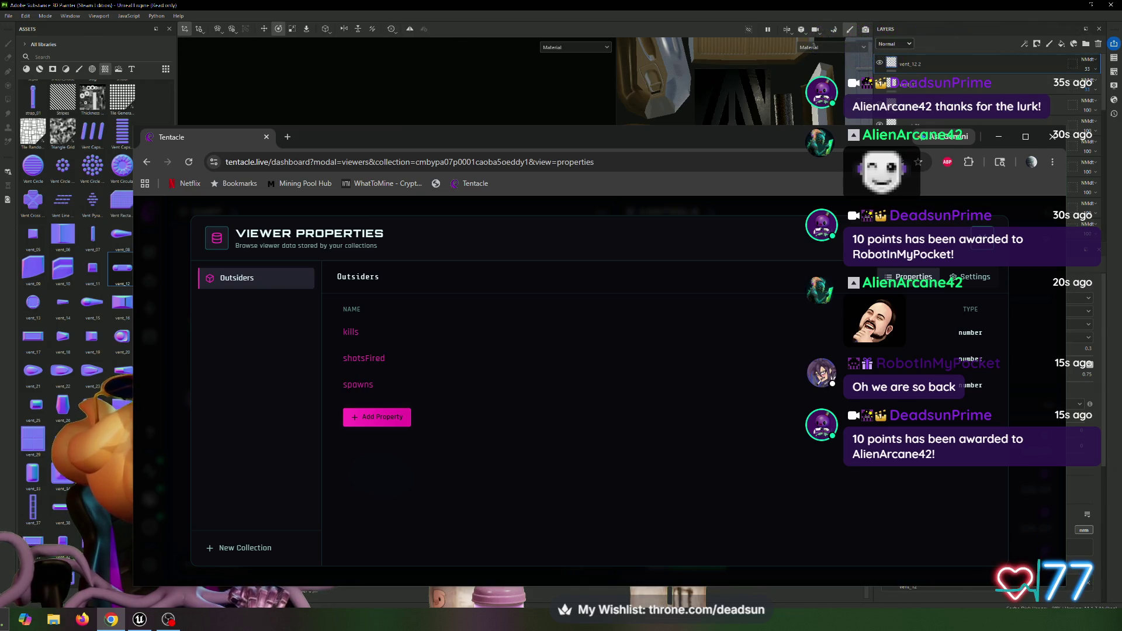
{"action": "left_click", "coordinate": [353, 332]}
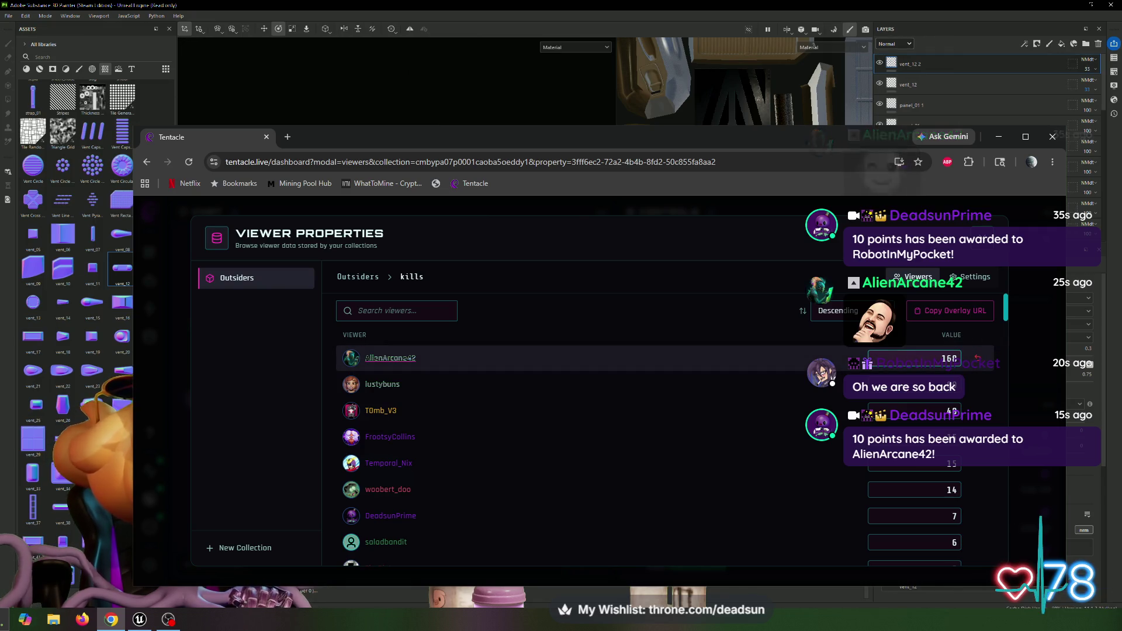
{"action": "left_click", "coordinate": [913, 357]}
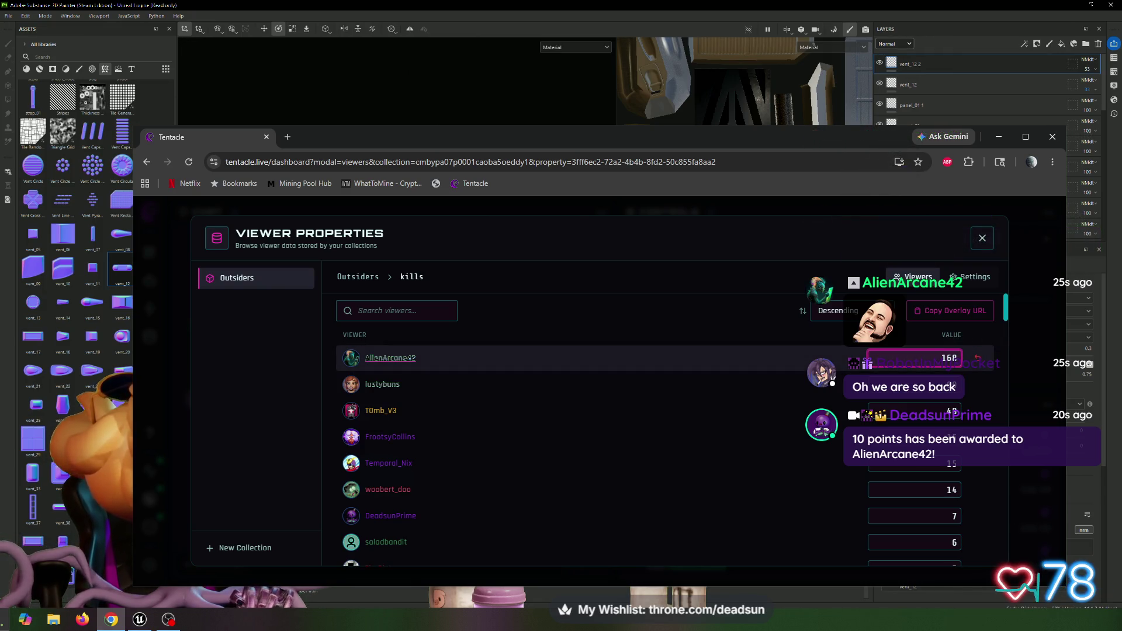
{"action": "scroll", "coordinate": [956, 366], "scroll_direction": "down", "scroll_amount": 1}
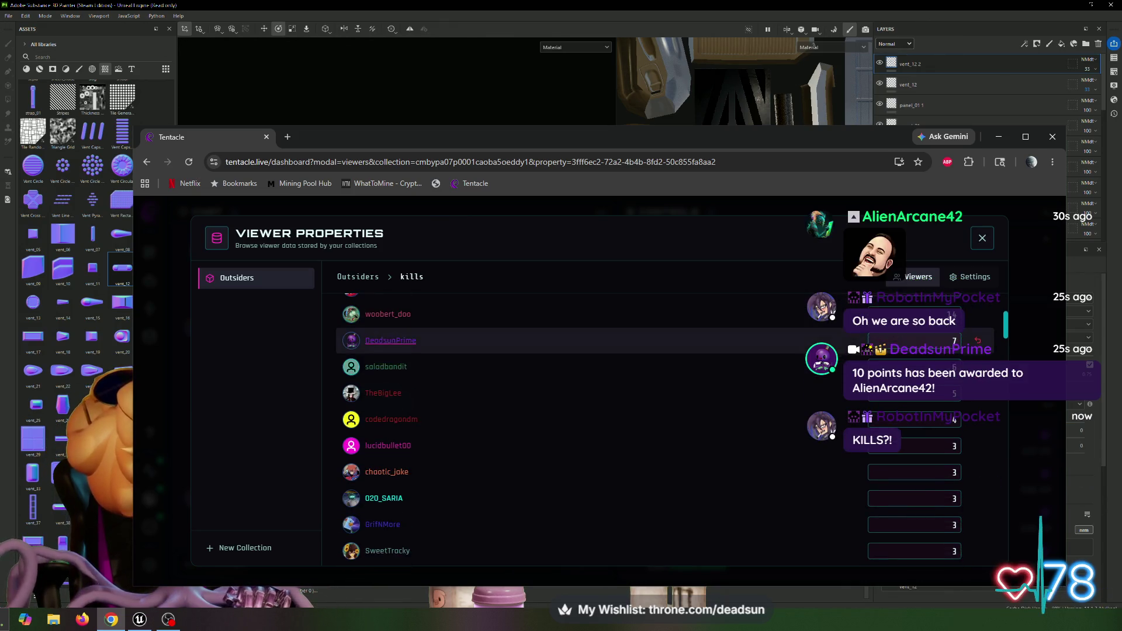
{"action": "scroll", "coordinate": [935, 380], "scroll_direction": "up", "scroll_amount": 1}
{"action": "left_click", "coordinate": [983, 238]}
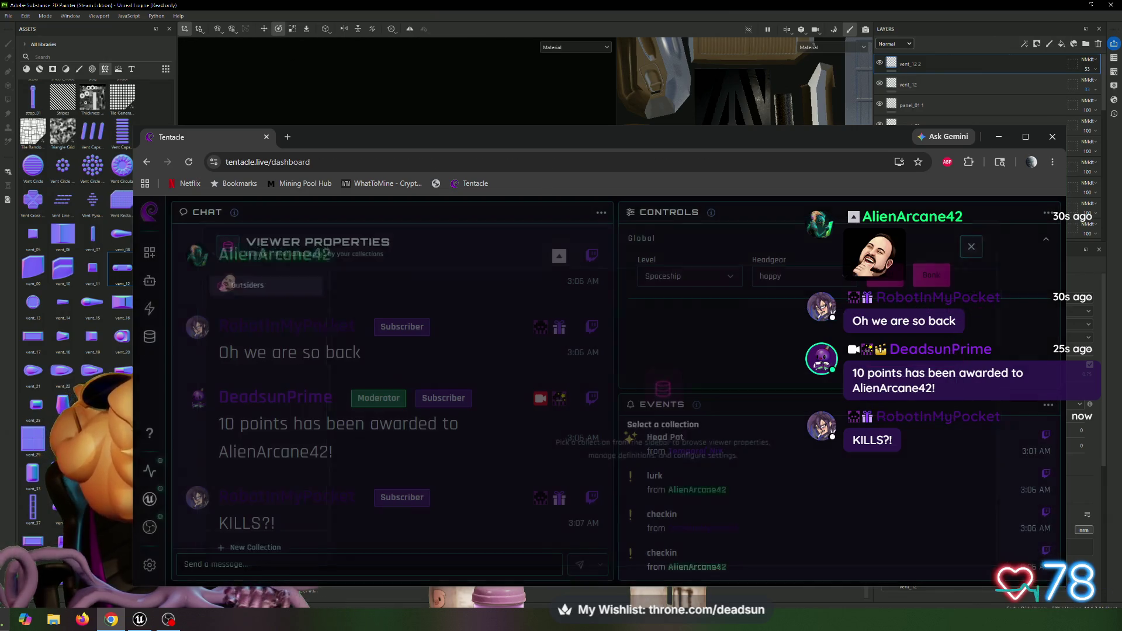
{"action": "key", "text": "alt+Tab"}
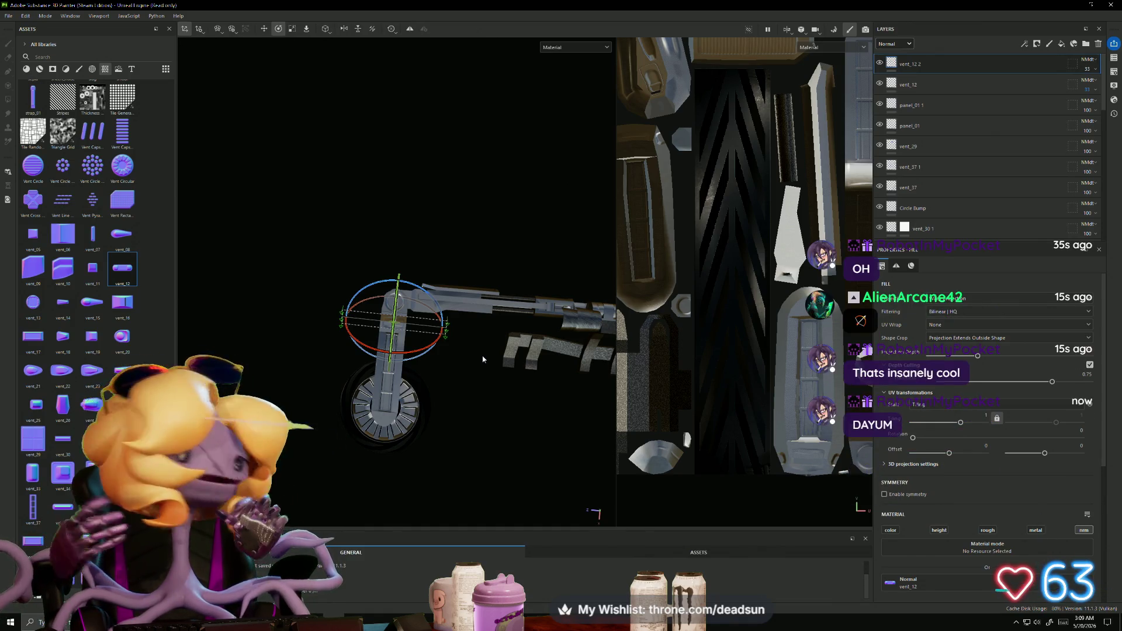
Step: Orbit to the other side of the landing gear arm to inspect the stamps
{"action": "mouse_move", "coordinate": [518, 308]}
{"action": "left_mouse_down", "text": "alt"}
{"action": "mouse_move", "coordinate": [886, 248]}
{"action": "mouse_move", "coordinate": [257, 284]}
{"action": "mouse_move", "coordinate": [381, 360]}
{"action": "mouse_move", "coordinate": [409, 304]}
{"action": "mouse_move", "coordinate": [519, 243]}
{"action": "mouse_move", "coordinate": [501, 148]}
{"action": "mouse_move", "coordinate": [292, 333]}
{"action": "mouse_move", "coordinate": [283, 380]}
{"action": "mouse_move", "coordinate": [296, 484]}
{"action": "mouse_move", "coordinate": [453, 406]}
{"action": "mouse_move", "coordinate": [410, 439]}
{"action": "mouse_move", "coordinate": [328, 440]}
{"action": "mouse_move", "coordinate": [331, 423]}
{"action": "left_mouse_up", "text": "alt"}
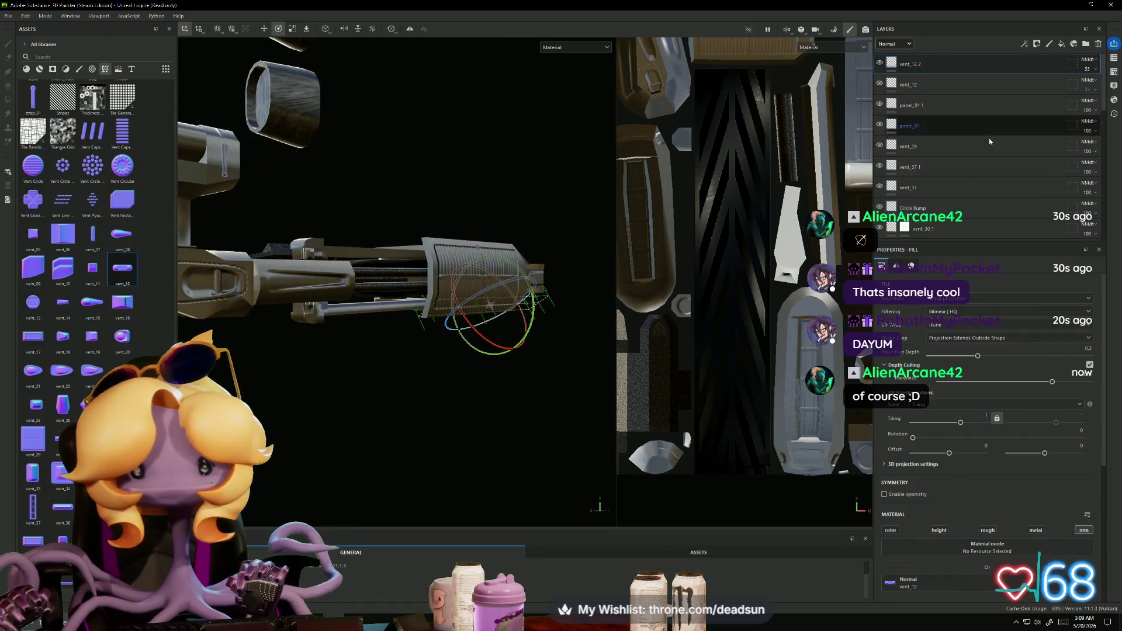
Step: Toggle Fill layer 1 off and on to compare the gun's Metal Sandblasted coverage
{"action": "scroll", "coordinate": [994, 164], "scroll_direction": "down", "scroll_amount": 10}
{"action": "scroll", "coordinate": [982, 205], "scroll_direction": "down", "scroll_amount": 1}
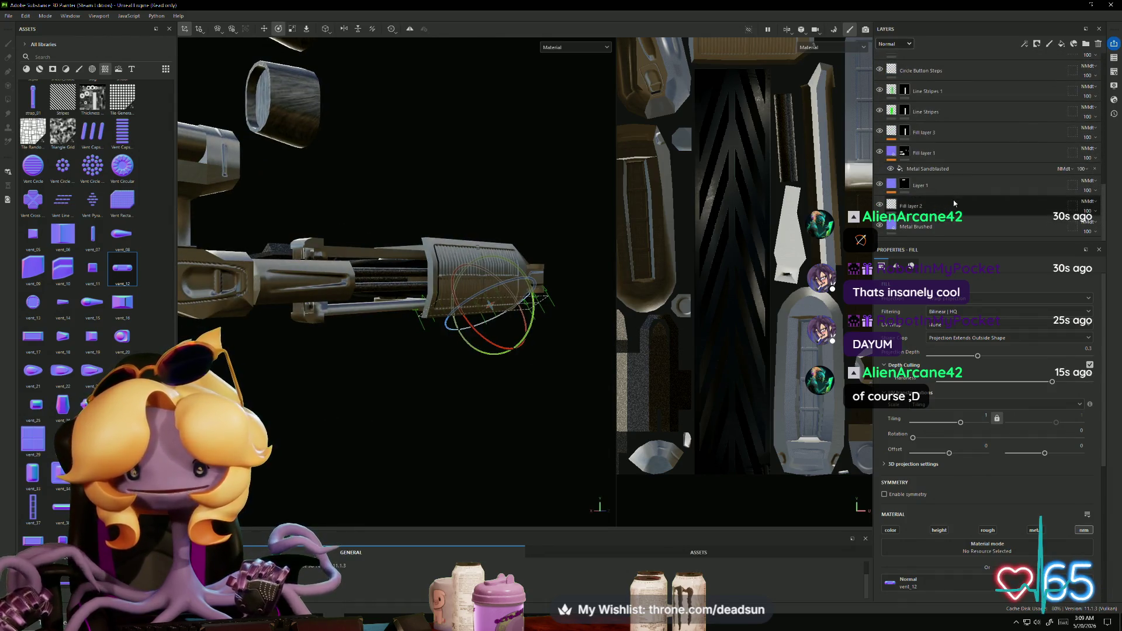
{"action": "left_click", "coordinate": [879, 152]}
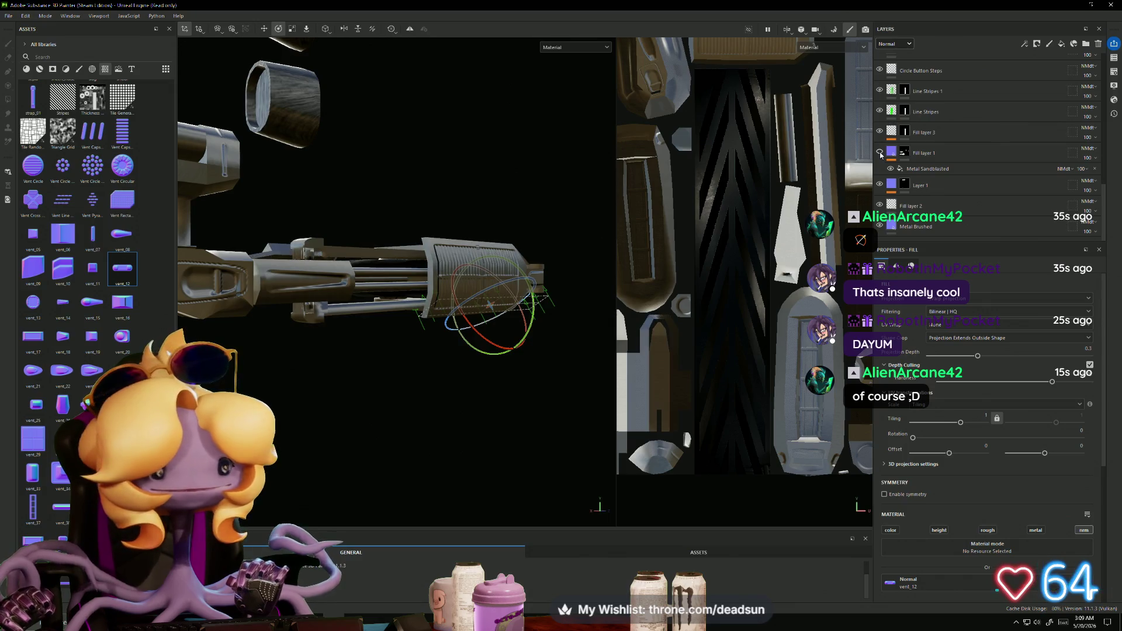
{"action": "key", "text": "f"}
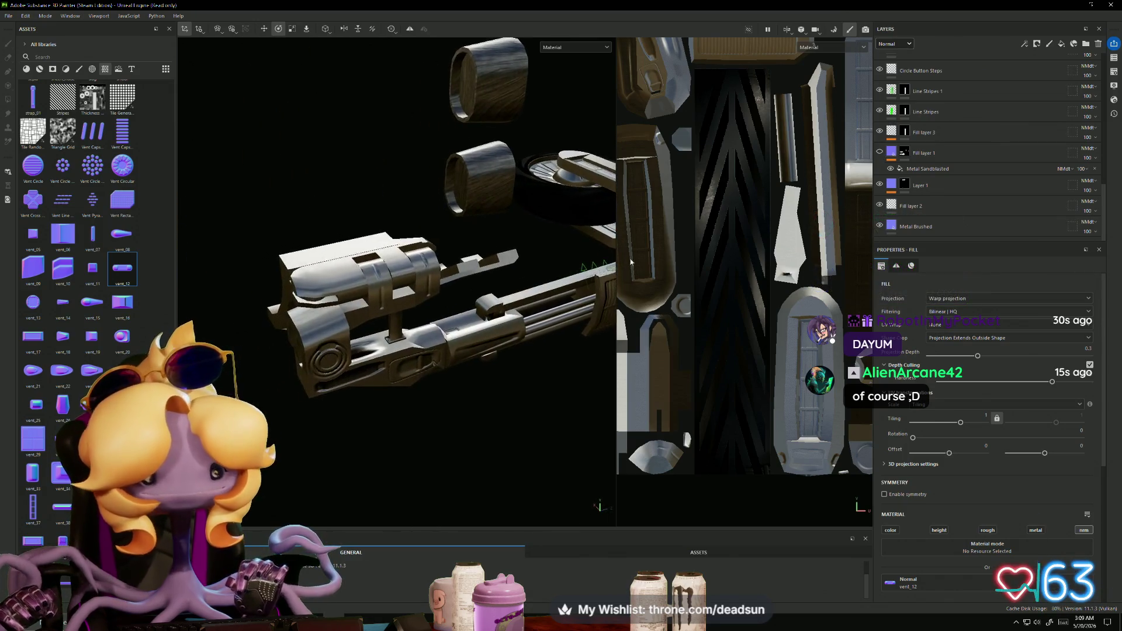
{"action": "left_click", "coordinate": [889, 154]}
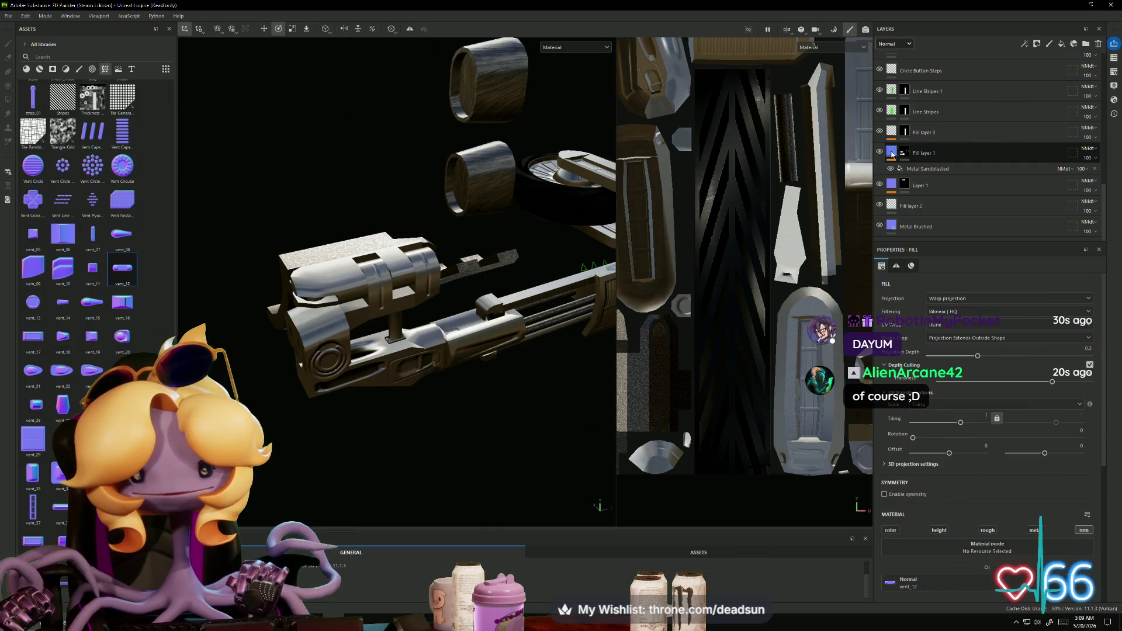
Step: Select Fill layer 1's mask with Polygon Fill, frame the full UV layout, and reselect its content
{"action": "left_click", "coordinate": [904, 153]}
{"action": "key", "text": "4"}
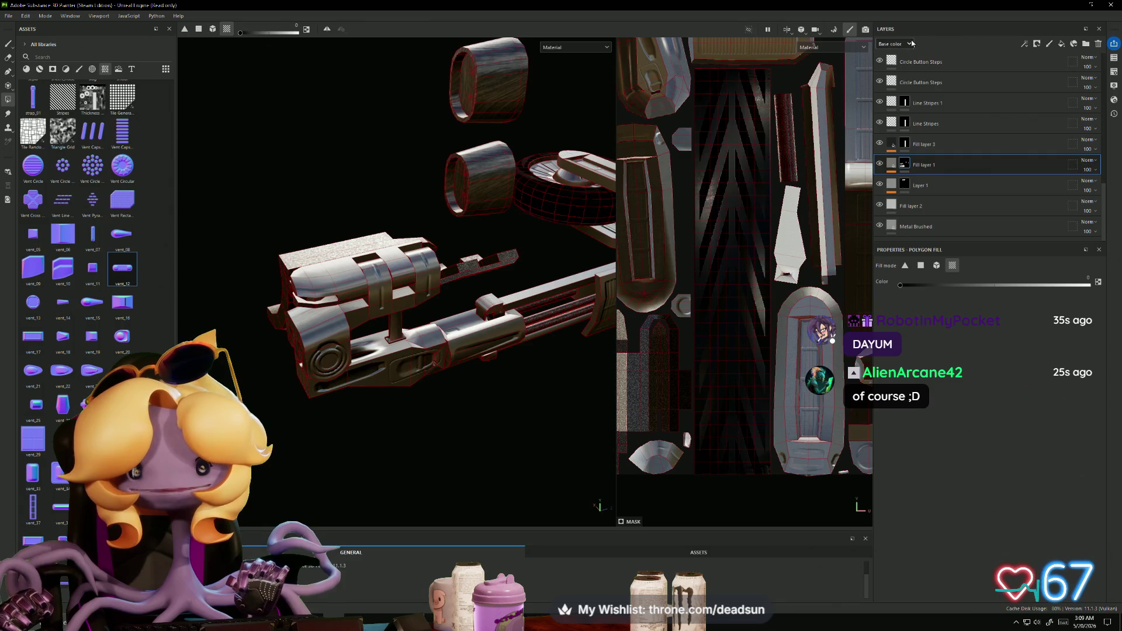
{"action": "scroll", "coordinate": [432, 415], "scroll_direction": "up", "scroll_amount": 5}
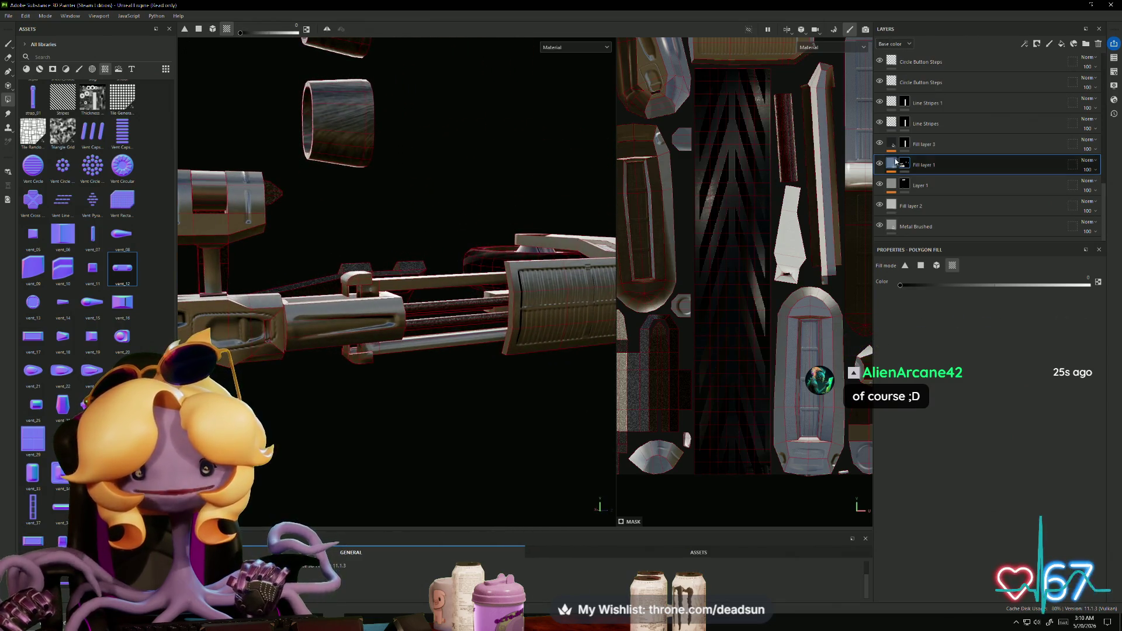
{"action": "key", "text": "f"}
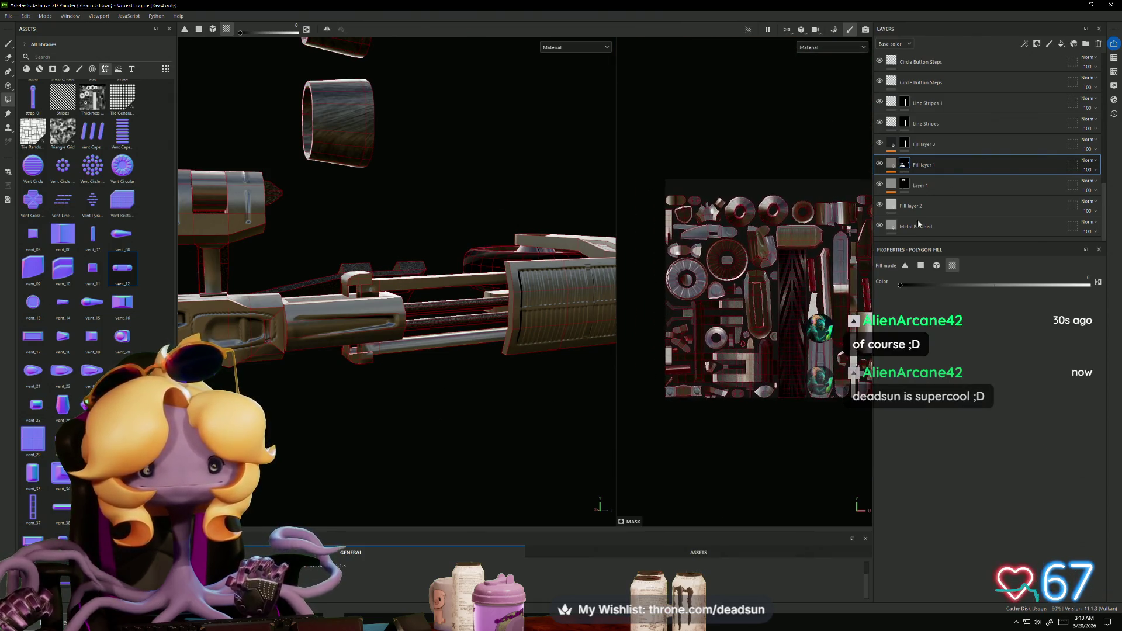
{"action": "left_click", "coordinate": [890, 164]}
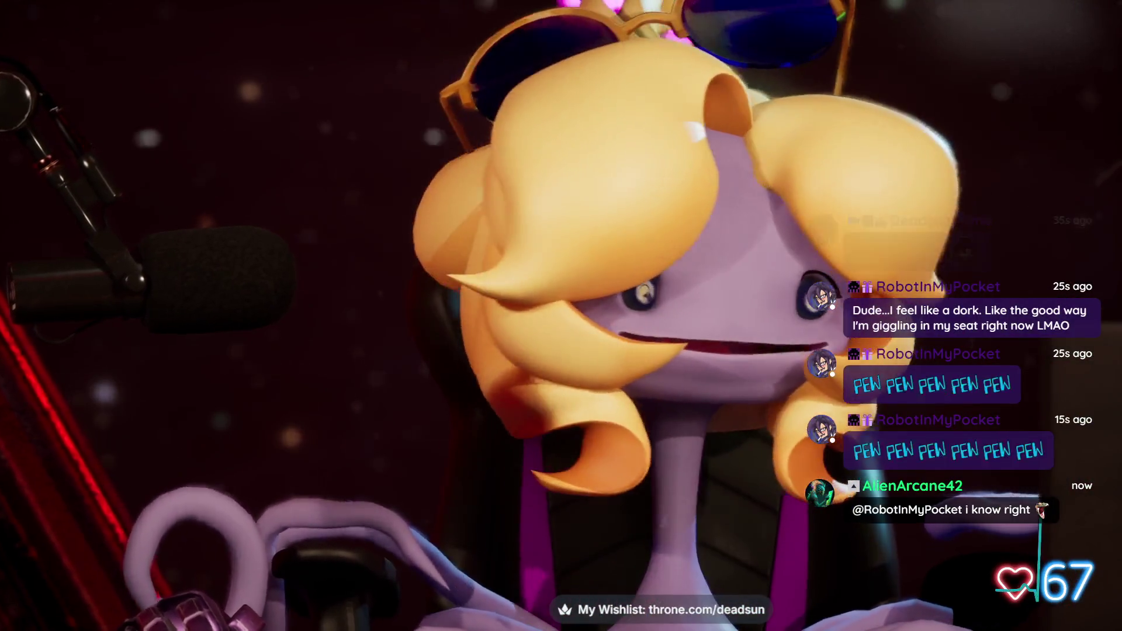
{"action": "key", "text": "alt+Tab"}
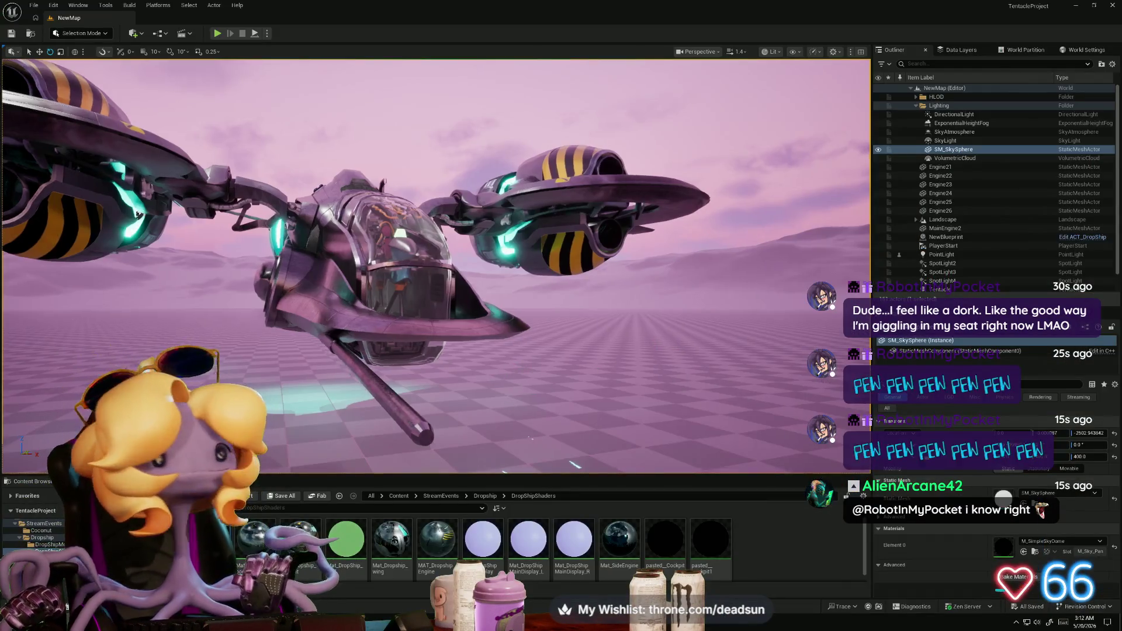
Step: View the dropship from low, under its landing gear, and from the side
{"action": "mouse_move", "coordinate": [138, 214]}
{"action": "right_mouse_down"}
{"action": "mouse_move", "coordinate": [125, 205]}
{"action": "mouse_move", "coordinate": [193, 187]}
{"action": "mouse_move", "coordinate": [117, 329]}
{"action": "right_mouse_up"}
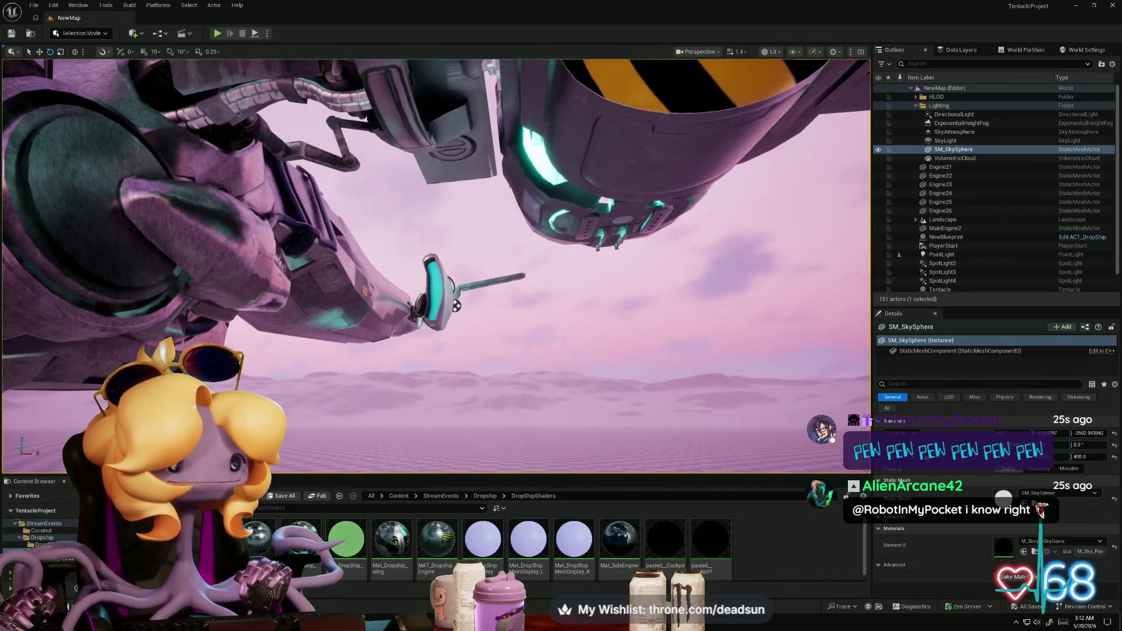
{"action": "right_click_drag", "start_coordinate": [436, 265], "coordinate": [397, 266]}
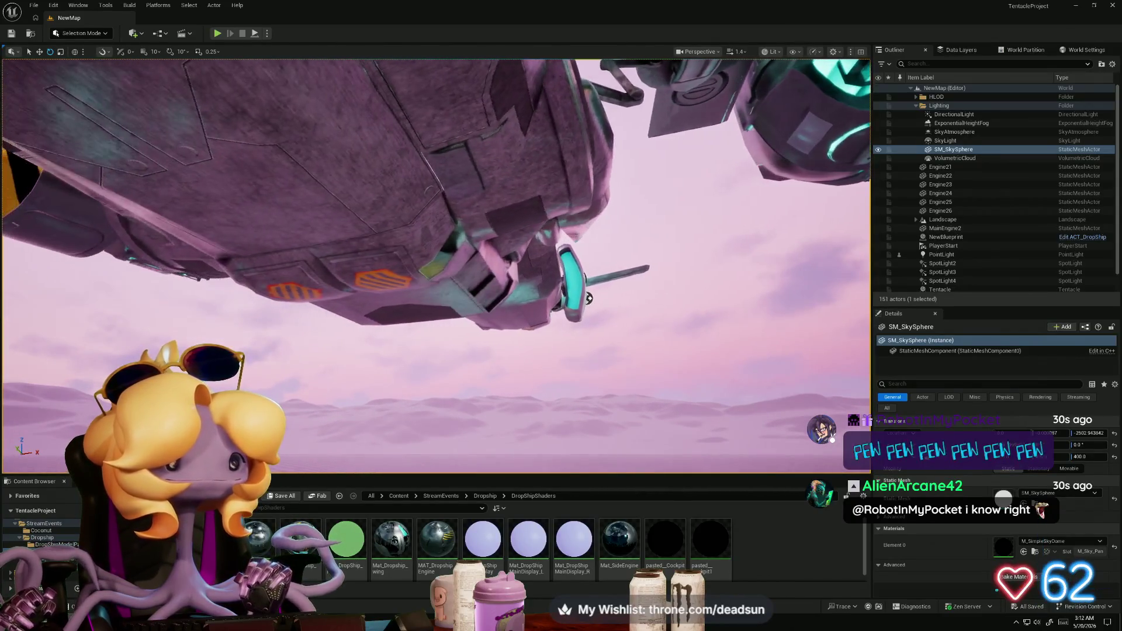
{"action": "scroll", "coordinate": [604, 308], "scroll_direction": "up", "scroll_amount": 3}
{"action": "scroll", "coordinate": [604, 308], "scroll_direction": "down", "scroll_amount": 5}
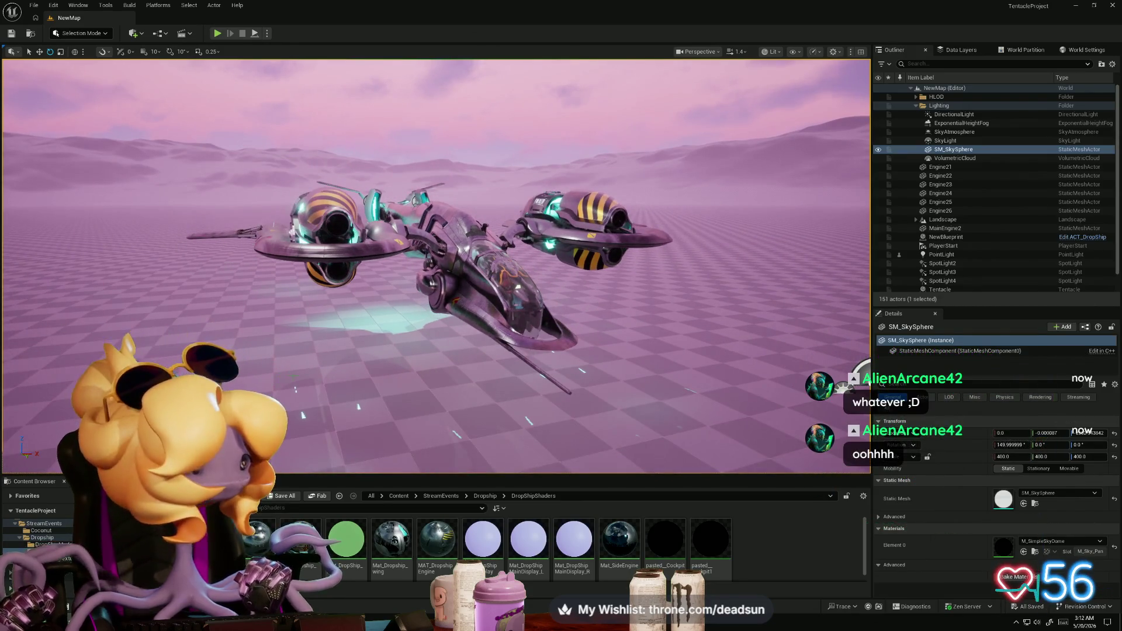
{"action": "mouse_move", "coordinate": [519, 207]}
{"action": "right_mouse_down"}
{"action": "mouse_move", "coordinate": [683, 202]}
{"action": "mouse_move", "coordinate": [347, 87]}
{"action": "right_mouse_up"}
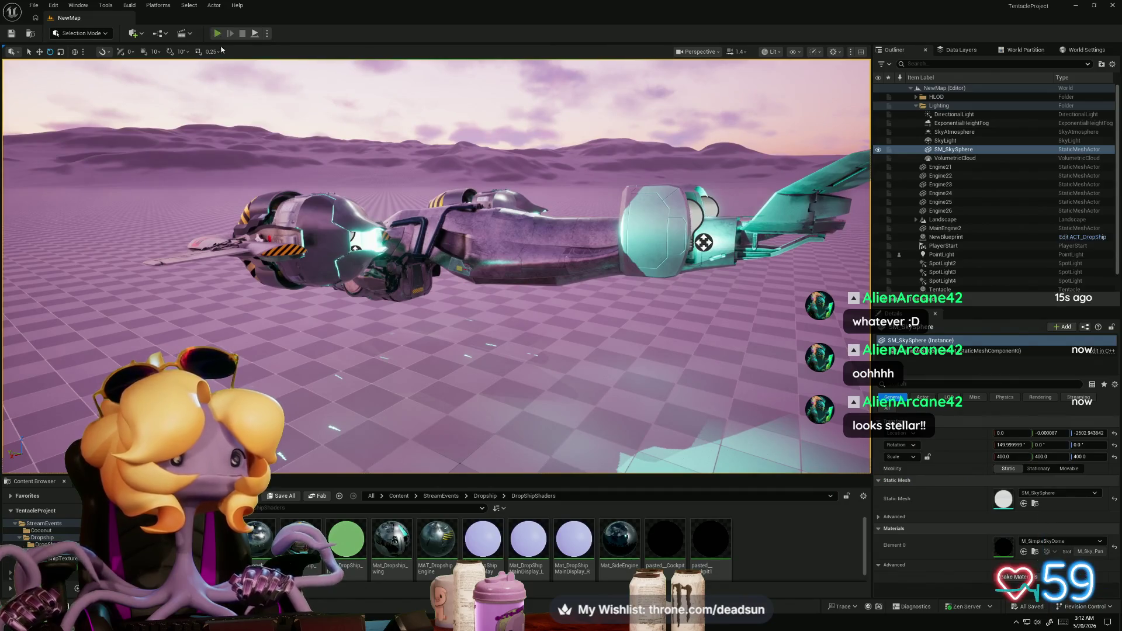
Step: Briefly play-test the dropship scene, stop it, and return to the gun project in Substance Painter
{"action": "left_click", "coordinate": [217, 33]}
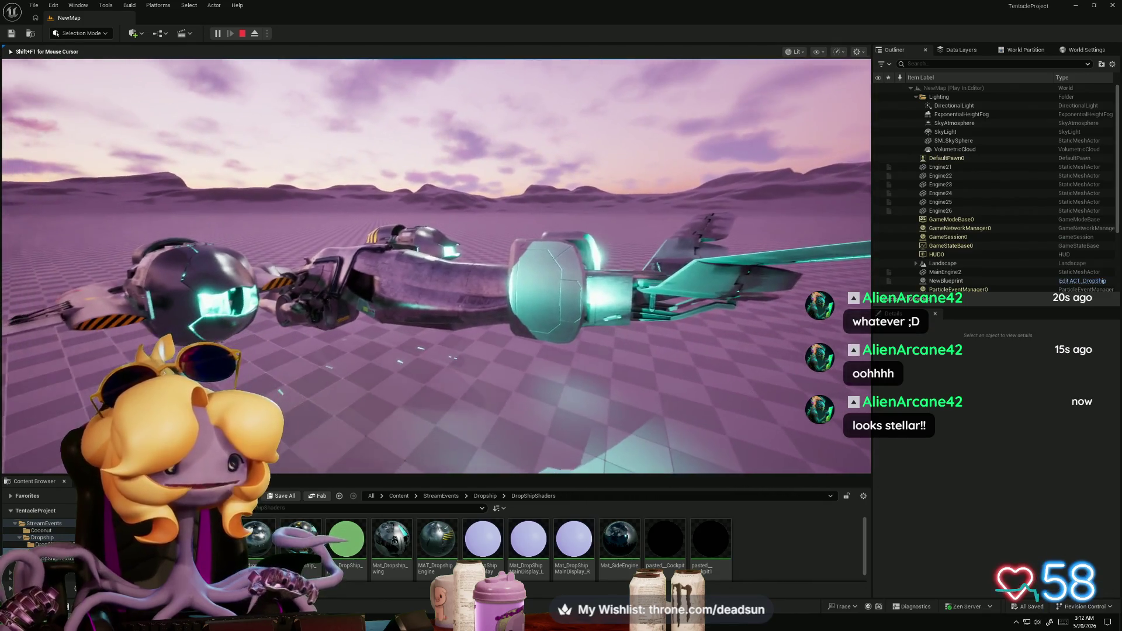
{"action": "key", "text": "Escape"}
{"action": "key", "text": "alt+Tab"}
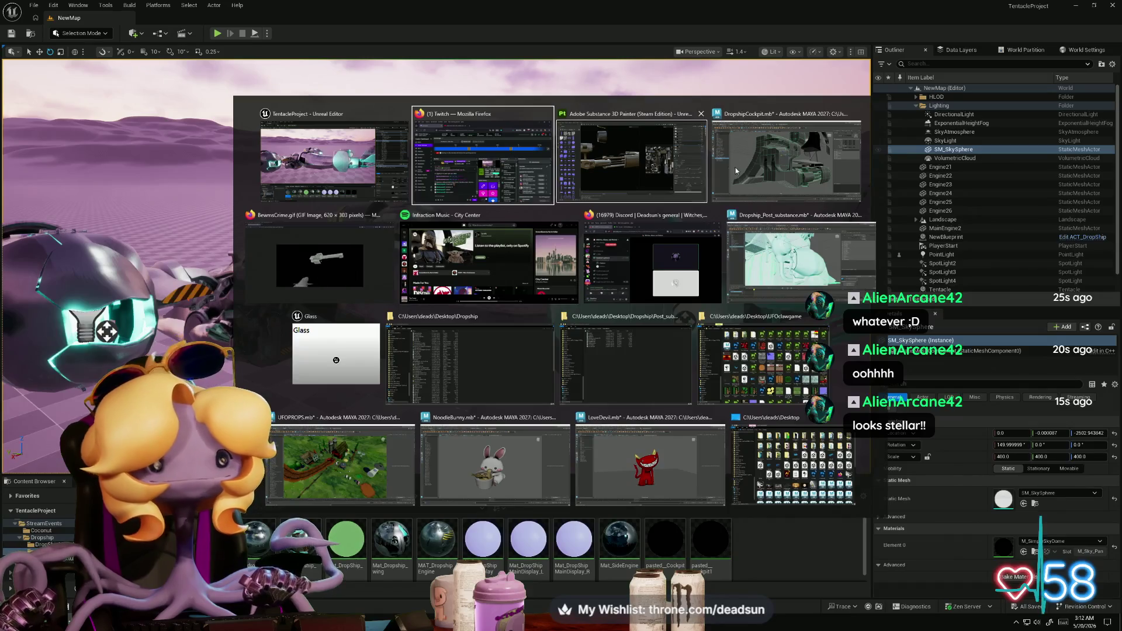
{"action": "left_click", "coordinate": [613, 175]}
{"action": "mouse_move", "coordinate": [612, 176]}
{"action": "left_mouse_down", "text": "alt"}
{"action": "mouse_move", "coordinate": [602, 181]}
{"action": "mouse_move", "coordinate": [555, 146]}
{"action": "mouse_move", "coordinate": [514, 245]}
{"action": "mouse_move", "coordinate": [520, 257]}
{"action": "mouse_move", "coordinate": [473, 260]}
{"action": "left_mouse_up", "text": "alt"}
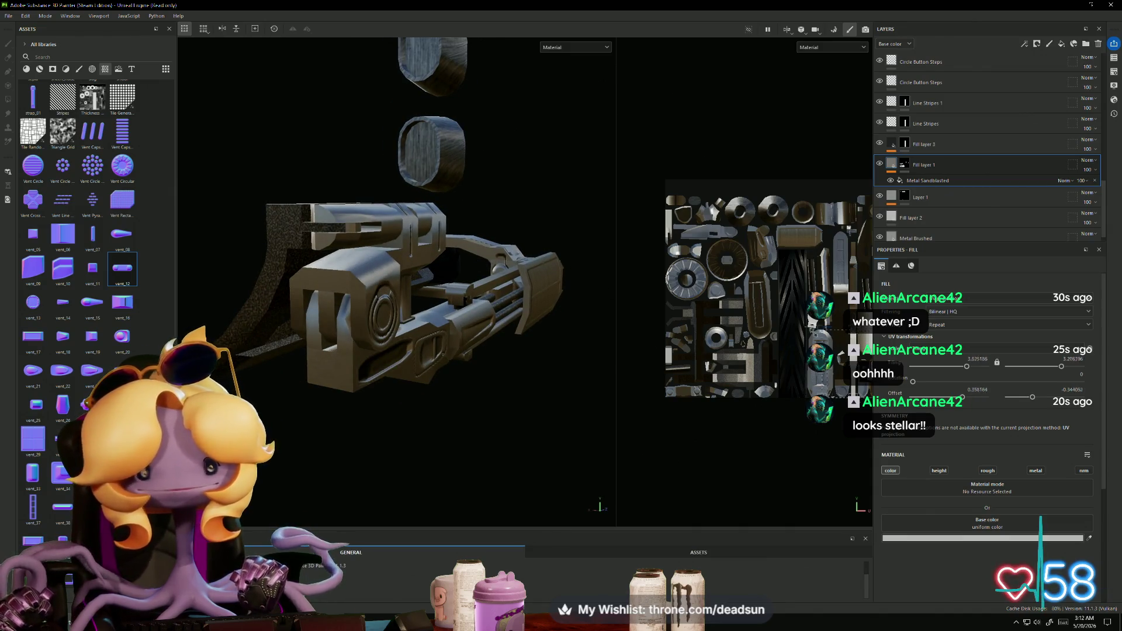
Step: Delete Fill layer 1 and add a new Fill layer 4 above Layer 1
{"action": "left_click_drag", "start_coordinate": [678, 188], "coordinate": [669, 197]}
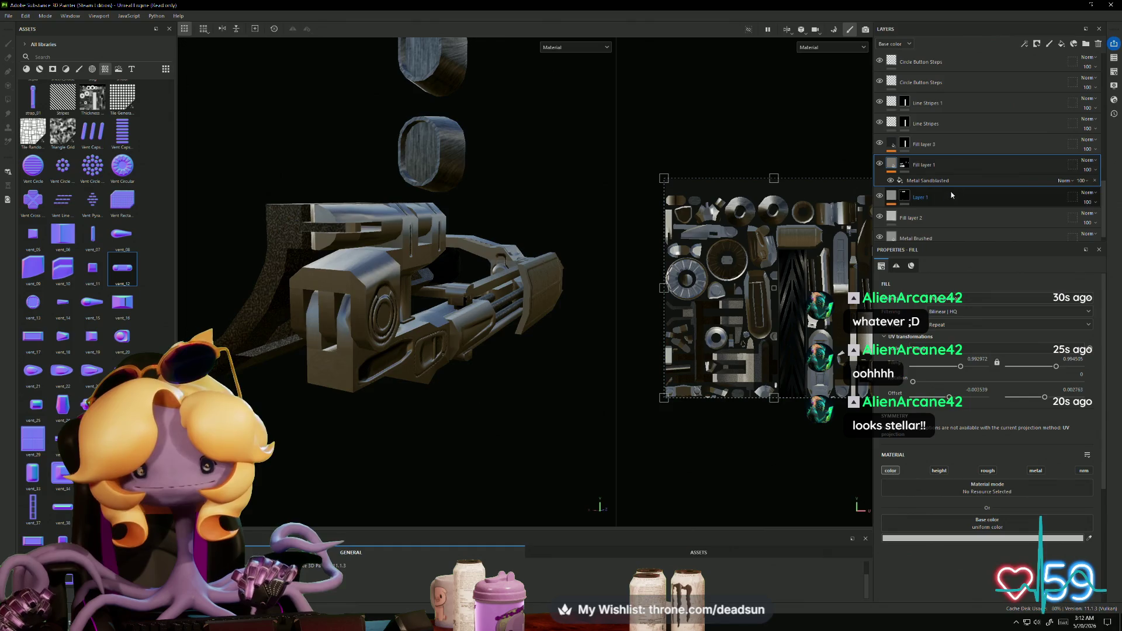
{"action": "key", "text": "4"}
{"action": "key", "text": "Delete"}
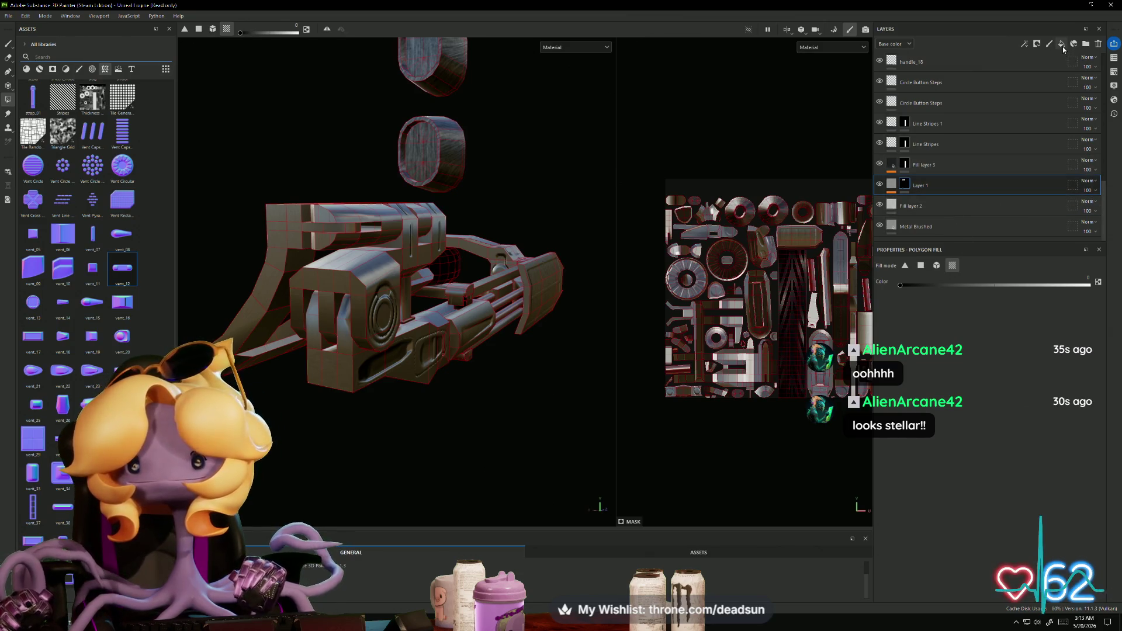
{"action": "left_click", "coordinate": [1062, 46]}
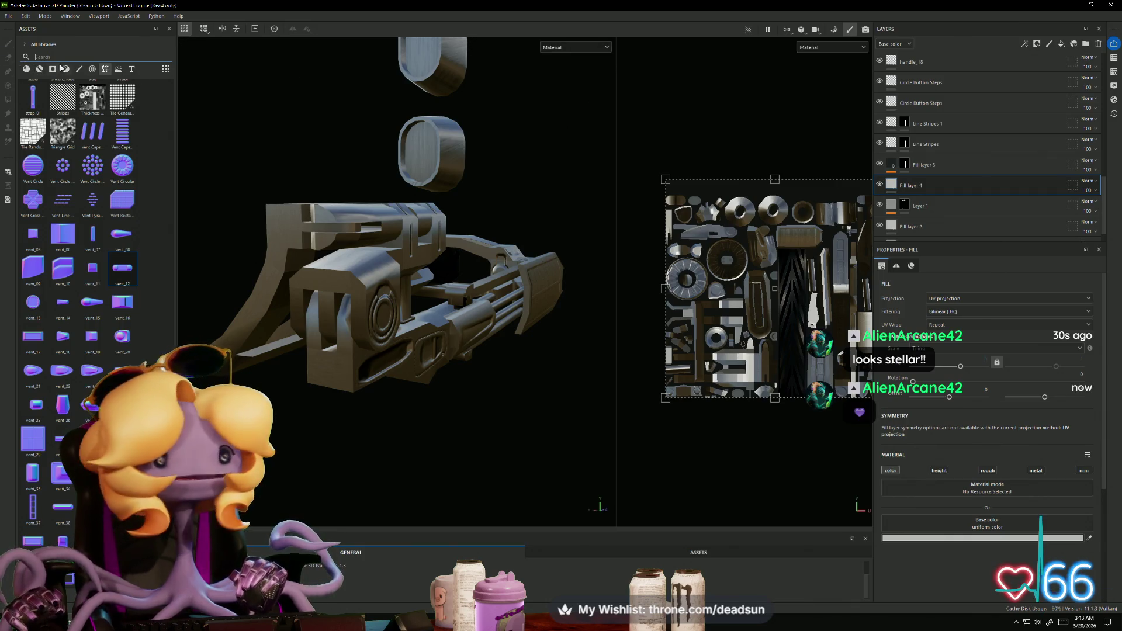
Step: Filter the asset library to materials matching 'metal' and drop Metal Sandblasted onto Fill layer 4
{"action": "type", "text": "metal"}
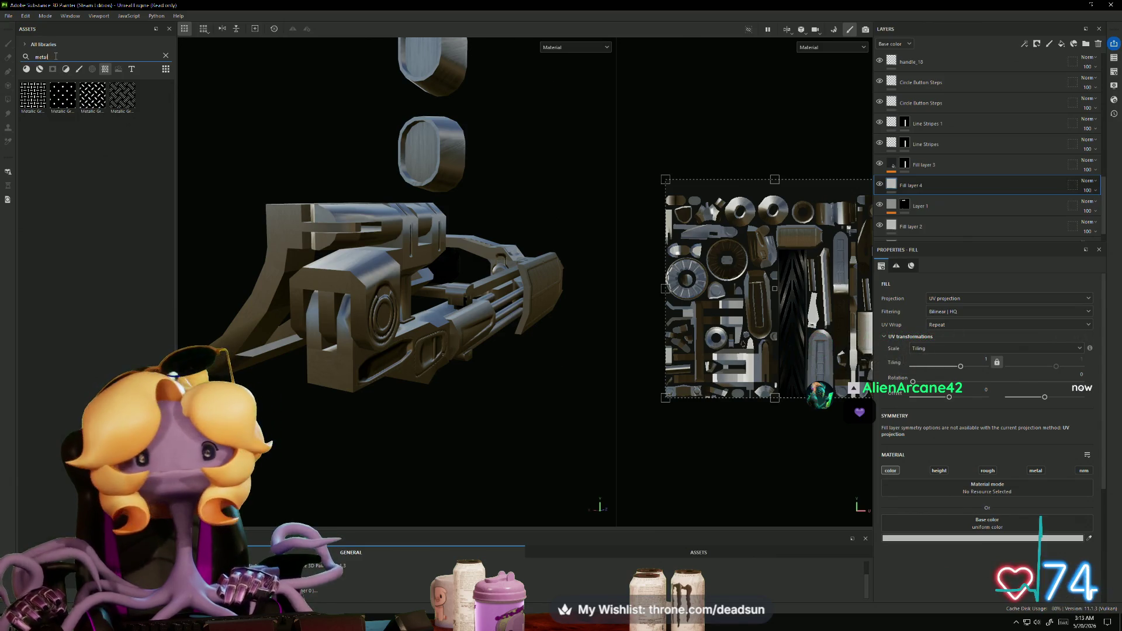
{"action": "key", "text": "BackSpace"}
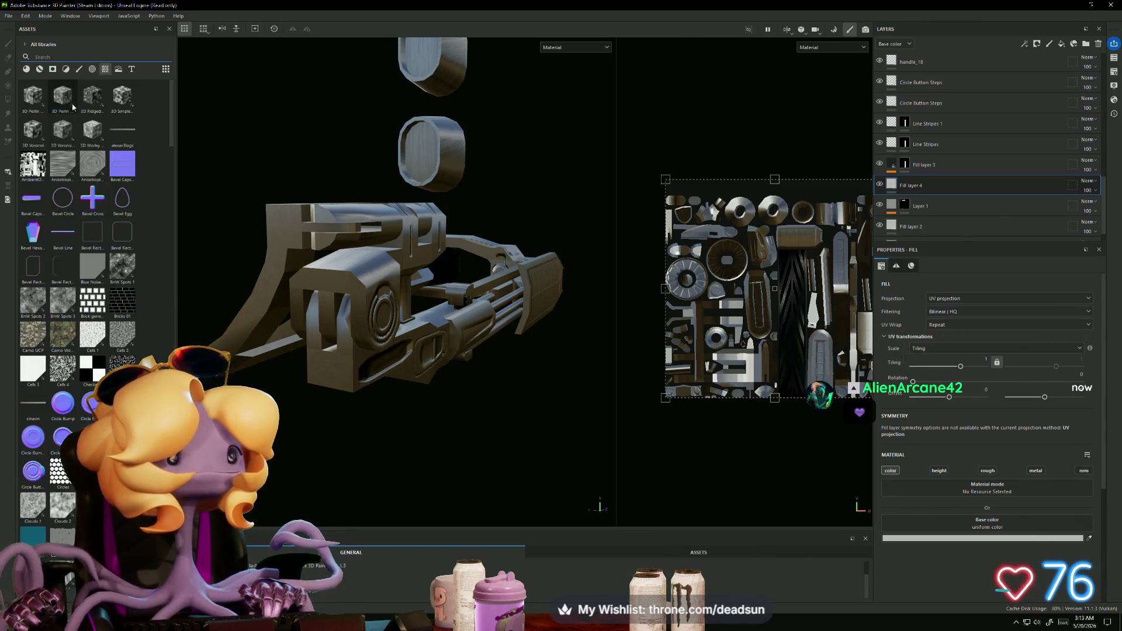
{"action": "left_click", "coordinate": [25, 70]}
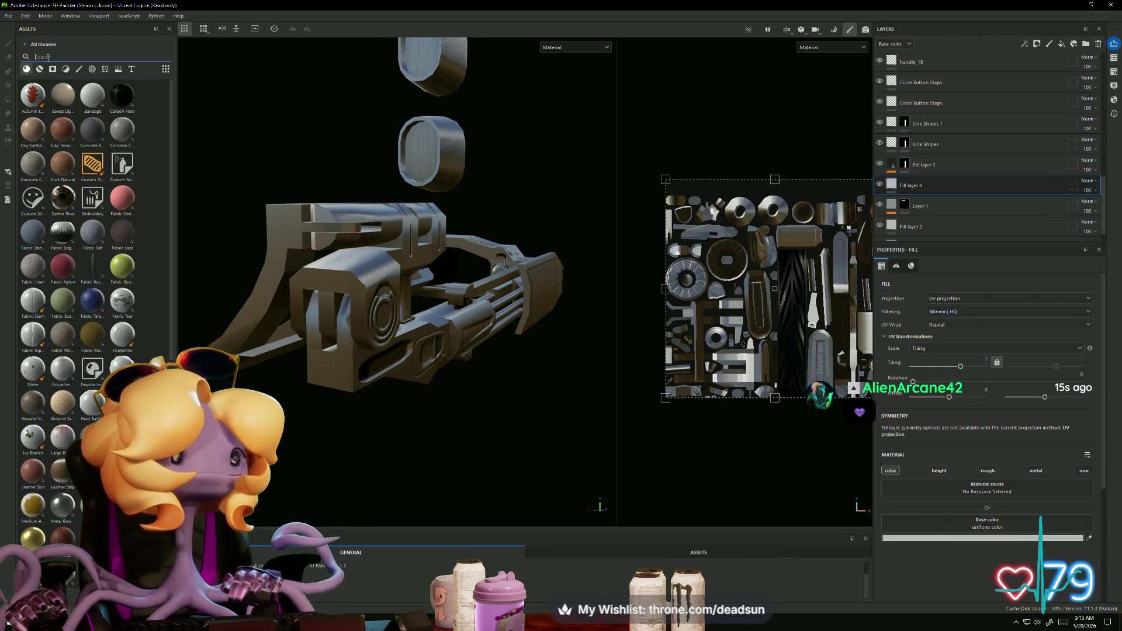
{"action": "type", "text": "metal"}
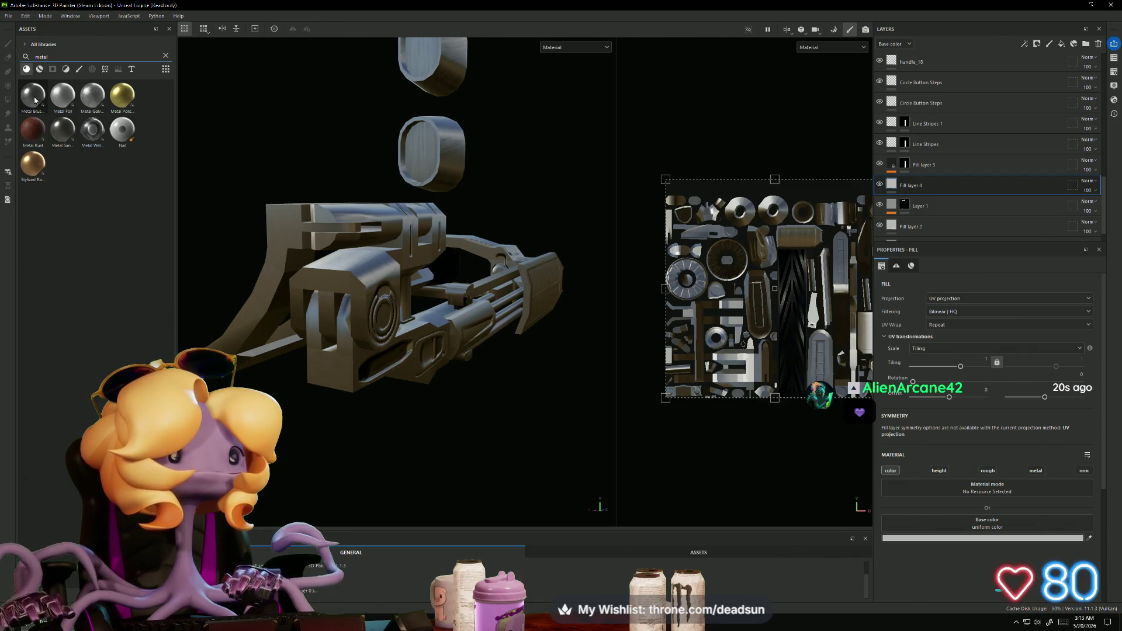
{"action": "mouse_move", "coordinate": [63, 131]}
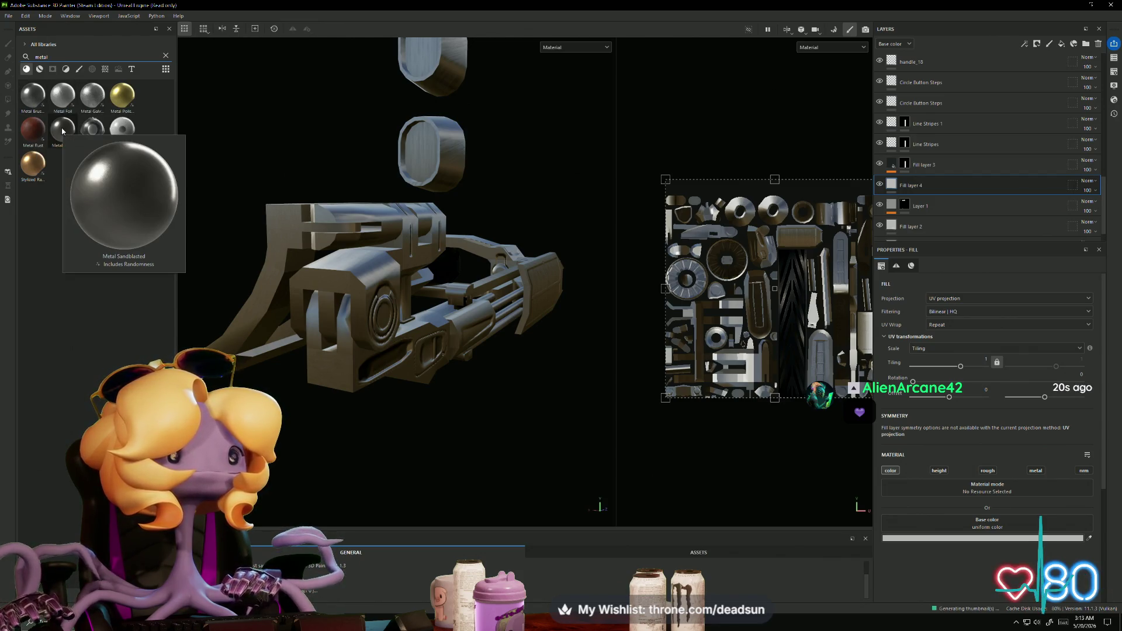
{"action": "mouse_move", "coordinate": [63, 131]}
{"action": "left_mouse_down"}
{"action": "mouse_move", "coordinate": [775, 165]}
{"action": "mouse_move", "coordinate": [904, 186]}
{"action": "left_mouse_up"}
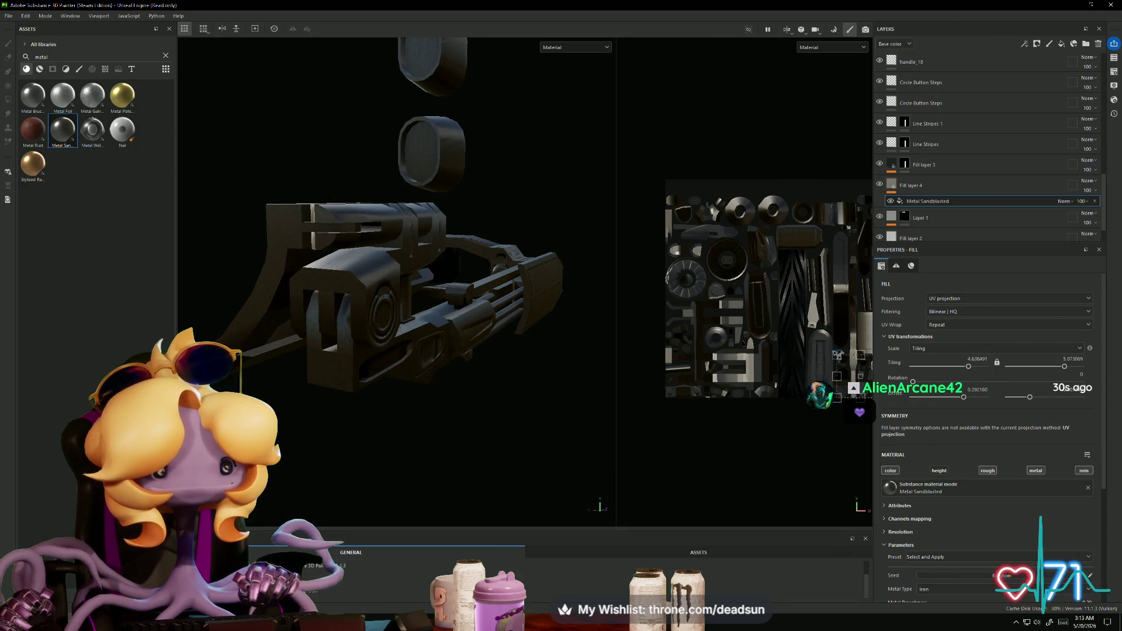
Step: Add a black mask to Fill layer 4 and reveal sandblasted metal on a UV-chunk face group
{"action": "right_click", "coordinate": [913, 187]}
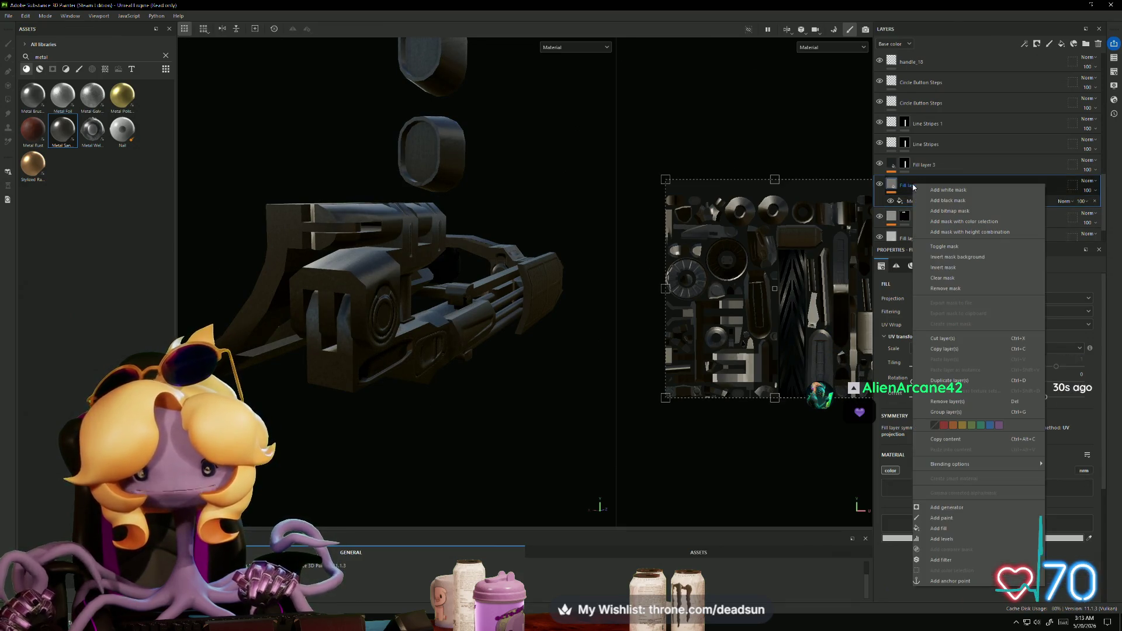
{"action": "left_click", "coordinate": [948, 201]}
{"action": "key", "text": "4"}
{"action": "left_click_drag", "start_coordinate": [327, 362], "coordinate": [384, 374], "text": "alt"}
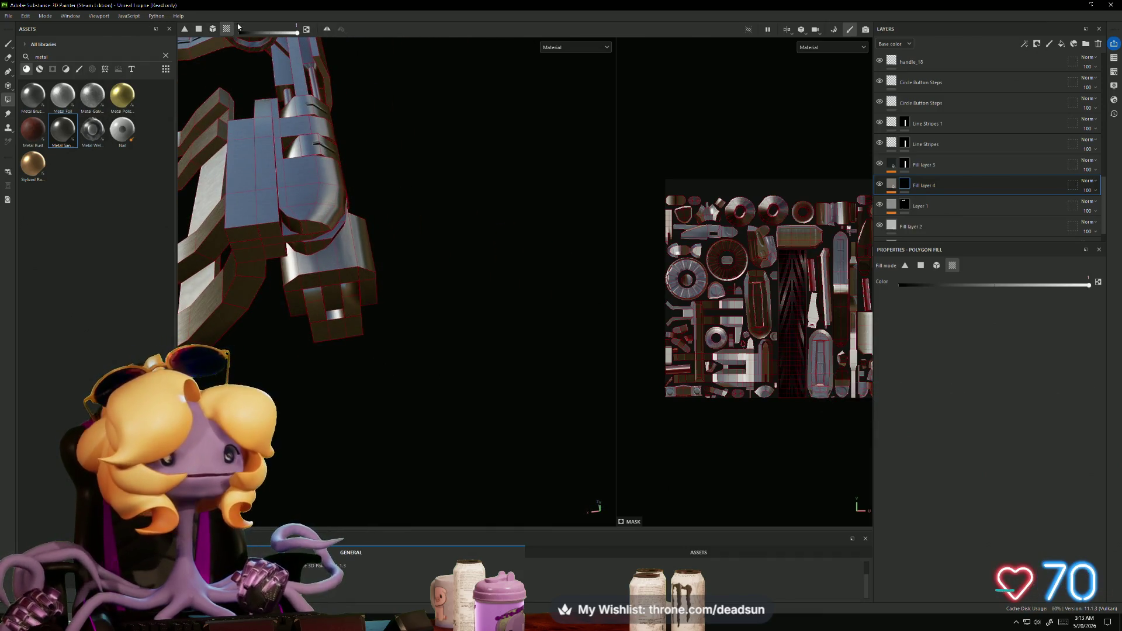
{"action": "left_click", "coordinate": [224, 315]}
Step: Orbit the gun to inspect the rail, cylinders, wheel, arm and scope mount
{"action": "mouse_move", "coordinate": [277, 376]}
{"action": "left_mouse_down", "text": "alt"}
{"action": "mouse_move", "coordinate": [432, 383]}
{"action": "mouse_move", "coordinate": [392, 373]}
{"action": "mouse_move", "coordinate": [420, 376]}
{"action": "mouse_move", "coordinate": [313, 409]}
{"action": "mouse_move", "coordinate": [438, 383]}
{"action": "mouse_move", "coordinate": [313, 323]}
{"action": "mouse_move", "coordinate": [333, 362]}
{"action": "mouse_move", "coordinate": [293, 393]}
{"action": "mouse_move", "coordinate": [338, 381]}
{"action": "mouse_move", "coordinate": [249, 335]}
{"action": "mouse_move", "coordinate": [313, 405]}
{"action": "mouse_move", "coordinate": [343, 290]}
{"action": "mouse_move", "coordinate": [312, 397]}
{"action": "mouse_move", "coordinate": [401, 339]}
{"action": "mouse_move", "coordinate": [380, 377]}
{"action": "mouse_move", "coordinate": [391, 381]}
{"action": "mouse_move", "coordinate": [378, 345]}
{"action": "mouse_move", "coordinate": [374, 374]}
{"action": "mouse_move", "coordinate": [396, 416]}
{"action": "mouse_move", "coordinate": [646, 313]}
{"action": "mouse_move", "coordinate": [631, 299]}
{"action": "mouse_move", "coordinate": [378, 400]}
{"action": "mouse_move", "coordinate": [388, 366]}
{"action": "mouse_move", "coordinate": [376, 321]}
{"action": "mouse_move", "coordinate": [330, 355]}
{"action": "mouse_move", "coordinate": [387, 325]}
{"action": "mouse_move", "coordinate": [496, 350]}
{"action": "mouse_move", "coordinate": [453, 408]}
{"action": "mouse_move", "coordinate": [358, 473]}
{"action": "mouse_move", "coordinate": [376, 461]}
{"action": "left_mouse_up", "text": "alt"}
{"action": "scroll", "coordinate": [501, 425], "scroll_direction": "up", "scroll_amount": 5}
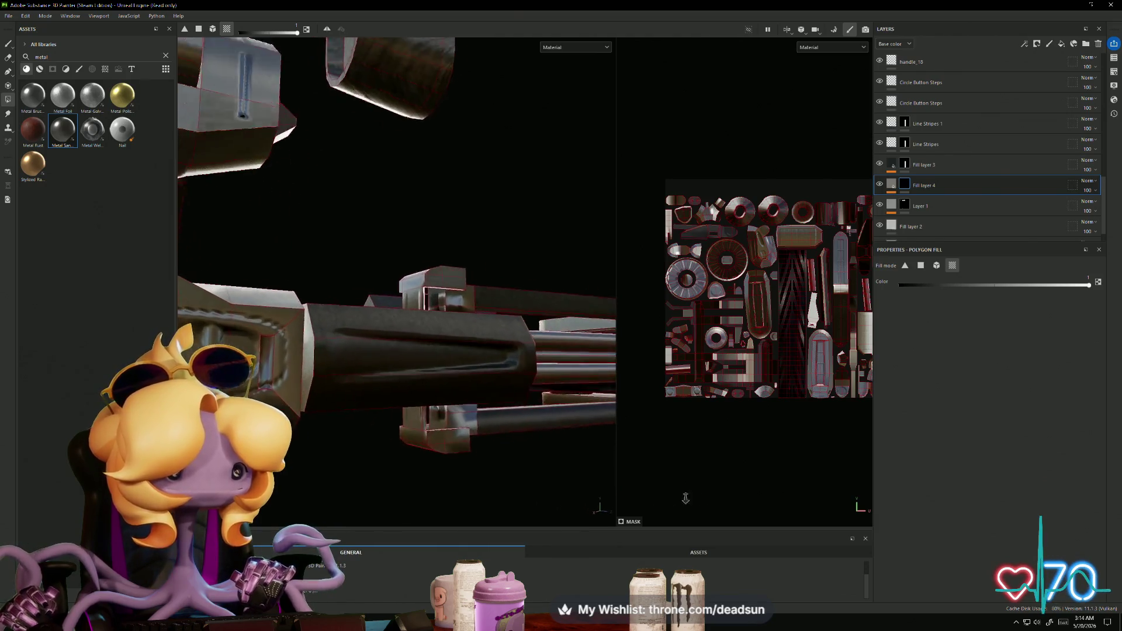
{"action": "mouse_move", "coordinate": [472, 301]}
{"action": "left_mouse_down", "text": "alt"}
{"action": "mouse_move", "coordinate": [426, 473]}
{"action": "mouse_move", "coordinate": [492, 448]}
{"action": "mouse_move", "coordinate": [413, 444]}
{"action": "mouse_move", "coordinate": [365, 399]}
{"action": "mouse_move", "coordinate": [388, 376]}
{"action": "mouse_move", "coordinate": [310, 453]}
{"action": "mouse_move", "coordinate": [347, 467]}
{"action": "mouse_move", "coordinate": [358, 450]}
{"action": "mouse_move", "coordinate": [230, 368]}
{"action": "mouse_move", "coordinate": [268, 433]}
{"action": "mouse_move", "coordinate": [220, 343]}
{"action": "mouse_move", "coordinate": [175, 333]}
{"action": "mouse_move", "coordinate": [238, 258]}
{"action": "mouse_move", "coordinate": [276, 264]}
{"action": "mouse_move", "coordinate": [265, 291]}
{"action": "mouse_move", "coordinate": [213, 216]}
{"action": "mouse_move", "coordinate": [422, 251]}
{"action": "mouse_move", "coordinate": [409, 327]}
{"action": "mouse_move", "coordinate": [383, 353]}
{"action": "mouse_move", "coordinate": [491, 345]}
{"action": "mouse_move", "coordinate": [565, 389]}
{"action": "mouse_move", "coordinate": [426, 374]}
{"action": "mouse_move", "coordinate": [377, 153]}
{"action": "left_mouse_up", "text": "alt"}
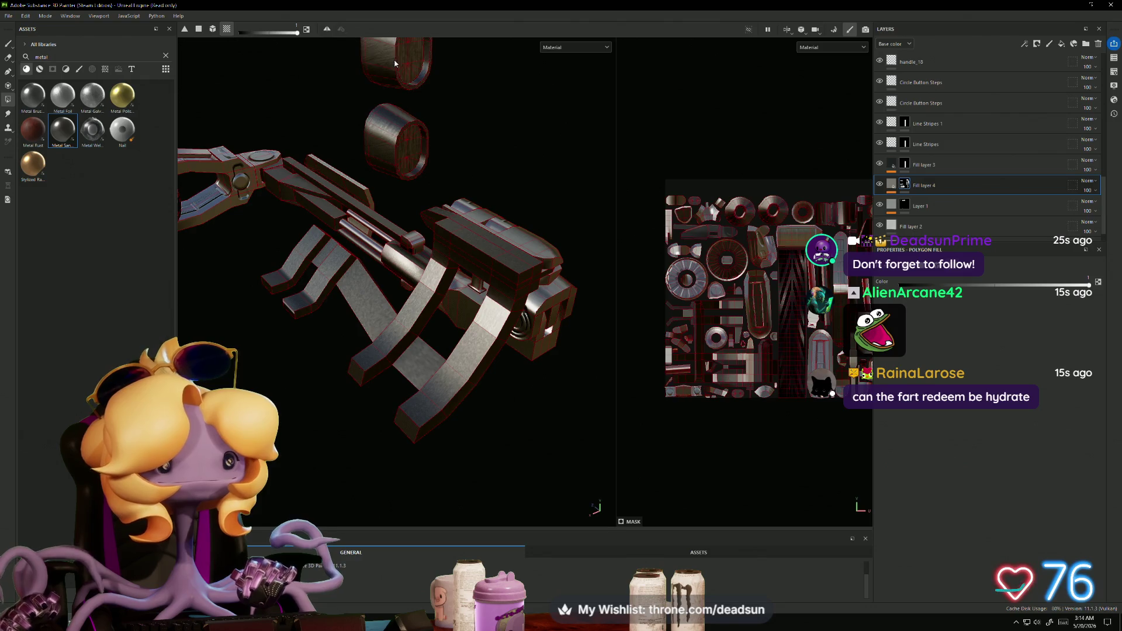
{"action": "left_click_drag", "start_coordinate": [474, 246], "coordinate": [446, 258], "text": "alt"}
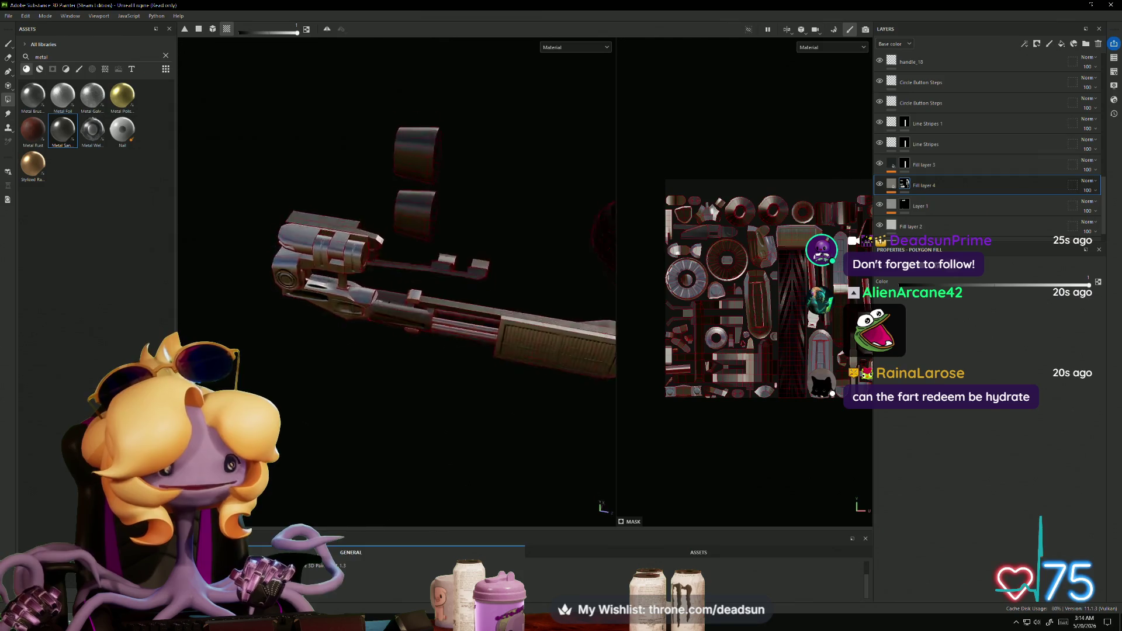
{"action": "mouse_move", "coordinate": [269, 493]}
{"action": "left_mouse_down", "text": "alt"}
{"action": "mouse_move", "coordinate": [313, 372]}
{"action": "mouse_move", "coordinate": [456, 456]}
{"action": "left_mouse_up", "text": "alt"}
{"action": "mouse_move", "coordinate": [455, 456]}
{"action": "right_mouse_down", "text": "alt"}
{"action": "mouse_move", "coordinate": [477, 471]}
{"action": "mouse_move", "coordinate": [418, 450]}
{"action": "right_mouse_up", "text": "alt"}
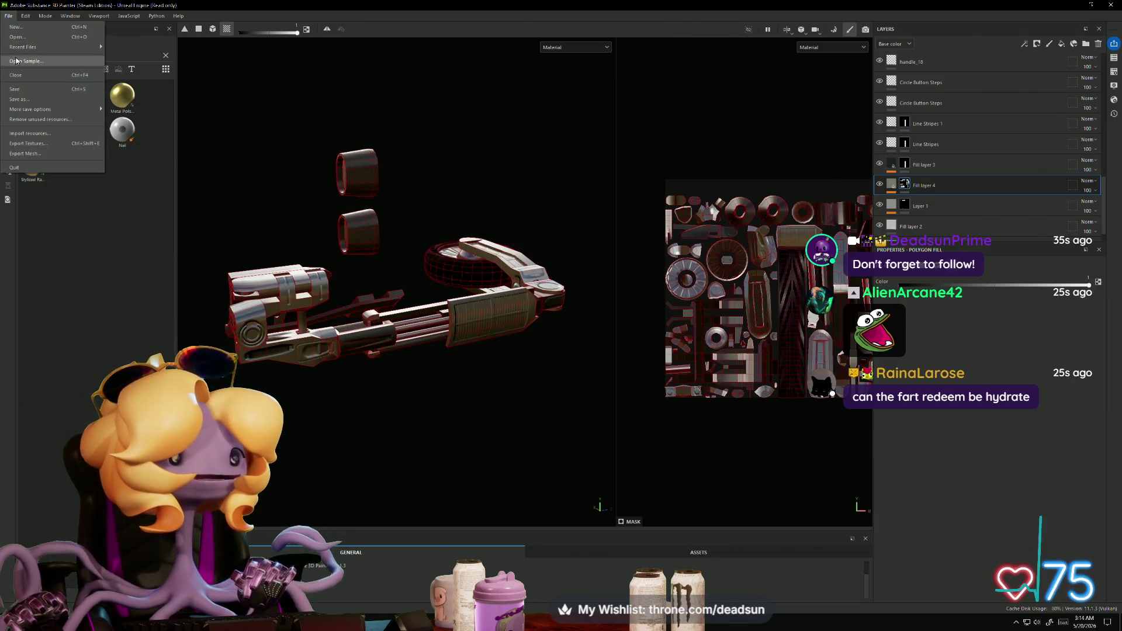
Step: Save the project as LandingGear in Desktop\Dropship\CockPit
{"action": "left_click", "coordinate": [27, 103]}
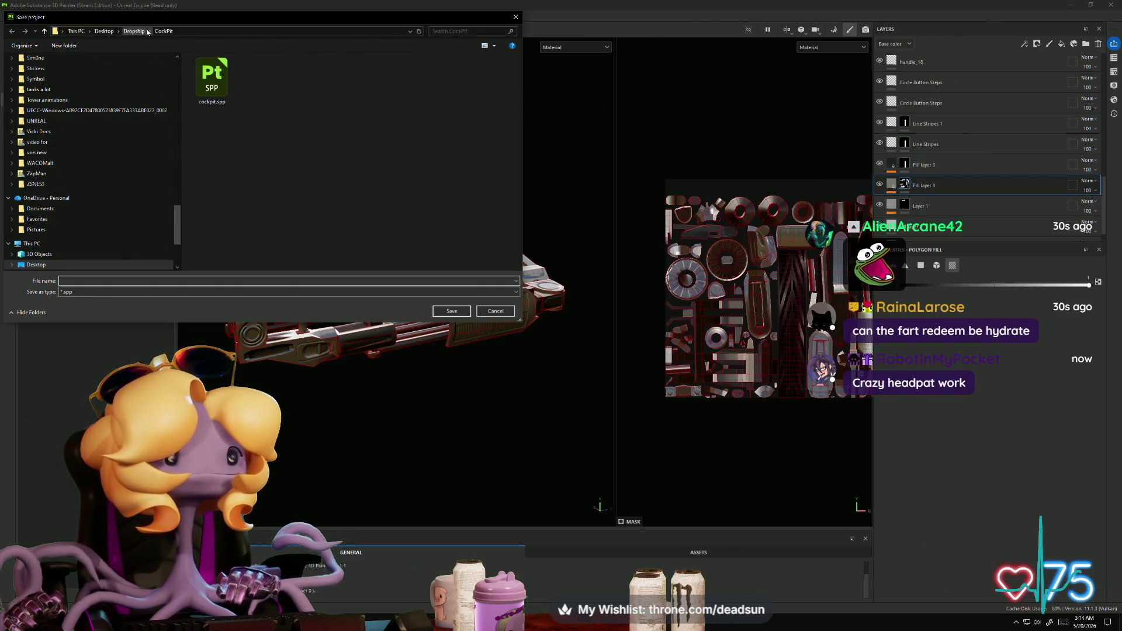
{"action": "type", "text": "L"}
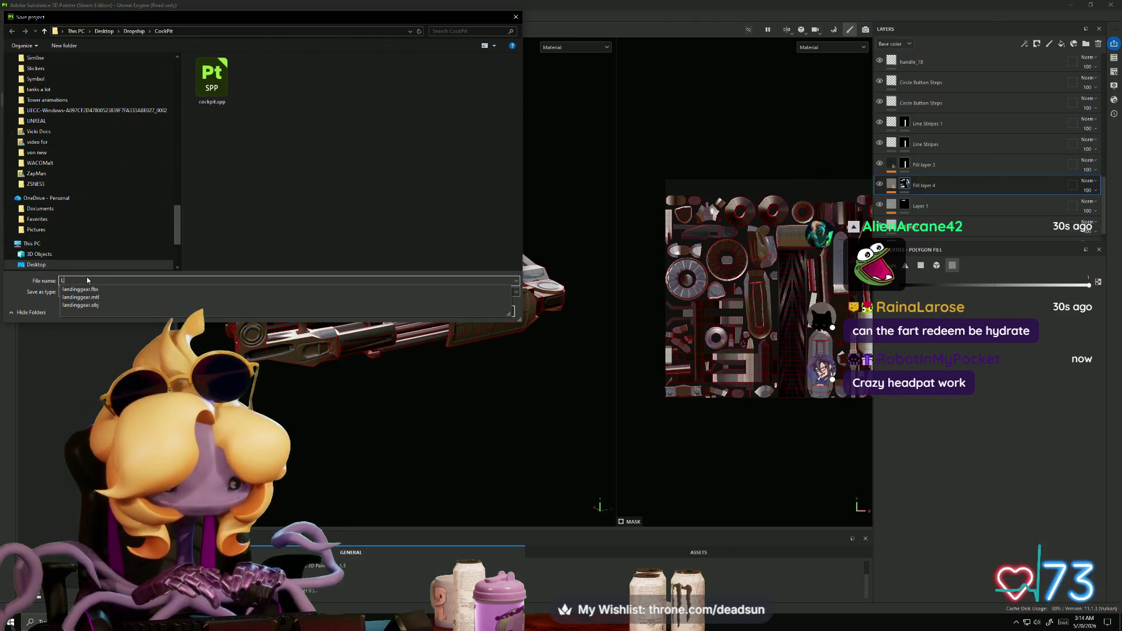
{"action": "type", "text": "andingG"}
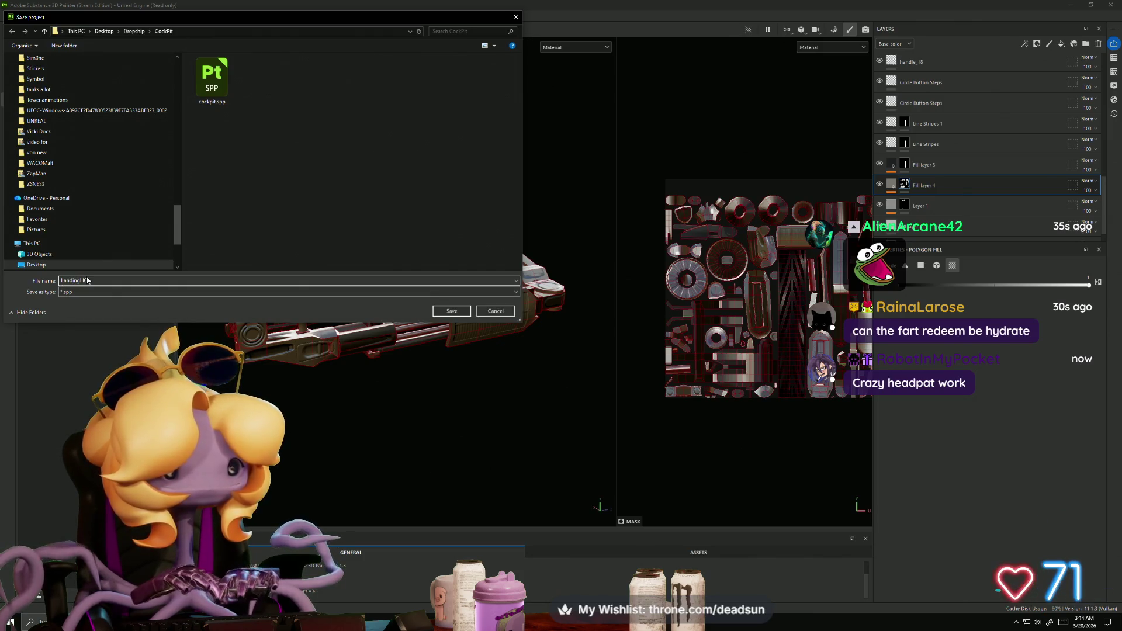
{"action": "type", "text": "ear"}
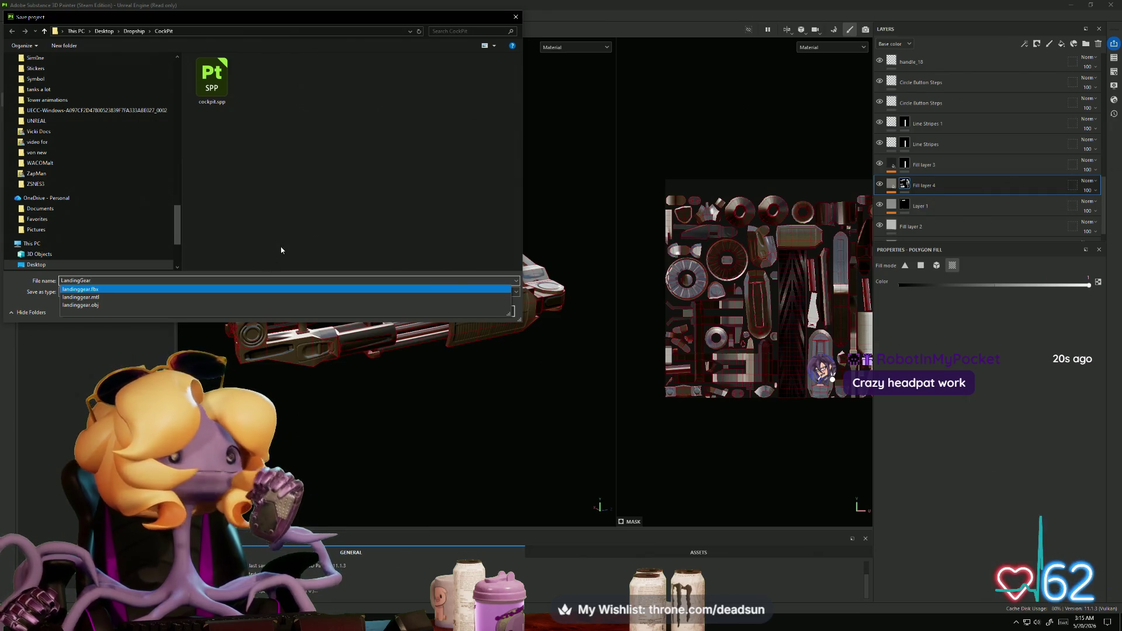
{"action": "left_click", "coordinate": [52, 301]}
{"action": "left_click", "coordinate": [441, 314]}
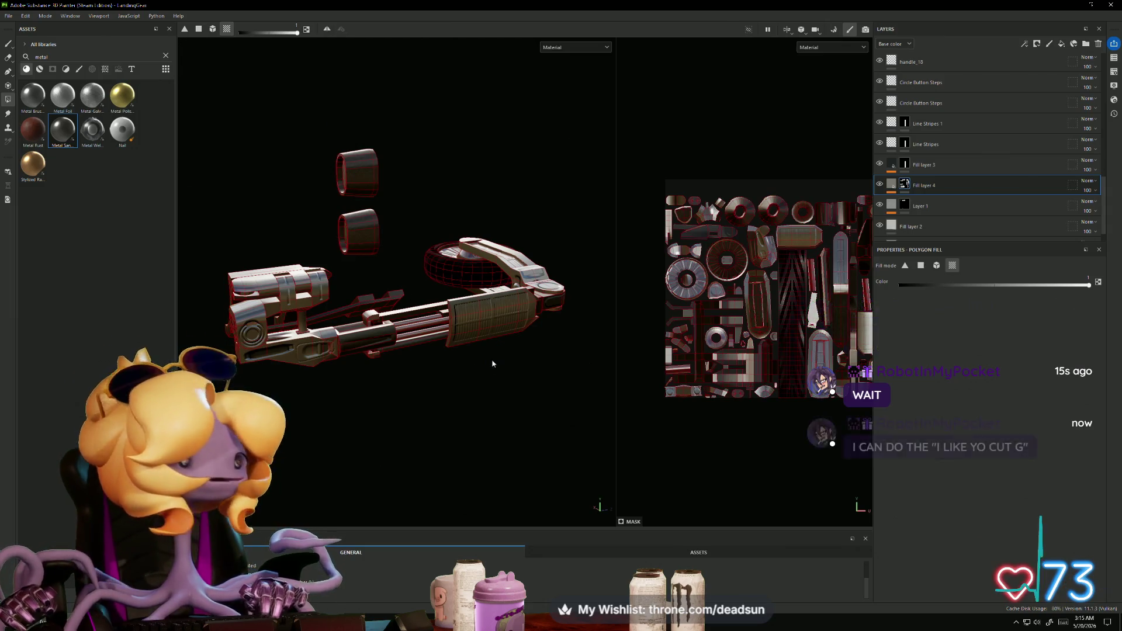
{"action": "mouse_move", "coordinate": [493, 359]}
{"action": "left_mouse_down", "text": "alt"}
{"action": "mouse_move", "coordinate": [430, 368]}
{"action": "mouse_move", "coordinate": [418, 345]}
{"action": "mouse_move", "coordinate": [390, 349]}
{"action": "mouse_move", "coordinate": [468, 295]}
{"action": "mouse_move", "coordinate": [451, 257]}
{"action": "mouse_move", "coordinate": [360, 444]}
{"action": "mouse_move", "coordinate": [379, 267]}
{"action": "mouse_move", "coordinate": [501, 291]}
{"action": "mouse_move", "coordinate": [454, 311]}
{"action": "mouse_move", "coordinate": [465, 343]}
{"action": "mouse_move", "coordinate": [388, 321]}
{"action": "mouse_move", "coordinate": [381, 345]}
{"action": "mouse_move", "coordinate": [401, 333]}
{"action": "mouse_move", "coordinate": [400, 317]}
{"action": "mouse_move", "coordinate": [598, 444]}
{"action": "left_mouse_up", "text": "alt"}
{"action": "right_click_drag", "start_coordinate": [597, 445], "coordinate": [598, 436], "text": "alt"}
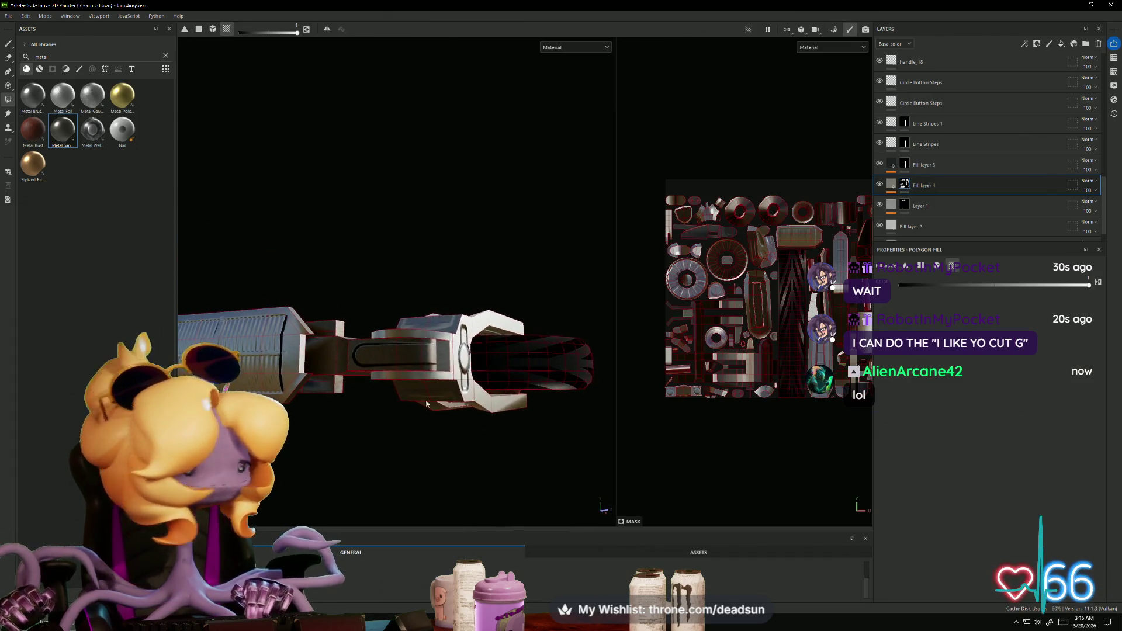
{"action": "mouse_move", "coordinate": [409, 432]}
{"action": "left_mouse_down", "text": "alt"}
{"action": "mouse_move", "coordinate": [381, 448]}
{"action": "mouse_move", "coordinate": [376, 426]}
{"action": "left_mouse_up", "text": "alt"}
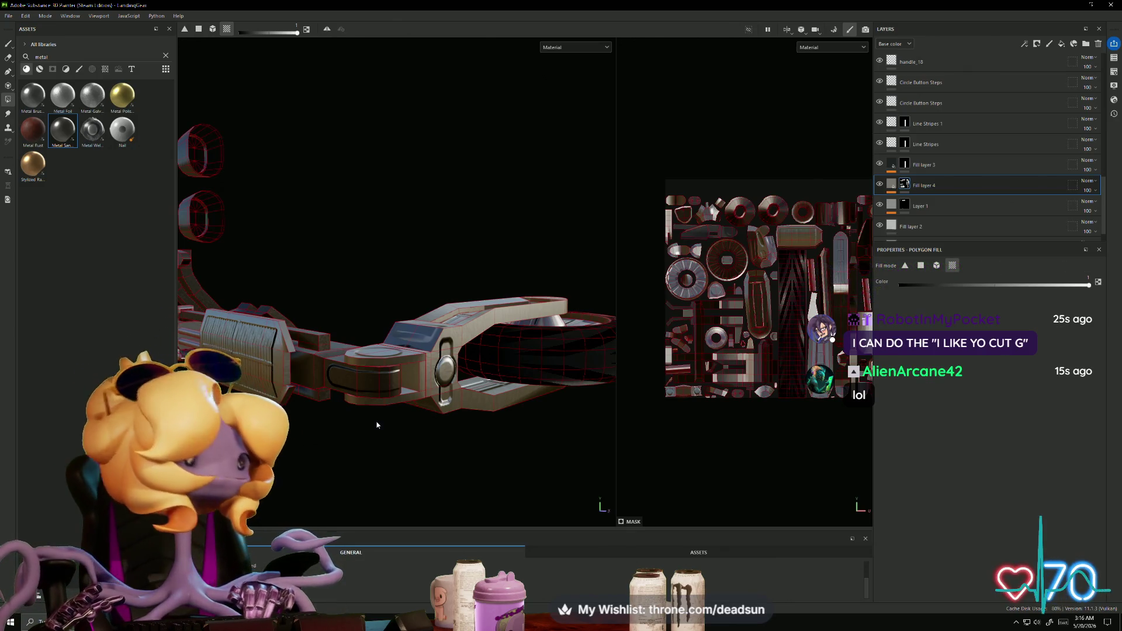
{"action": "mouse_move", "coordinate": [470, 306]}
{"action": "left_mouse_down", "text": "alt"}
{"action": "mouse_move", "coordinate": [447, 273]}
{"action": "mouse_move", "coordinate": [271, 243]}
{"action": "mouse_move", "coordinate": [391, 253]}
{"action": "mouse_move", "coordinate": [324, 261]}
{"action": "mouse_move", "coordinate": [210, 125]}
{"action": "left_mouse_up", "text": "alt"}
Step: Export the landing gear mesh as LandingGear.fbx to Dropship\Post_substance and acknowledge the success message
{"action": "left_click", "coordinate": [9, 15]}
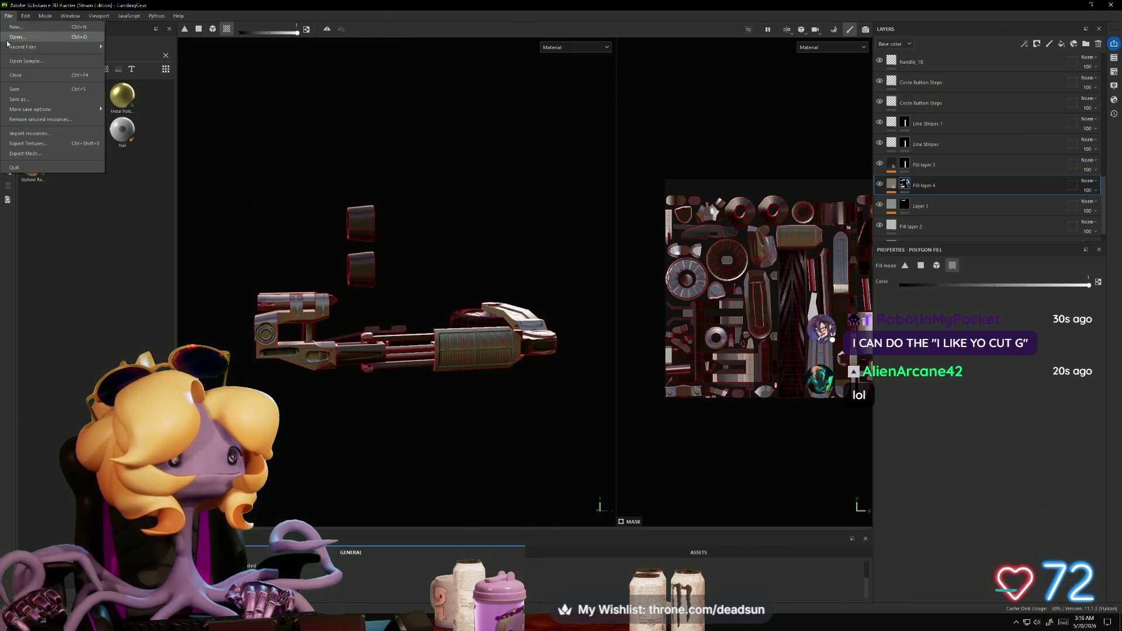
{"action": "left_click", "coordinate": [28, 153]}
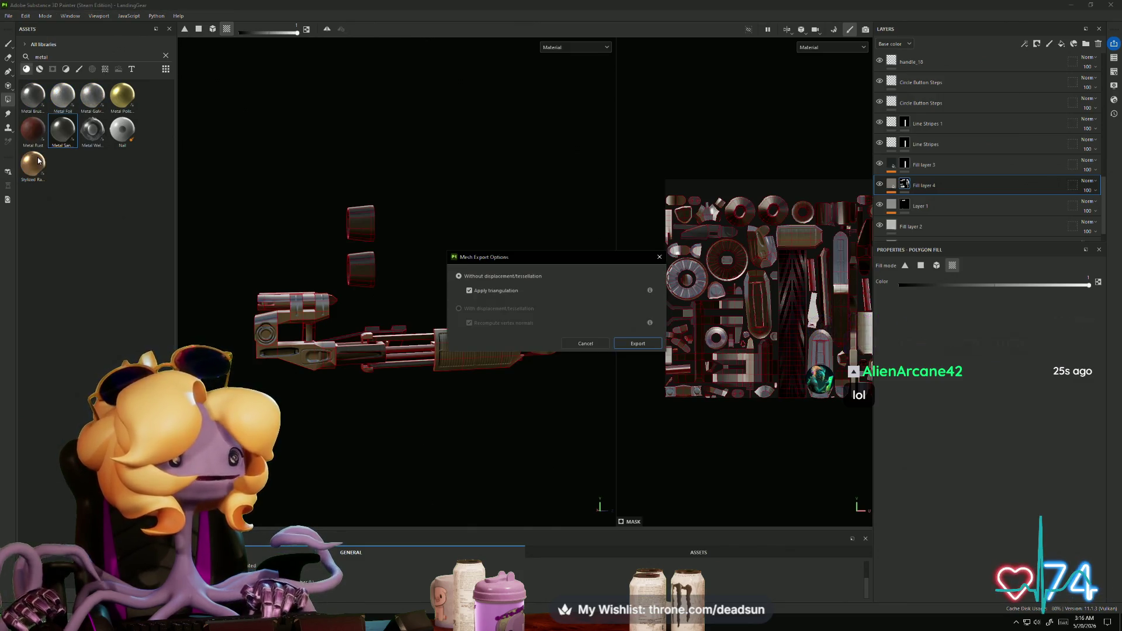
{"action": "left_click", "coordinate": [632, 347]}
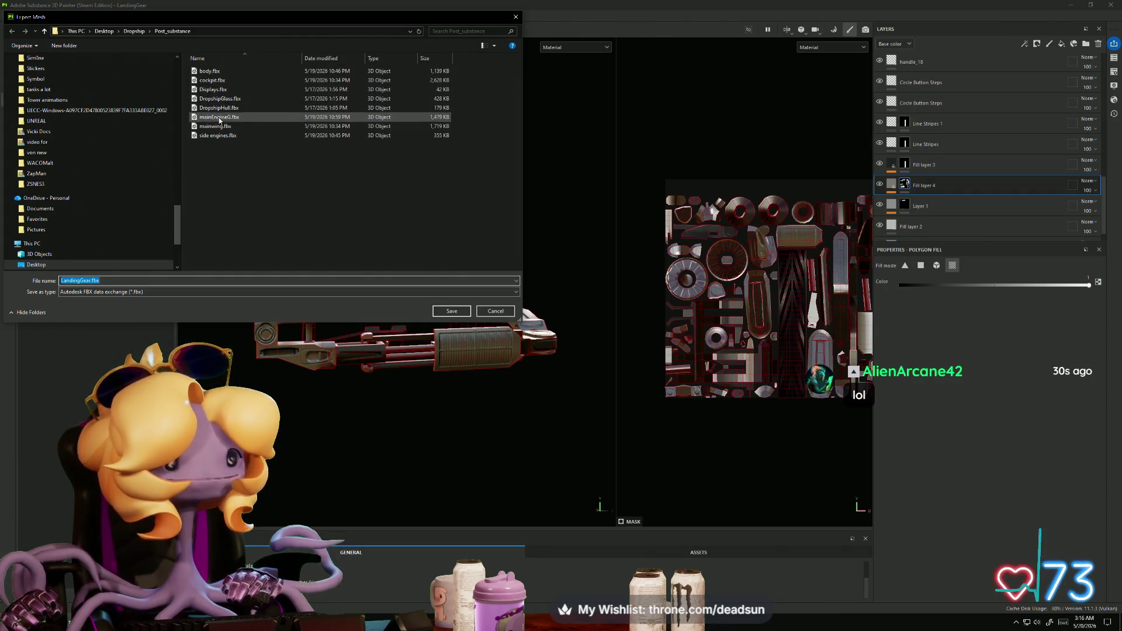
{"action": "left_click", "coordinate": [452, 311]}
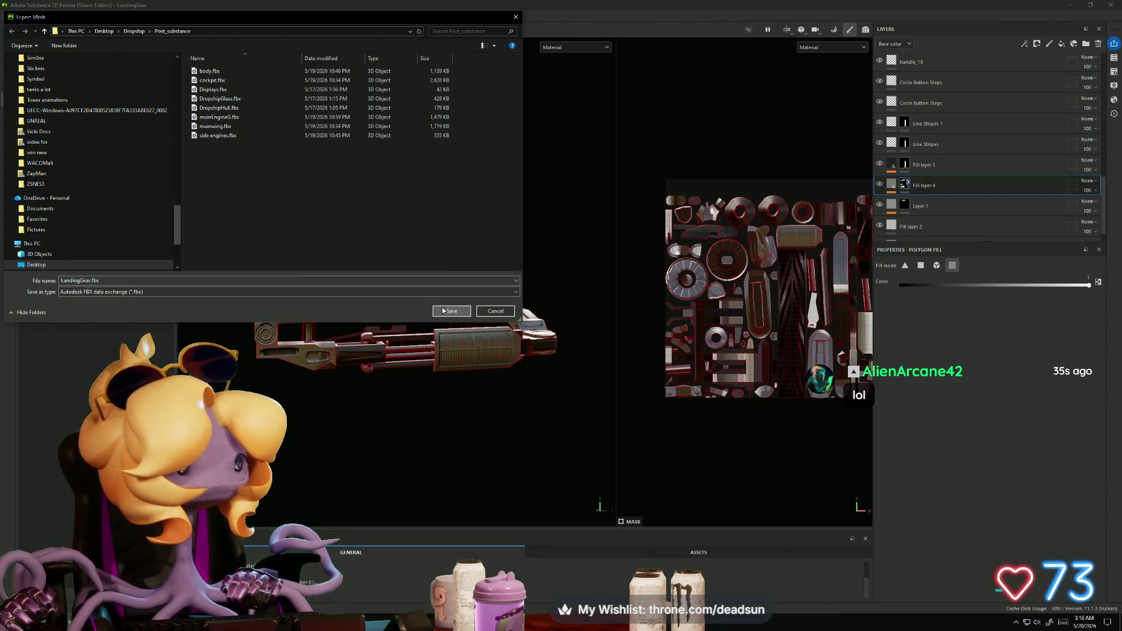
{"action": "left_click", "coordinate": [536, 314]}
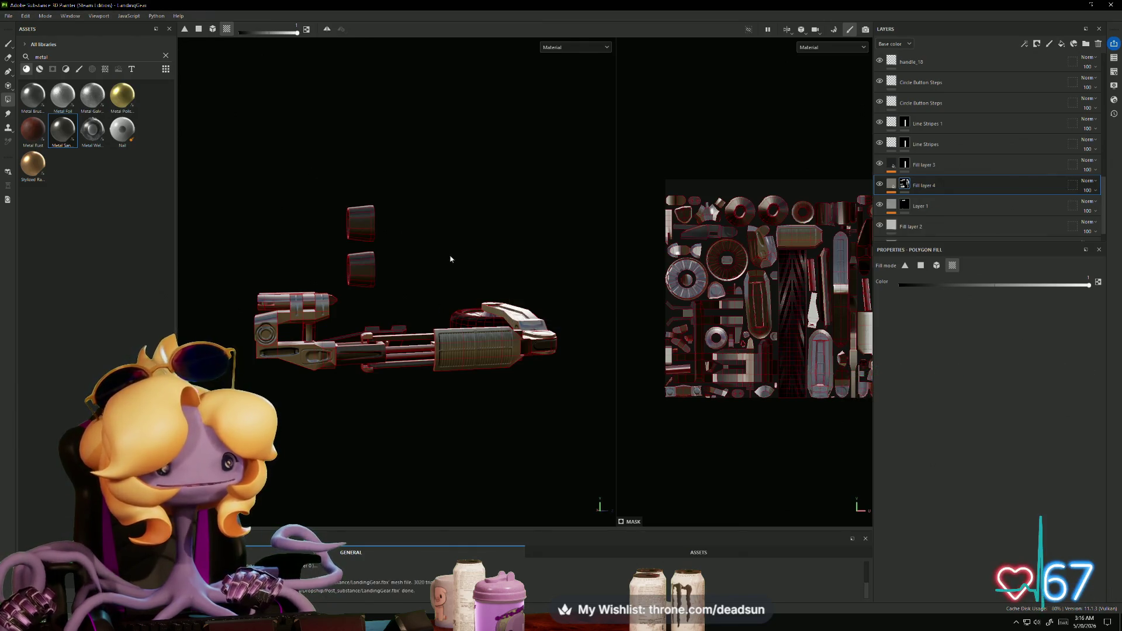
{"action": "left_click", "coordinate": [6, 17]}
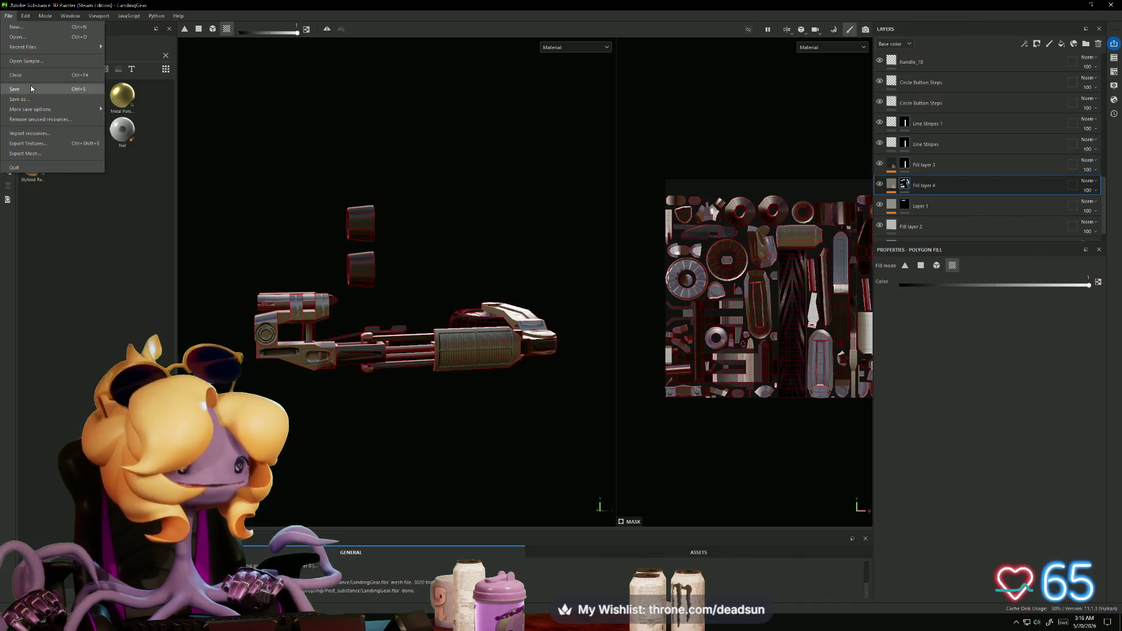
Step: Export the four landing gear textures as 1024x1024 PNGs using the Unreal Engine (Packed) template
{"action": "mouse_move", "coordinate": [54, 109]}
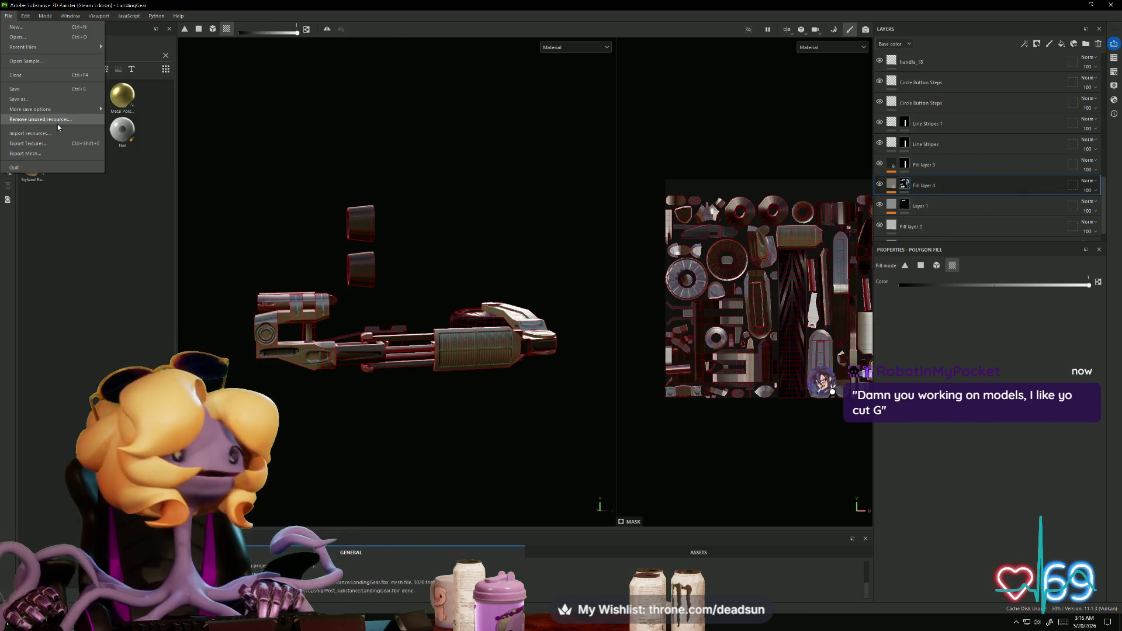
{"action": "left_click", "coordinate": [51, 144]}
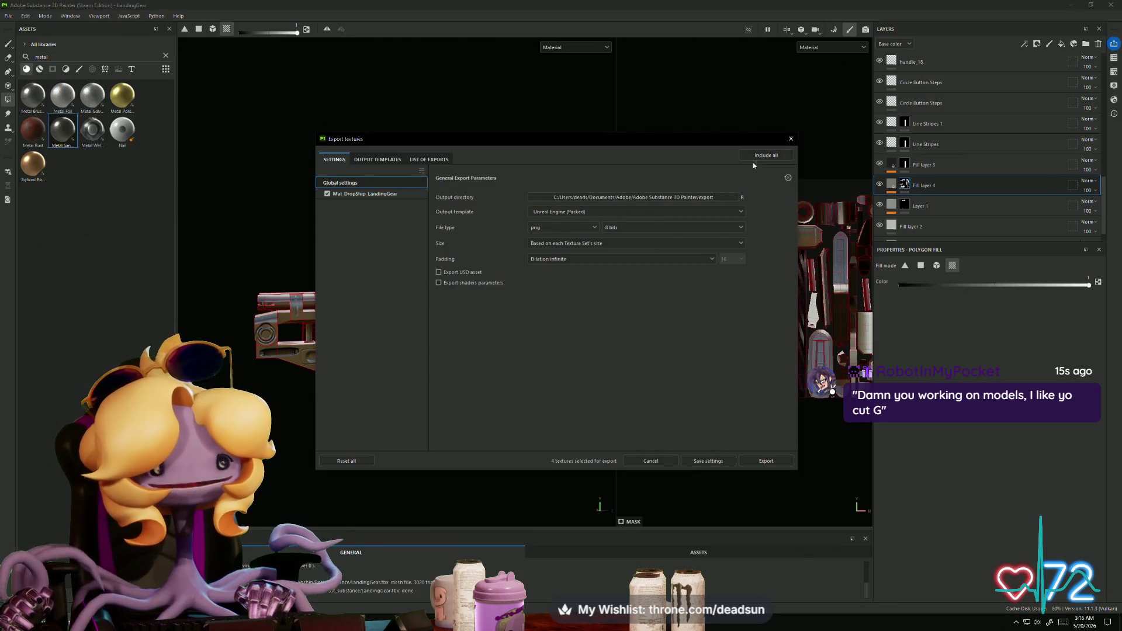
{"action": "left_click", "coordinate": [433, 161]}
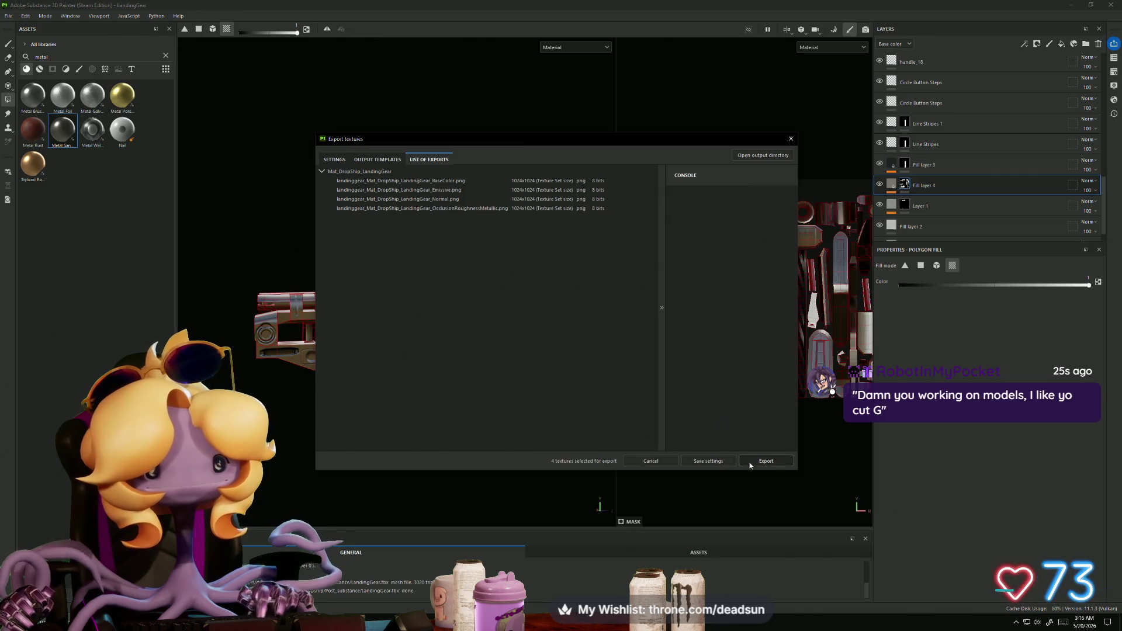
{"action": "left_click", "coordinate": [765, 462]}
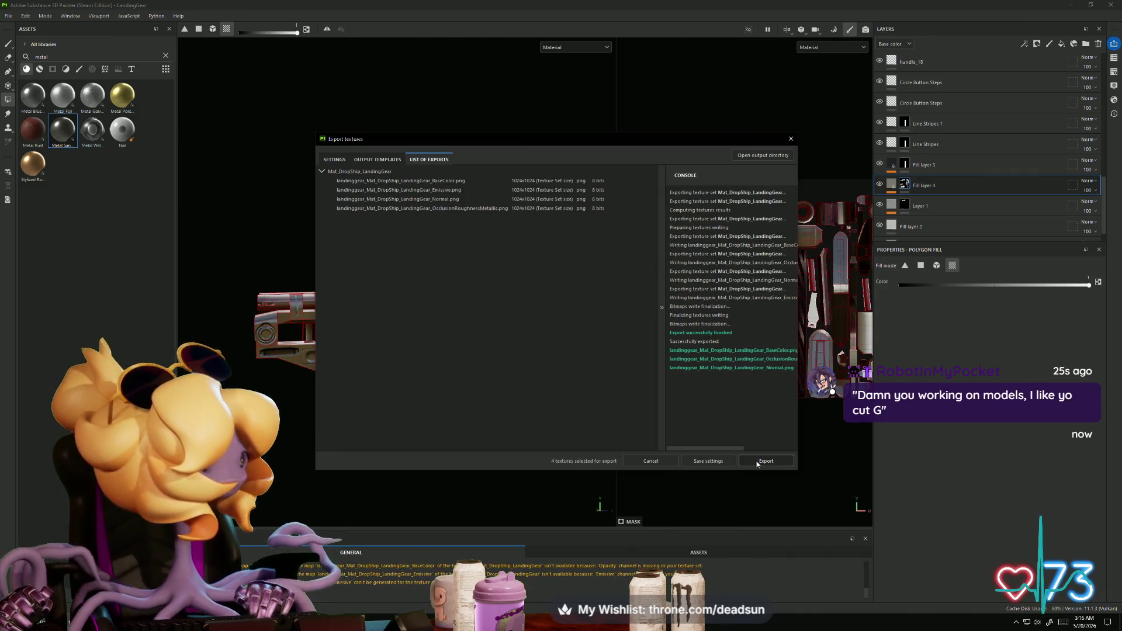
{"action": "left_click", "coordinate": [761, 458]}
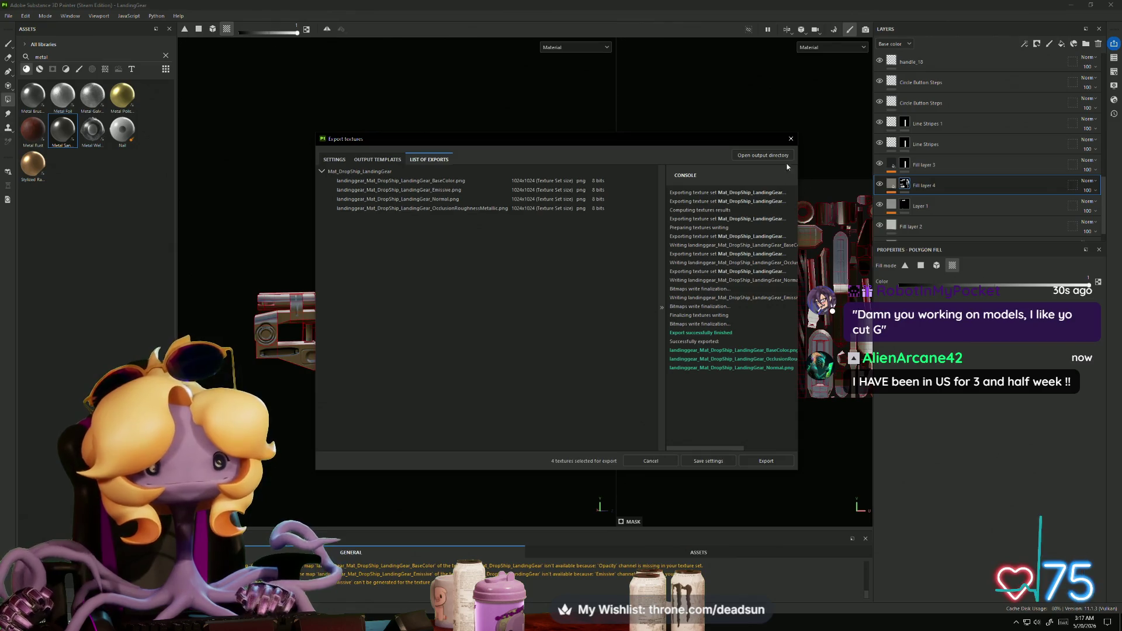
Step: Open the texture output folder and select the landinggear OcclusionRoughnessMetallic and BaseColor PNGs
{"action": "left_click", "coordinate": [771, 157]}
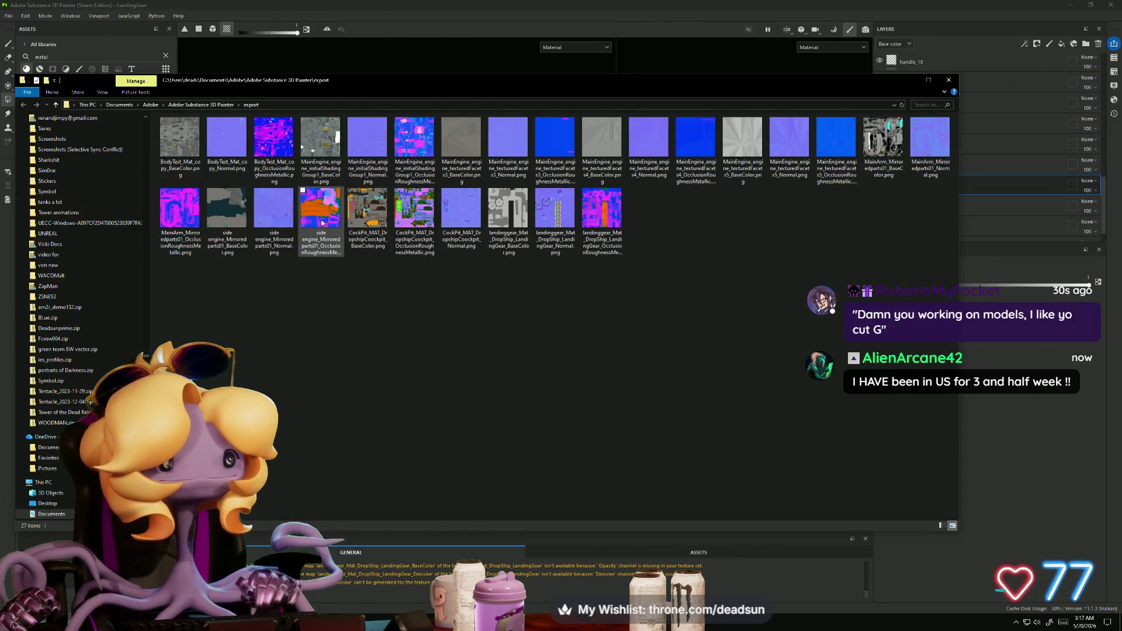
{"action": "left_click", "coordinate": [602, 210]}
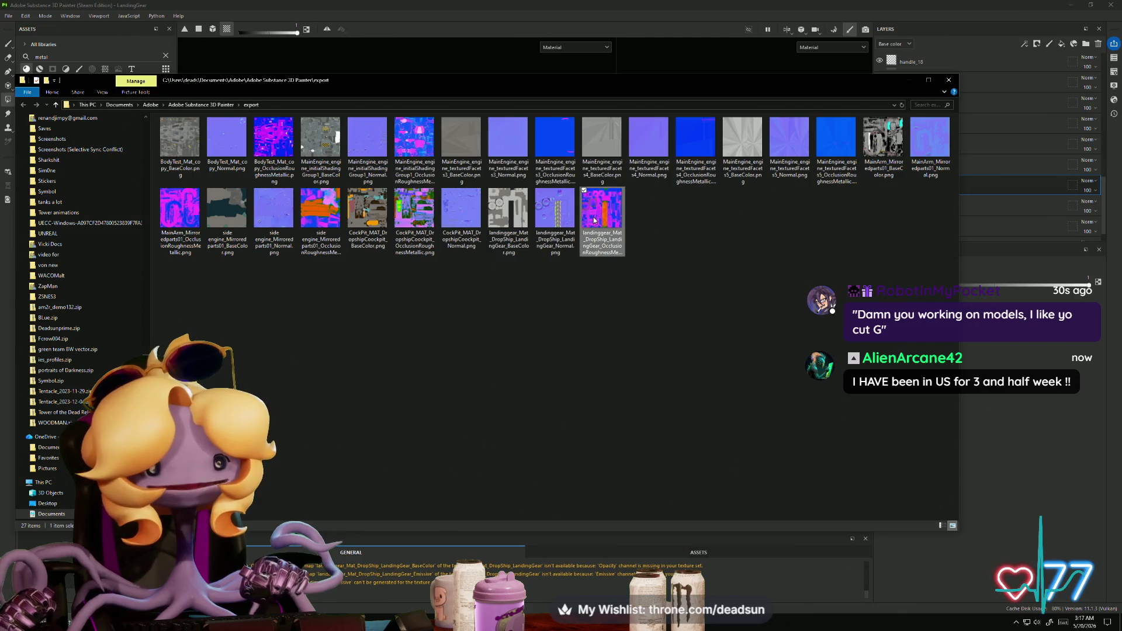
{"action": "left_click", "coordinate": [510, 215], "text": "ctrl"}
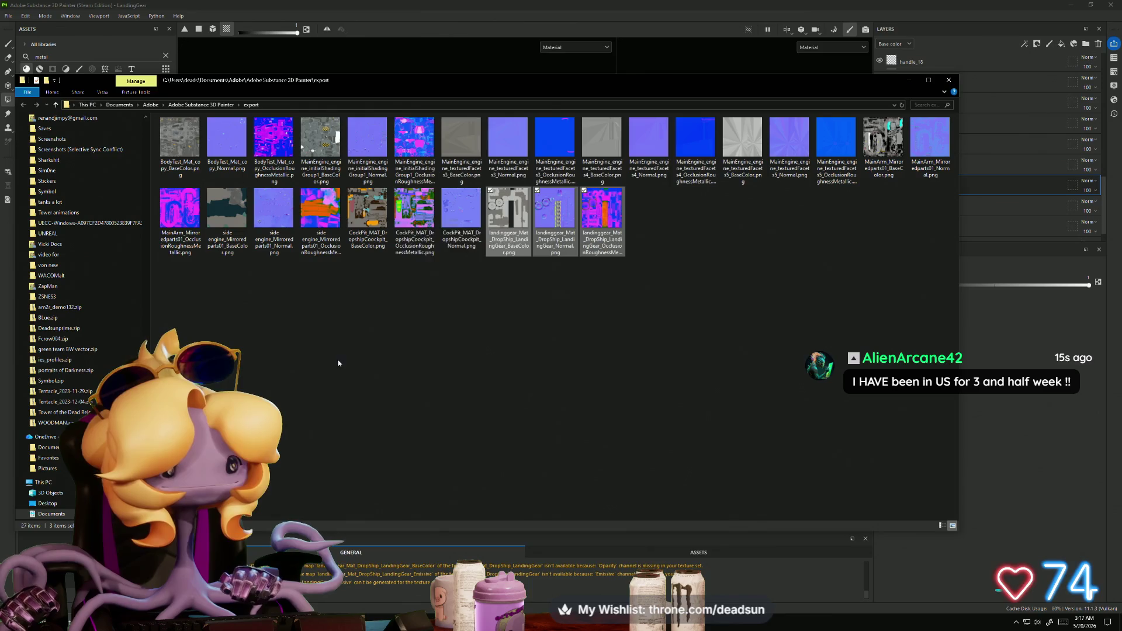
{"action": "right_click", "coordinate": [398, 473]}
{"action": "left_click", "coordinate": [436, 425]}
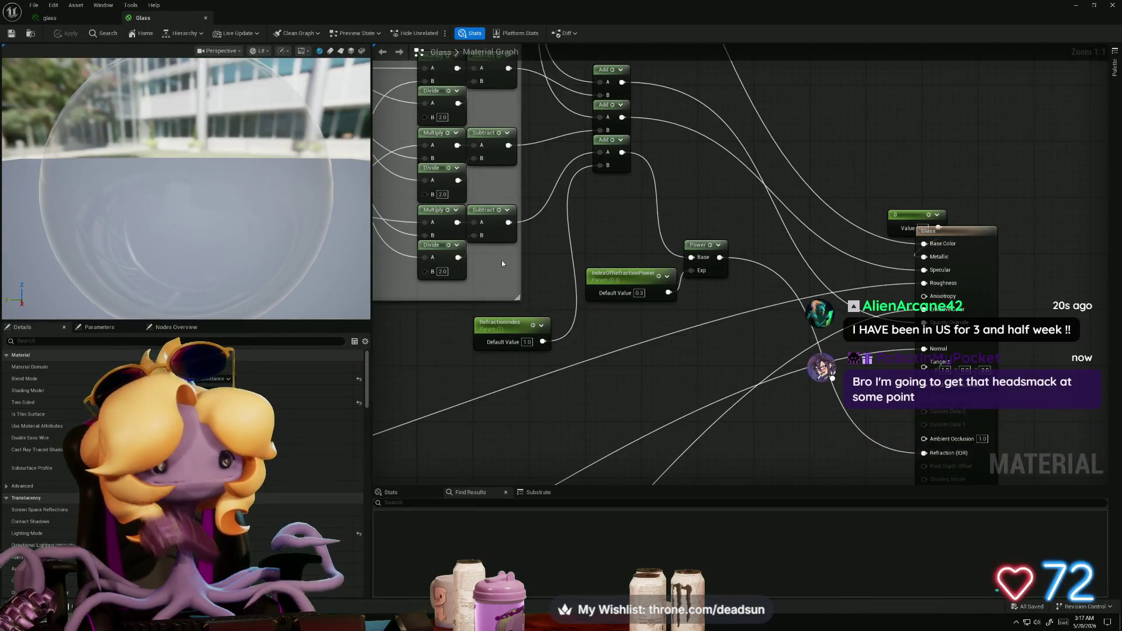
Step: Import the three landing gear textures from the export folder into DropShipTexture
{"action": "left_click", "coordinate": [206, 19]}
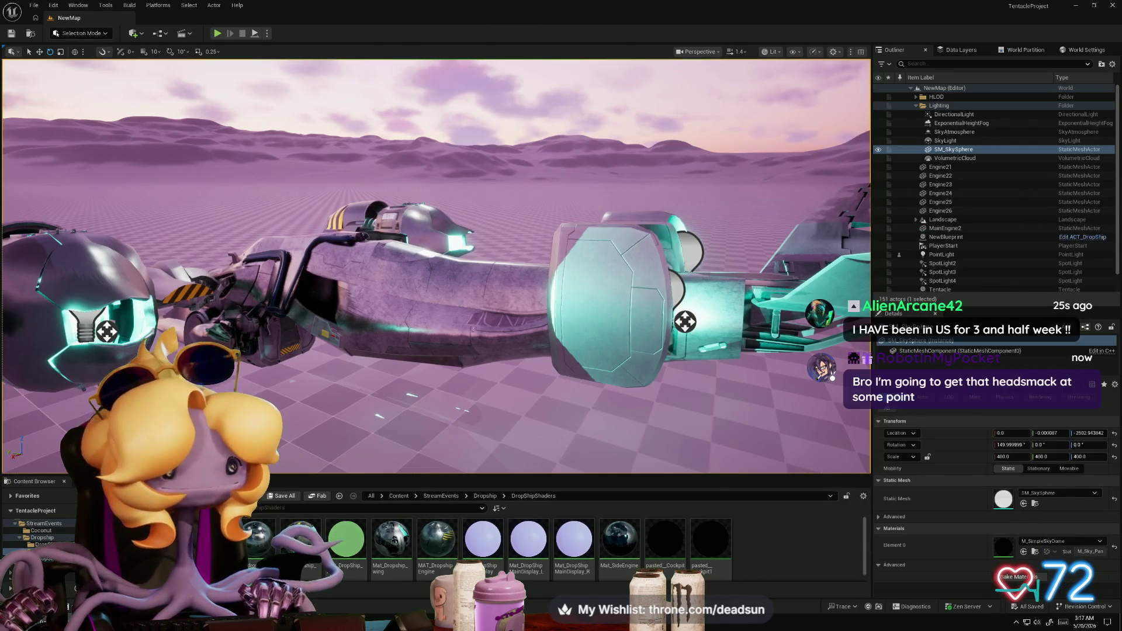
{"action": "left_click", "coordinate": [59, 558]}
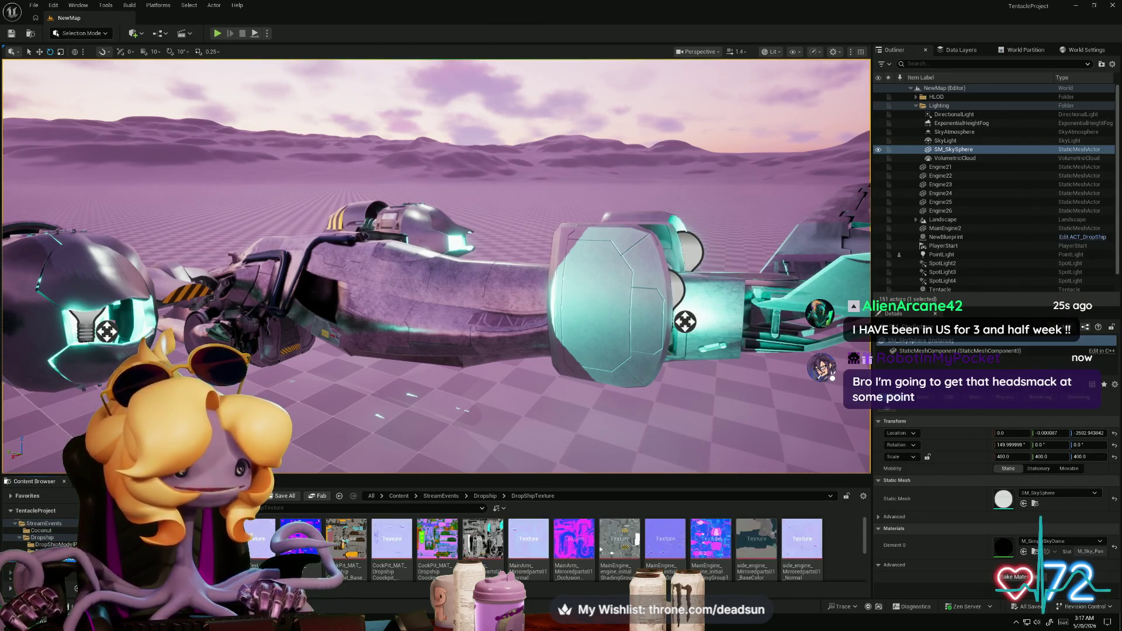
{"action": "right_click", "coordinate": [264, 549]}
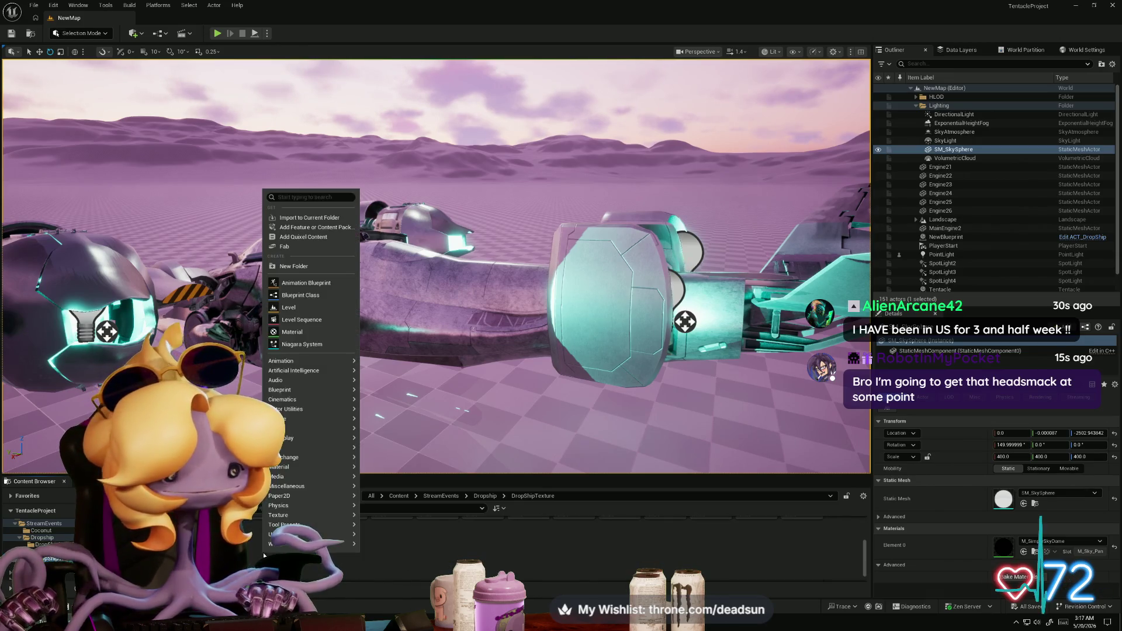
{"action": "mouse_move", "coordinate": [350, 543]}
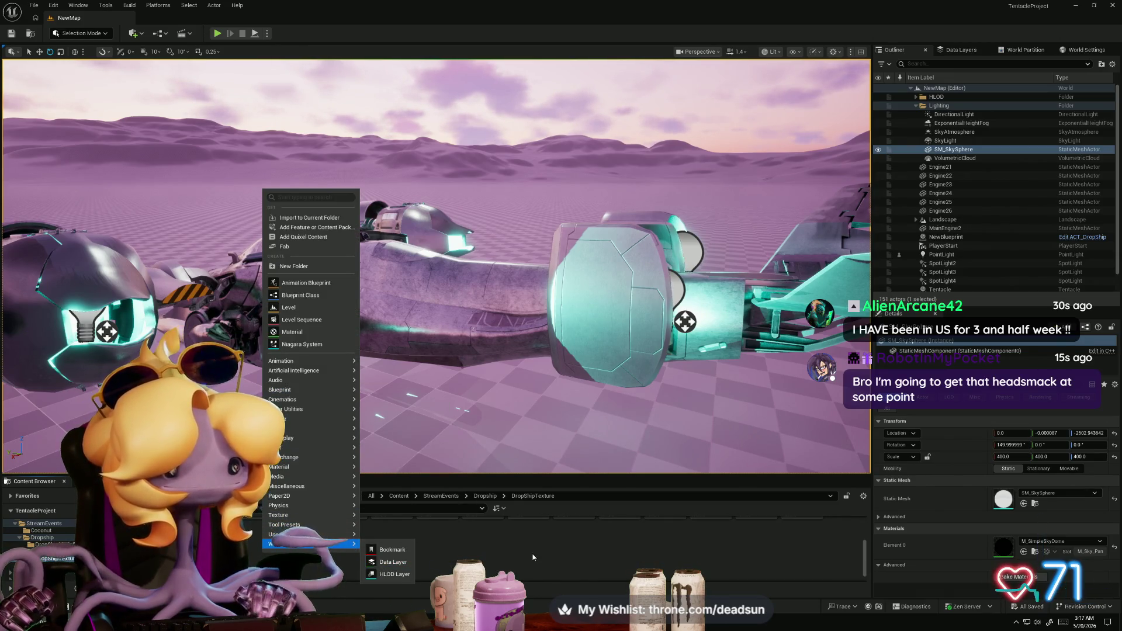
{"action": "key", "text": "Escape"}
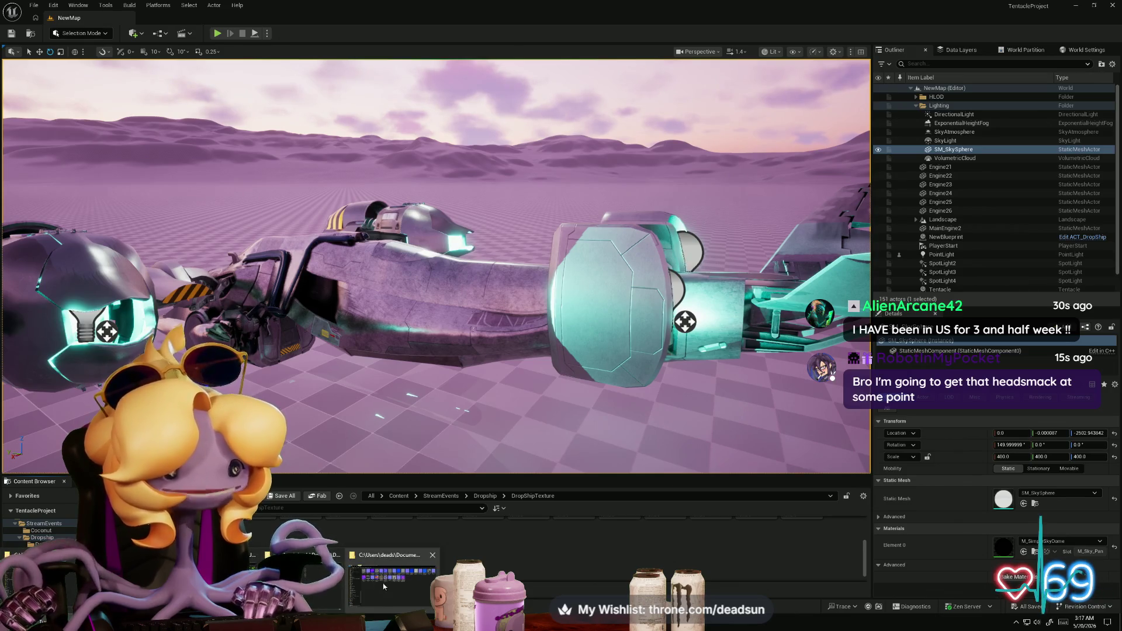
{"action": "key", "text": "alt+Tab"}
{"action": "mouse_move", "coordinate": [557, 212]}
{"action": "left_mouse_down"}
{"action": "mouse_move", "coordinate": [514, 216]}
{"action": "mouse_move", "coordinate": [315, 552]}
{"action": "left_mouse_up"}
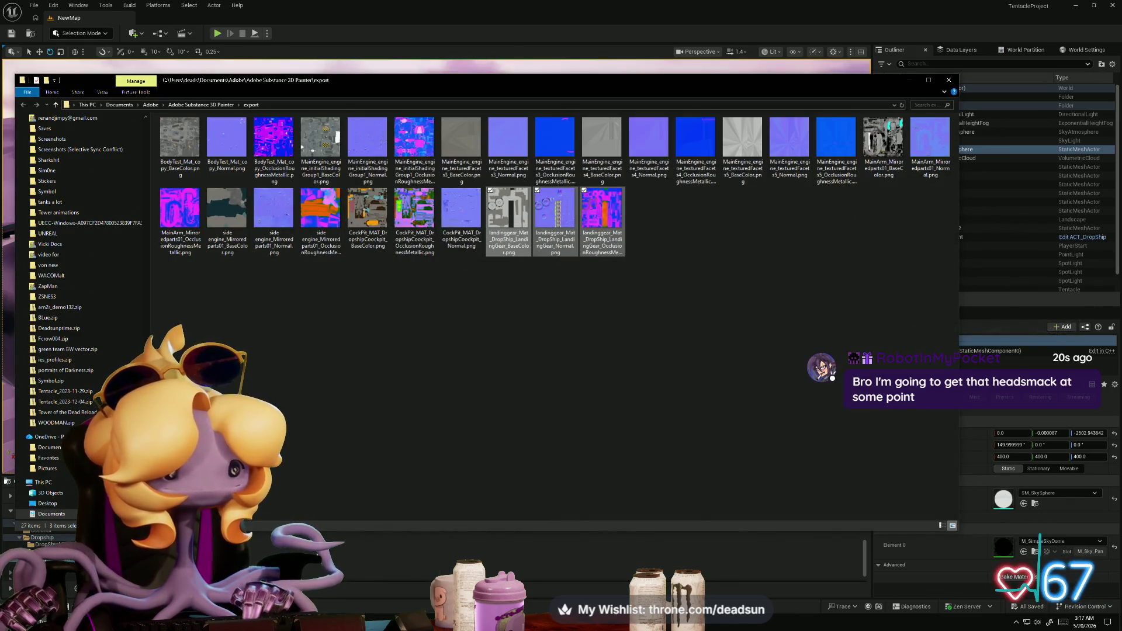
{"action": "left_click", "coordinate": [909, 80]}
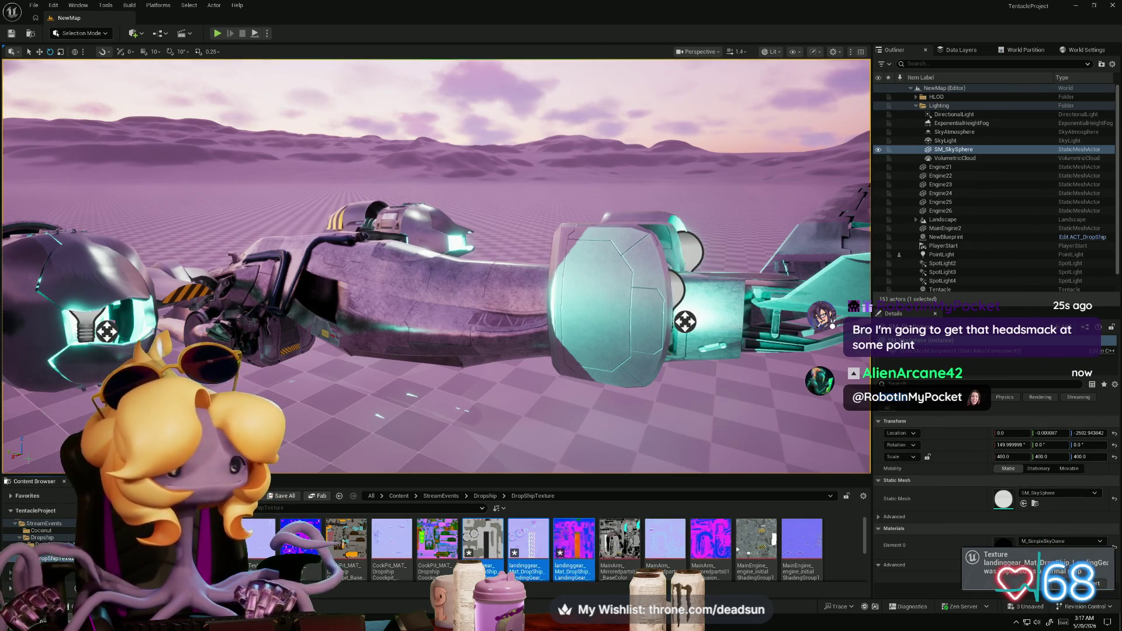
Step: Create a new Material asset in the DropShipShaders folder
{"action": "left_click", "coordinate": [50, 551]}
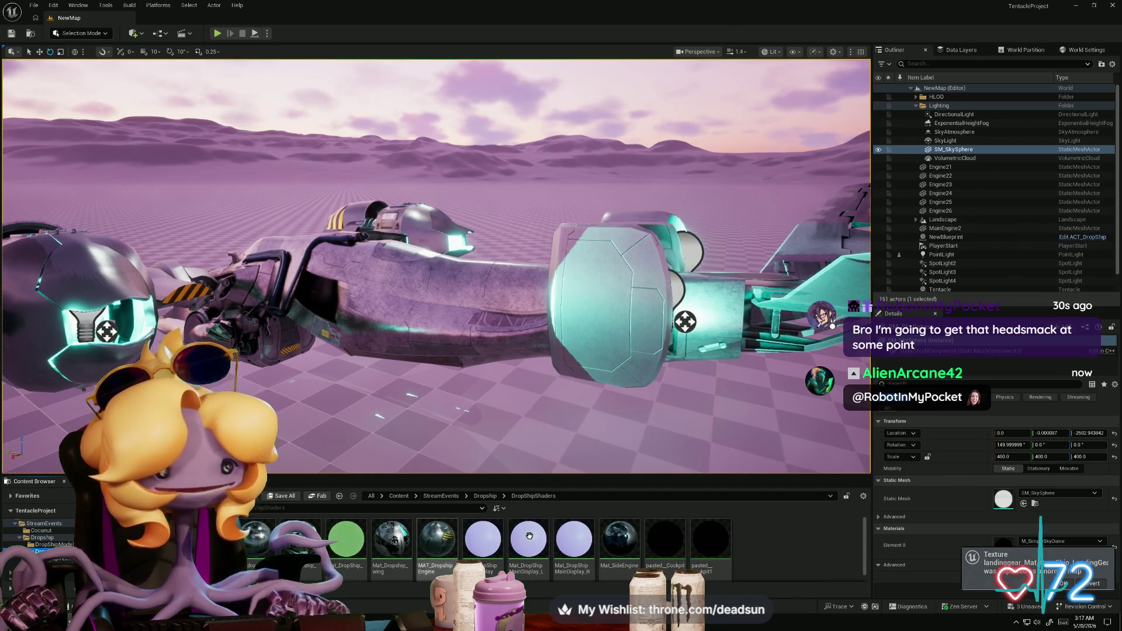
{"action": "right_click", "coordinate": [767, 530]}
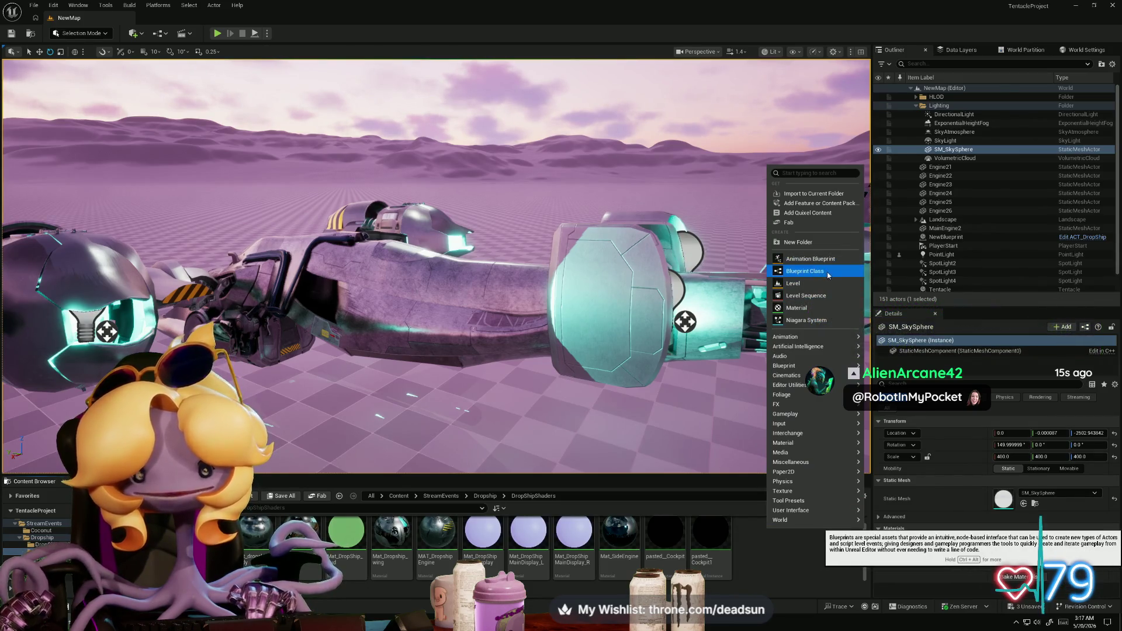
{"action": "left_click", "coordinate": [797, 308]}
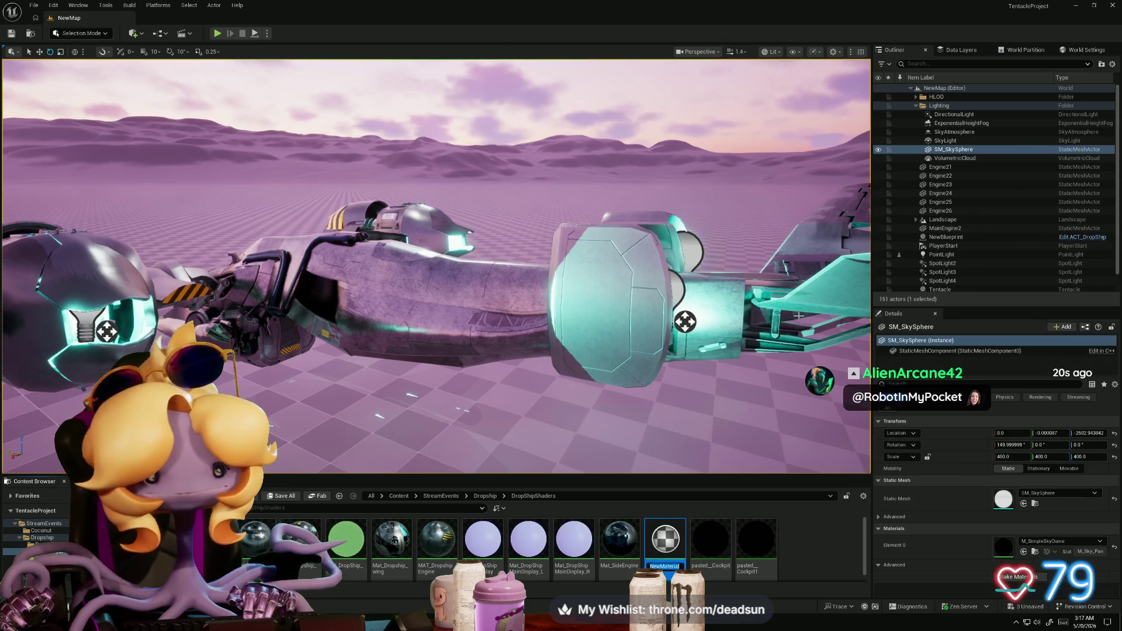
Step: Name the new material Mat_DropShip_Landinggear and open it in the material editor
{"action": "type", "text": "Mat_D"}
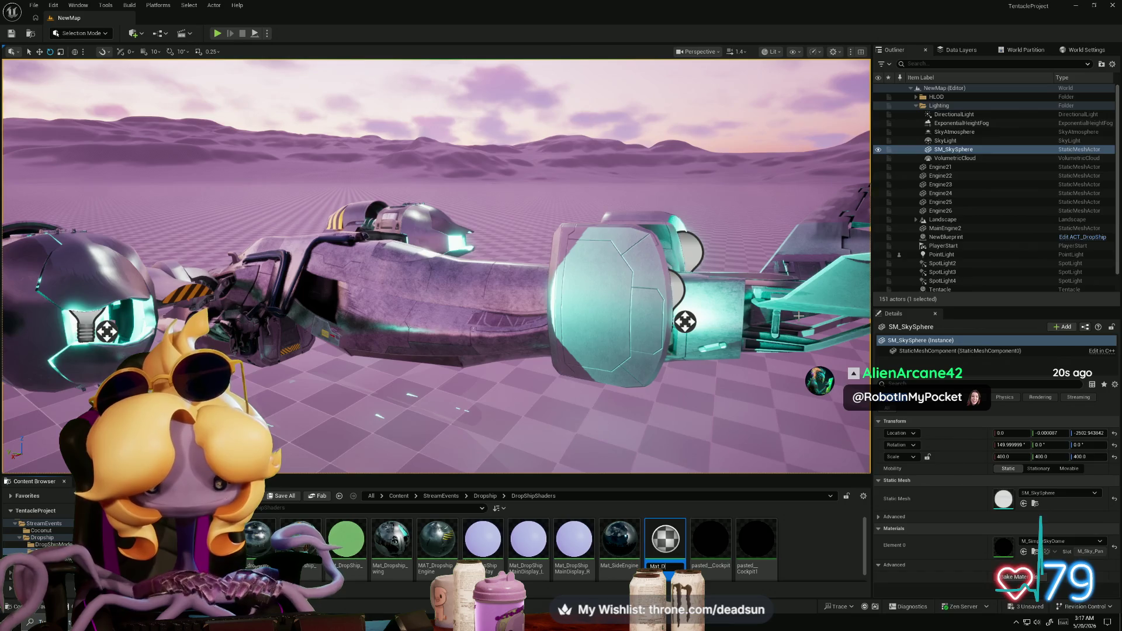
{"action": "type", "text": "ropShi"}
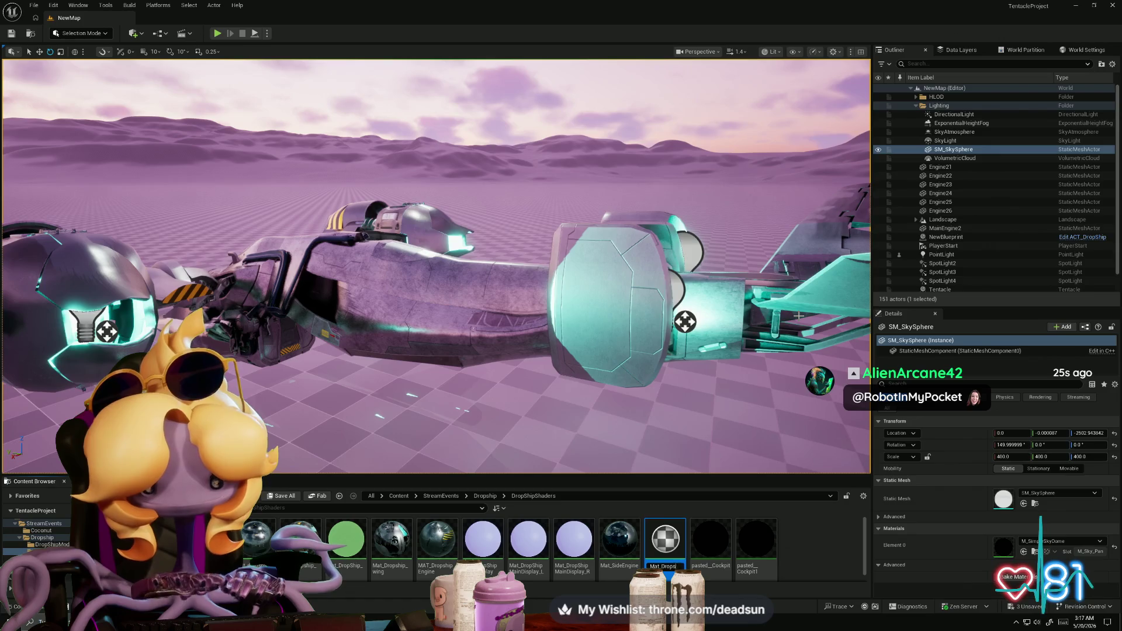
{"action": "type", "text": "p_"}
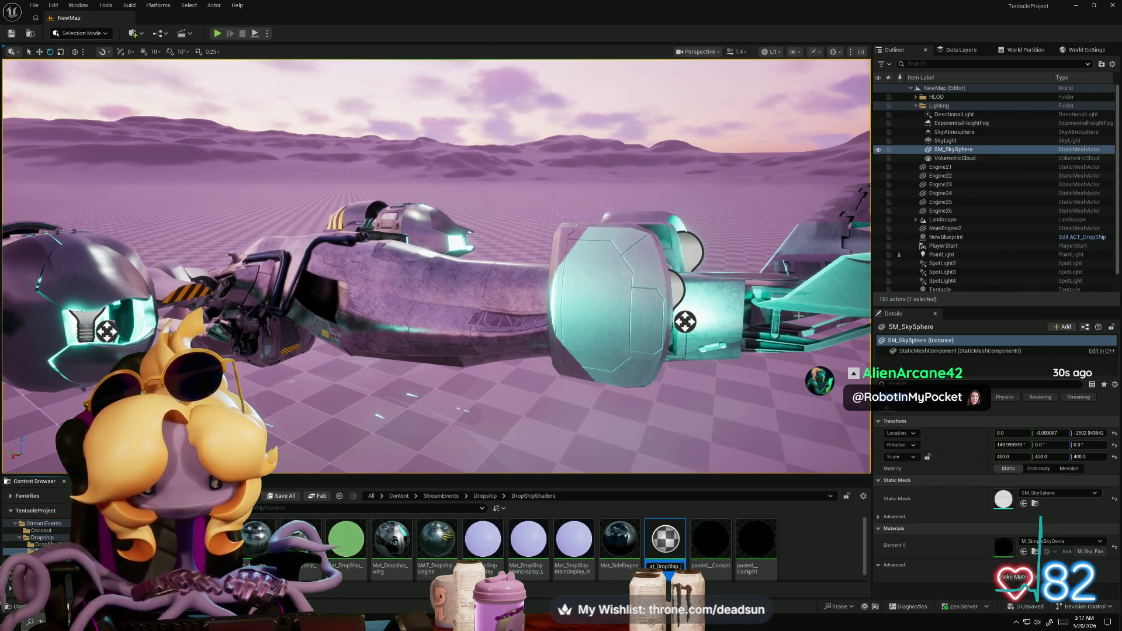
{"action": "type", "text": "Landing"}
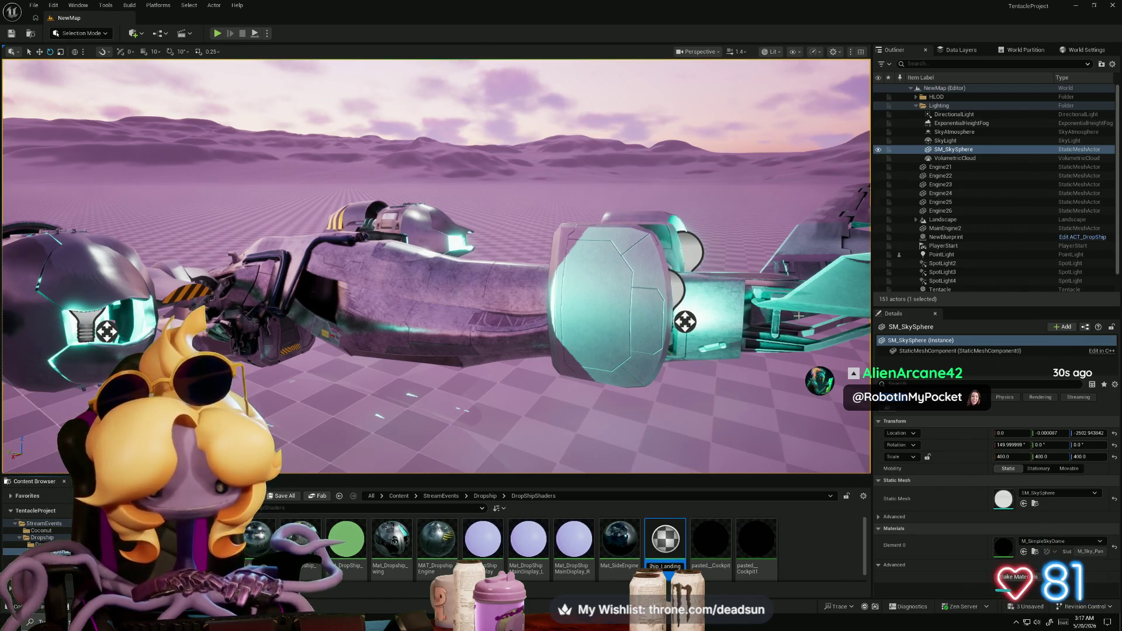
{"action": "type", "text": "gear"}
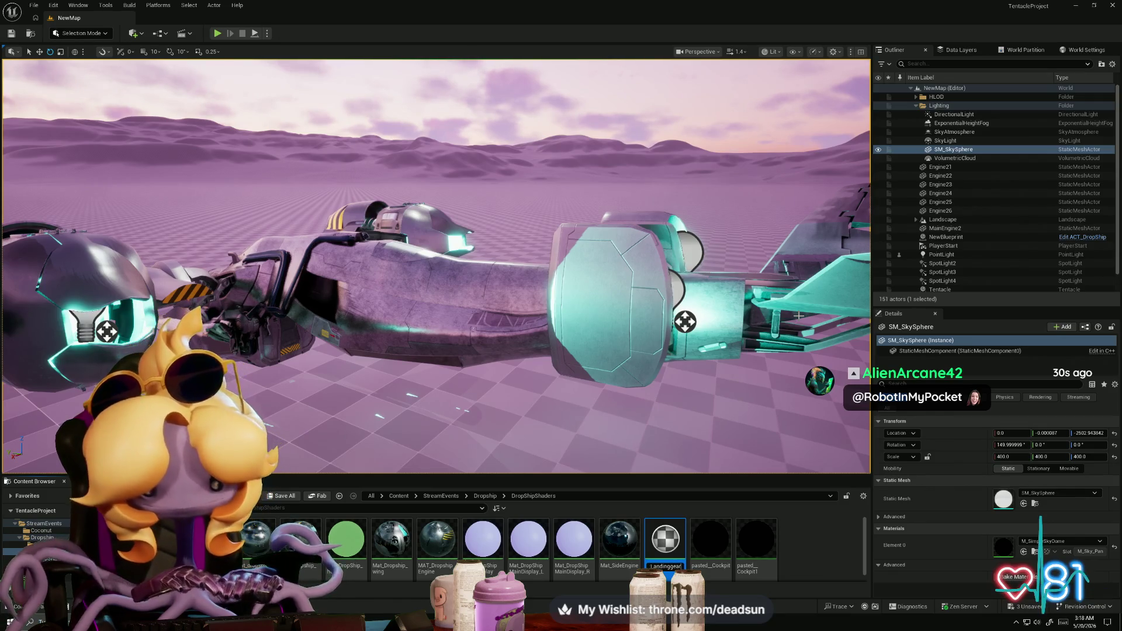
{"action": "key", "text": "Return"}
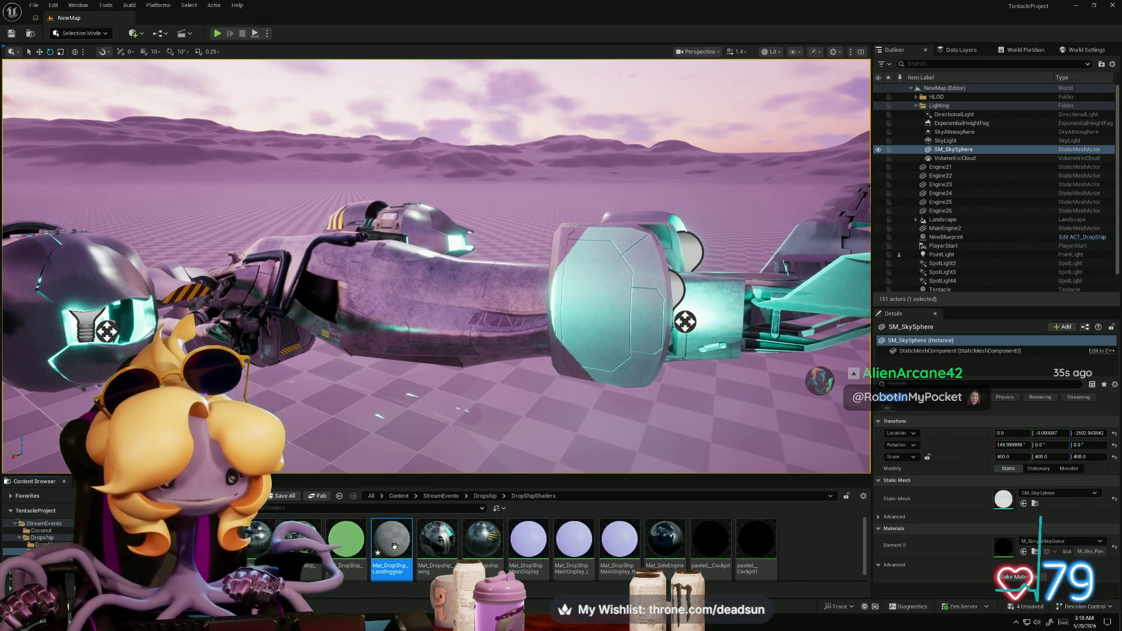
{"action": "double_click", "coordinate": [390, 541]}
Step: Drop the three landing gear textures into the material graph and stack their nodes vertically
{"action": "left_click_drag", "start_coordinate": [619, 74], "coordinate": [766, 106]}
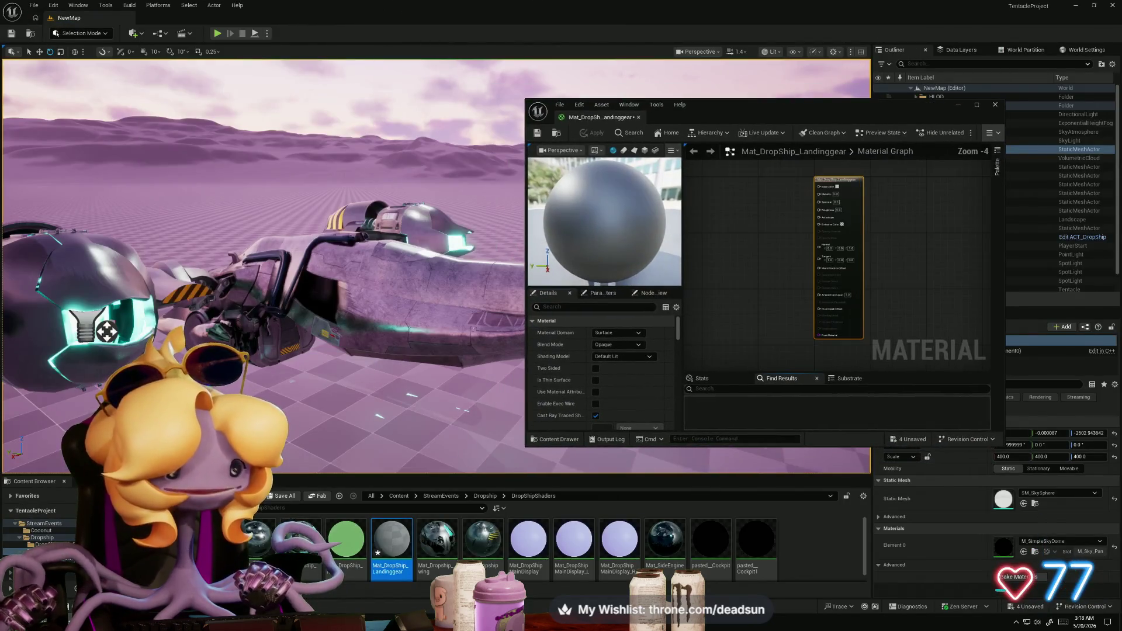
{"action": "left_click", "coordinate": [55, 559]}
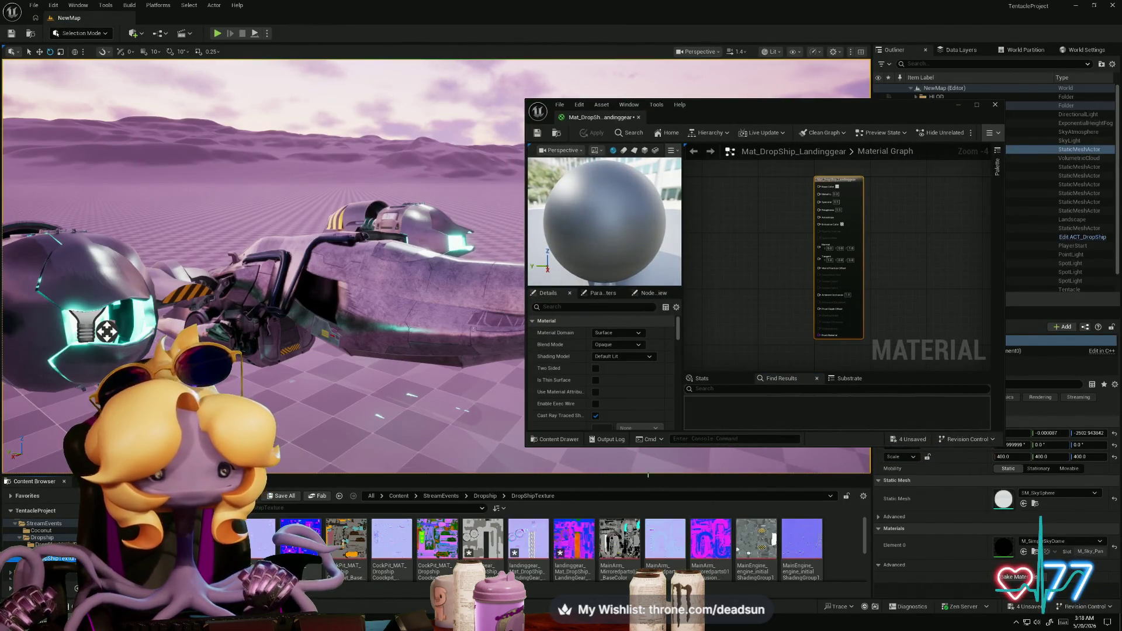
{"action": "left_click", "coordinate": [482, 541]}
{"action": "left_click", "coordinate": [529, 541], "text": "ctrl"}
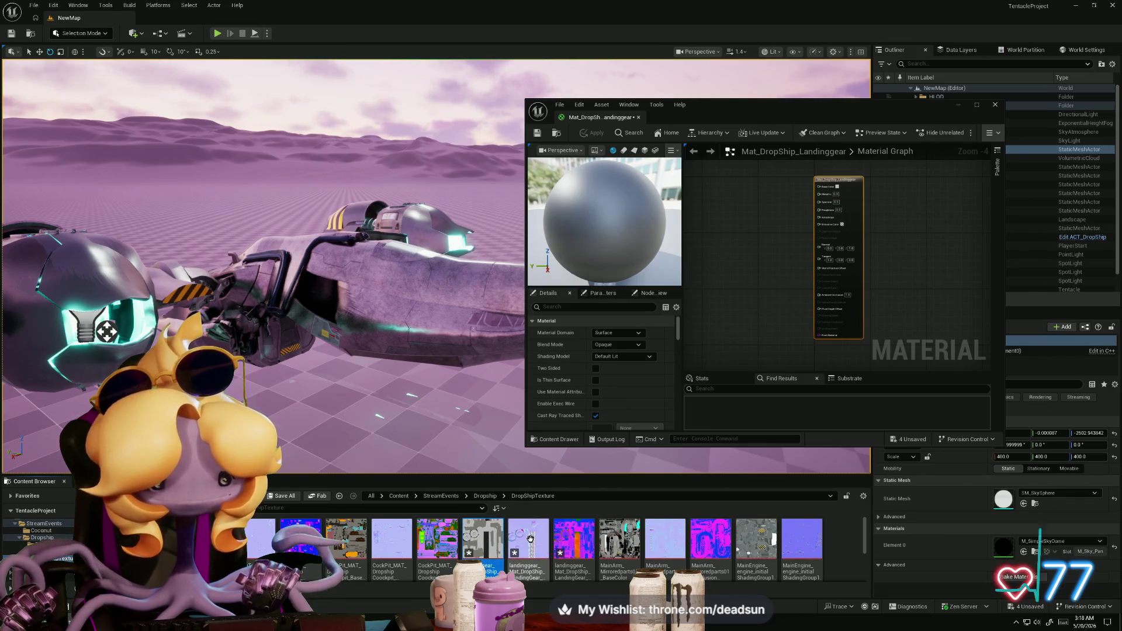
{"action": "left_click", "coordinate": [574, 541], "text": "ctrl"}
{"action": "left_click_drag", "start_coordinate": [650, 390], "coordinate": [760, 251]}
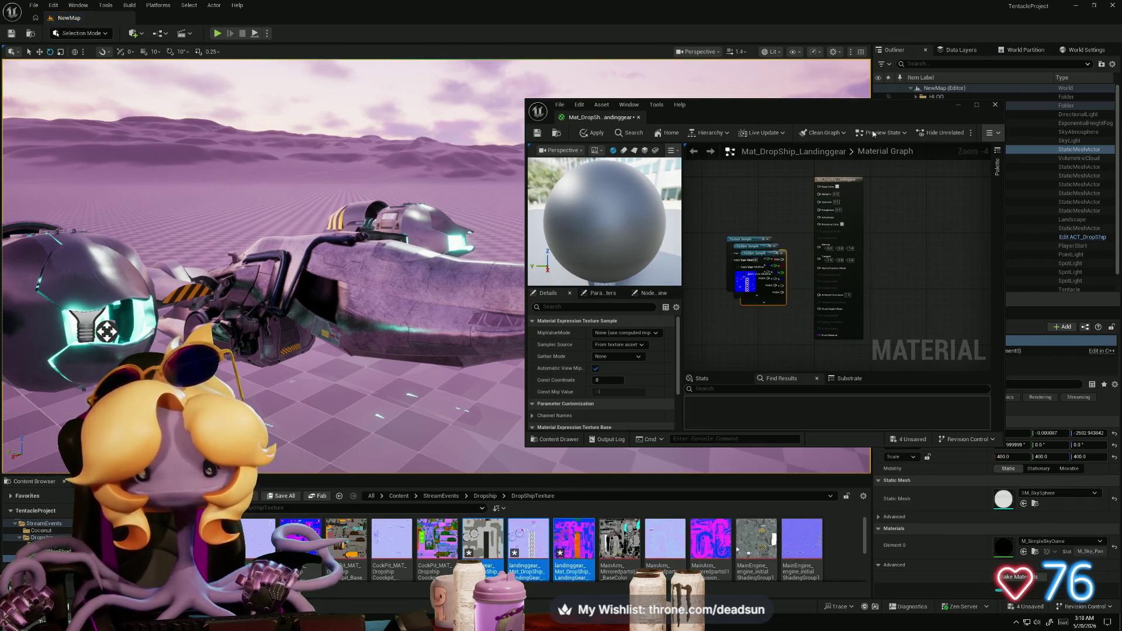
{"action": "left_click", "coordinate": [976, 104]}
{"action": "scroll", "coordinate": [487, 238], "scroll_direction": "up", "scroll_amount": 4}
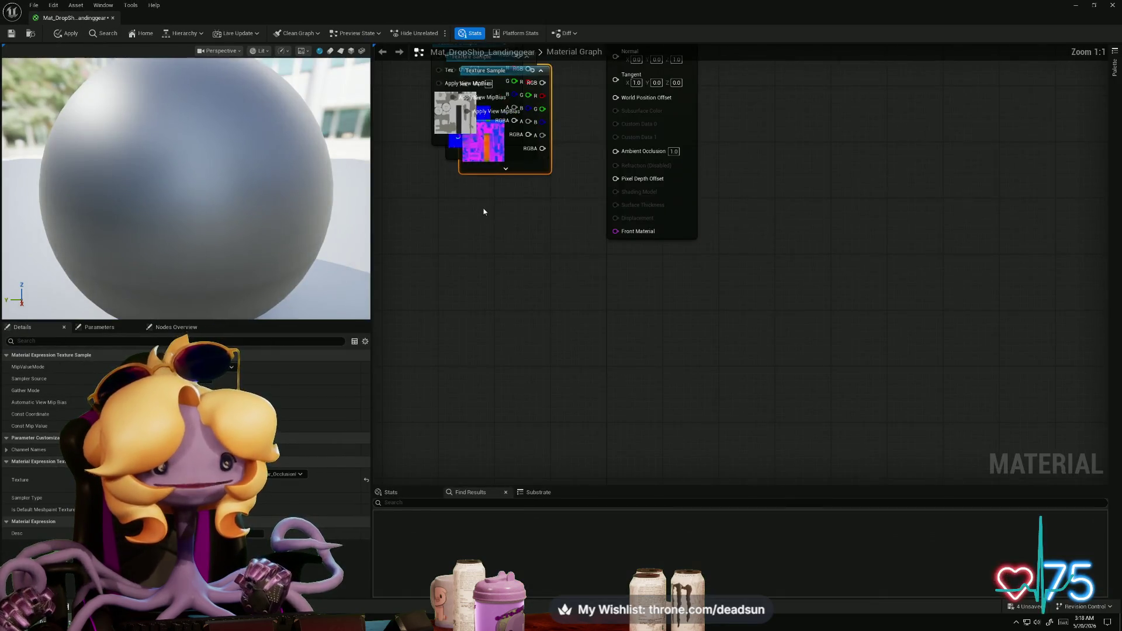
{"action": "right_click_drag", "start_coordinate": [424, 205], "coordinate": [464, 393]}
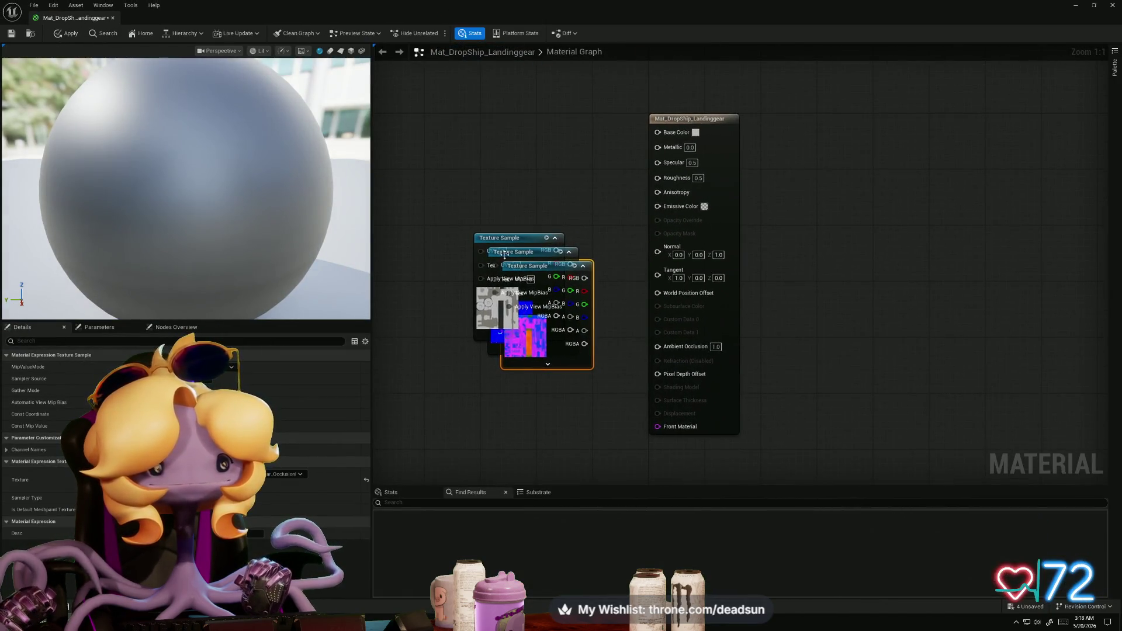
{"action": "mouse_move", "coordinate": [519, 240]}
{"action": "left_mouse_down"}
{"action": "mouse_move", "coordinate": [440, 114]}
{"action": "mouse_move", "coordinate": [441, 128]}
{"action": "left_mouse_up"}
{"action": "left_click_drag", "start_coordinate": [511, 263], "coordinate": [406, 264]}
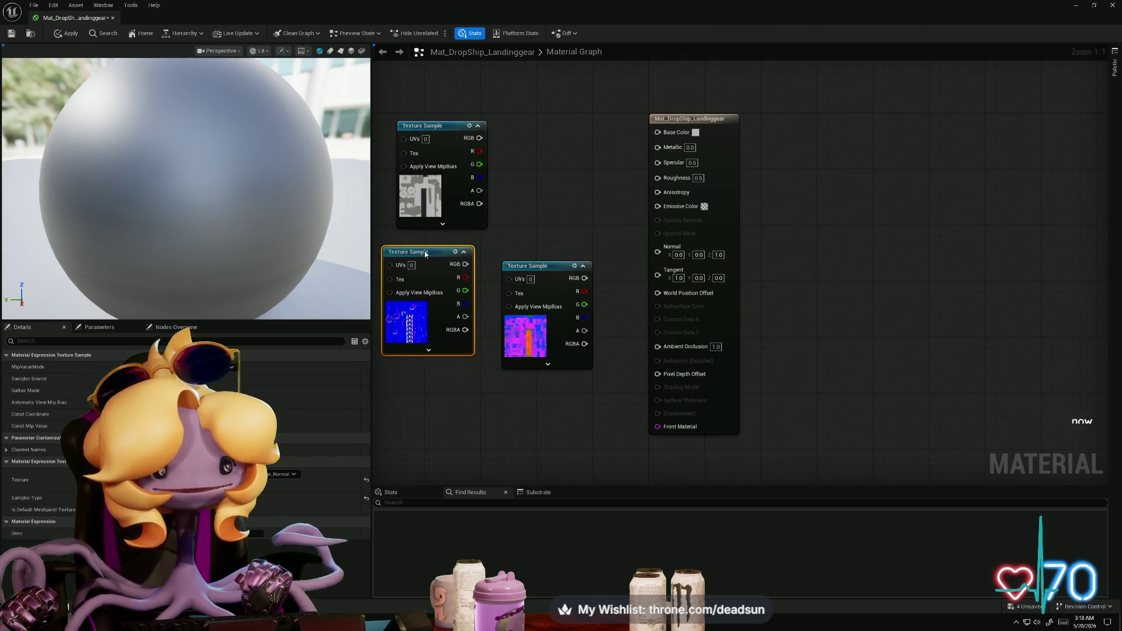
{"action": "mouse_move", "coordinate": [547, 266]}
{"action": "left_mouse_down"}
{"action": "mouse_move", "coordinate": [447, 380]}
{"action": "mouse_move", "coordinate": [428, 378]}
{"action": "left_mouse_up"}
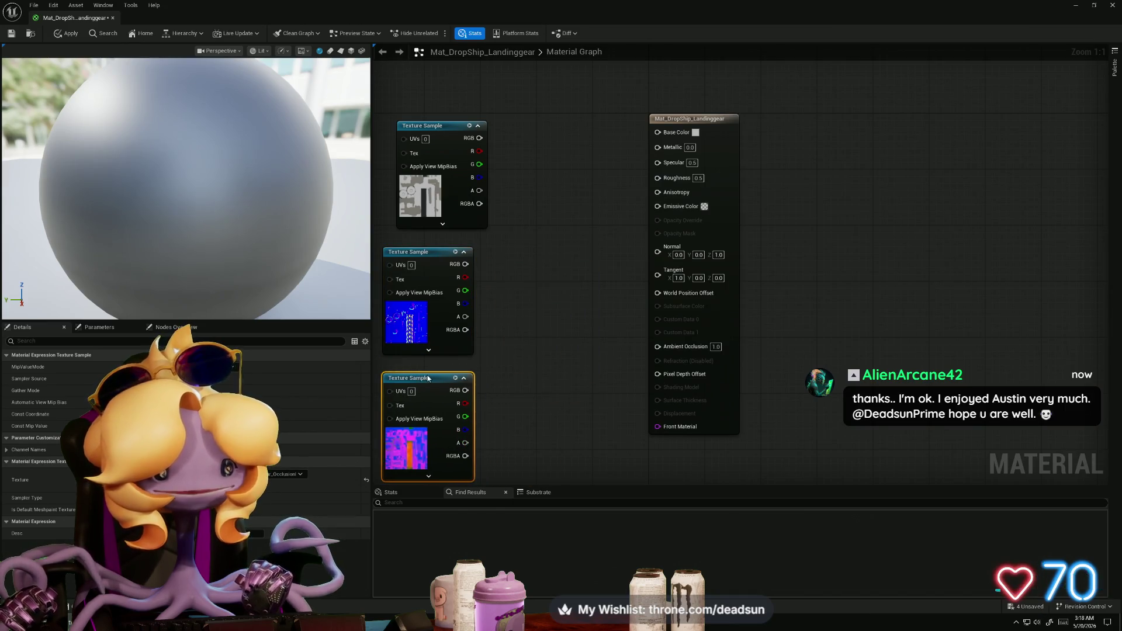
Step: Wire colour to Base Color, normal to Normal, red to Ambient Occlusion and green to Roughness
{"action": "left_click_drag", "start_coordinate": [479, 139], "coordinate": [658, 132]}
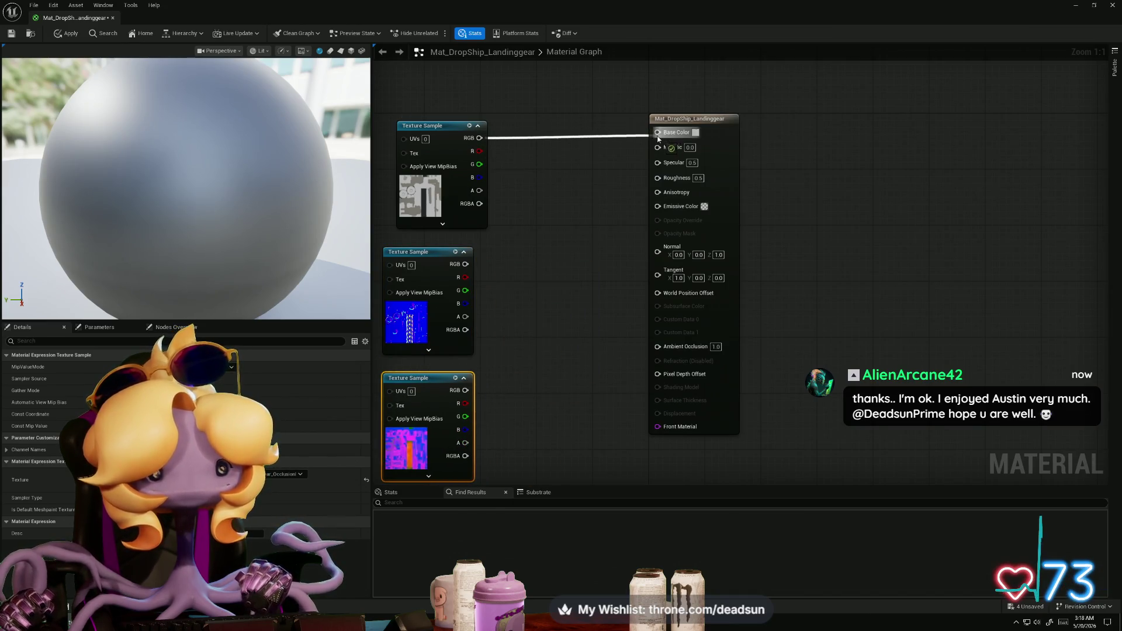
{"action": "mouse_move", "coordinate": [465, 264]}
{"action": "left_mouse_down"}
{"action": "mouse_move", "coordinate": [590, 301]}
{"action": "mouse_move", "coordinate": [657, 250]}
{"action": "left_mouse_up"}
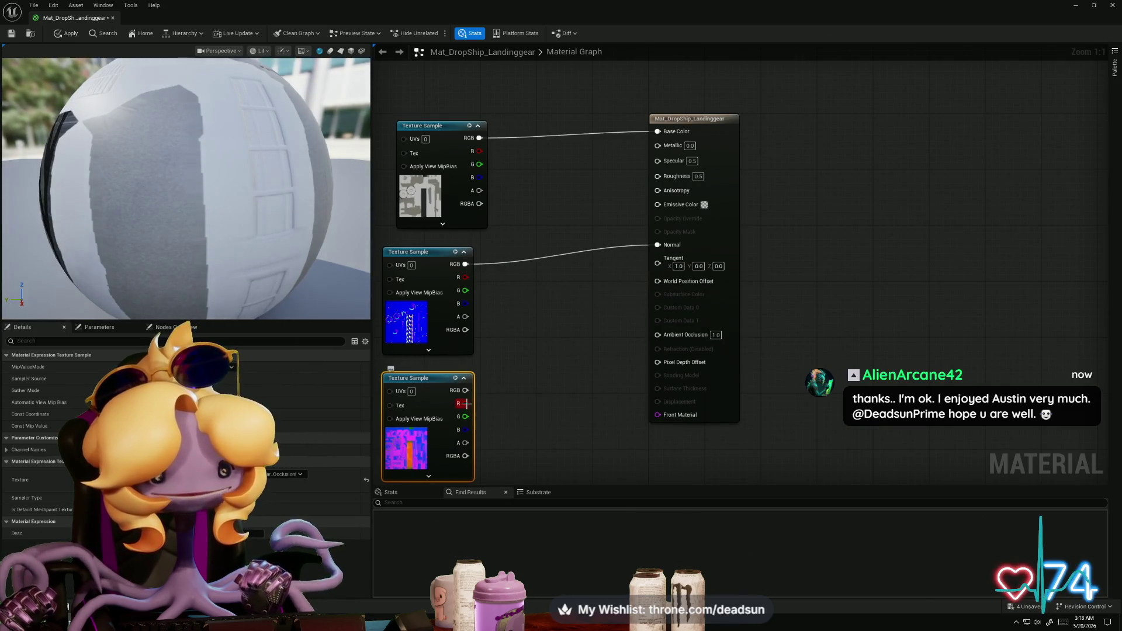
{"action": "mouse_move", "coordinate": [465, 403]}
{"action": "left_mouse_down"}
{"action": "mouse_move", "coordinate": [521, 401]}
{"action": "mouse_move", "coordinate": [658, 334]}
{"action": "left_mouse_up"}
{"action": "mouse_move", "coordinate": [465, 416]}
{"action": "left_mouse_down"}
{"action": "mouse_move", "coordinate": [490, 431]}
{"action": "mouse_move", "coordinate": [657, 175]}
{"action": "mouse_move", "coordinate": [541, 444]}
{"action": "mouse_move", "coordinate": [589, 193]}
{"action": "mouse_move", "coordinate": [624, 155]}
{"action": "mouse_move", "coordinate": [658, 145]}
{"action": "left_mouse_up"}
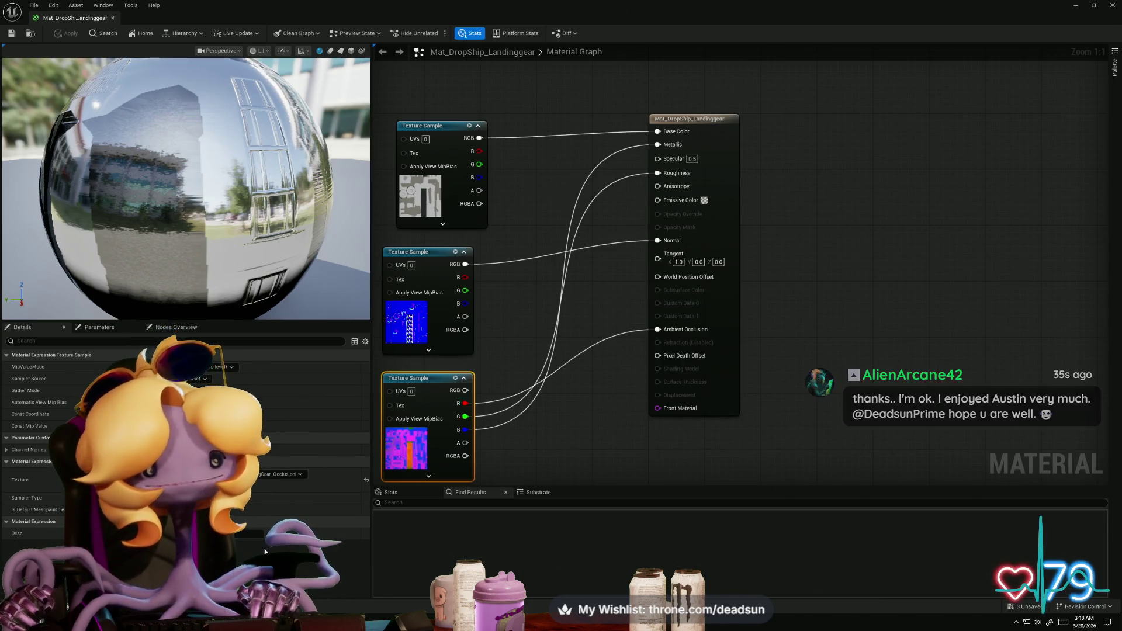
{"action": "mouse_move", "coordinate": [214, 12]}
{"action": "left_mouse_down"}
{"action": "mouse_move", "coordinate": [436, 235]}
{"action": "mouse_move", "coordinate": [851, 215]}
{"action": "mouse_move", "coordinate": [748, 185]}
{"action": "mouse_move", "coordinate": [675, 101]}
{"action": "mouse_move", "coordinate": [843, 182]}
{"action": "left_mouse_up"}
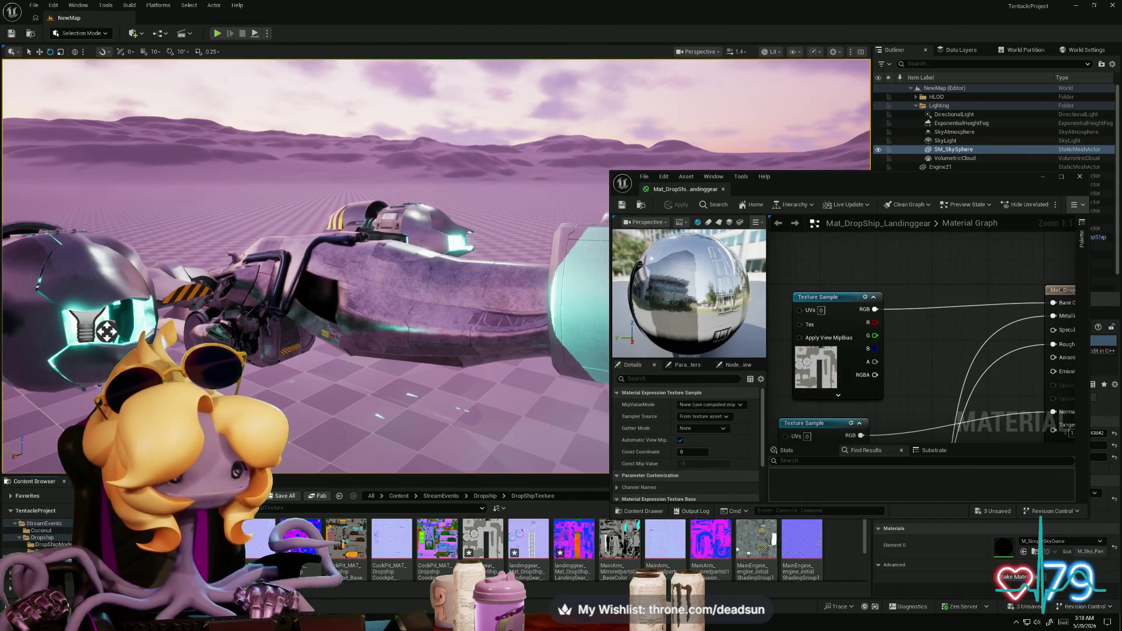
Step: Drag LandingGear.fbx from Post_substance into DropShipModelParts and confirm the import
{"action": "left_click", "coordinate": [47, 551]}
{"action": "left_click", "coordinate": [47, 544]}
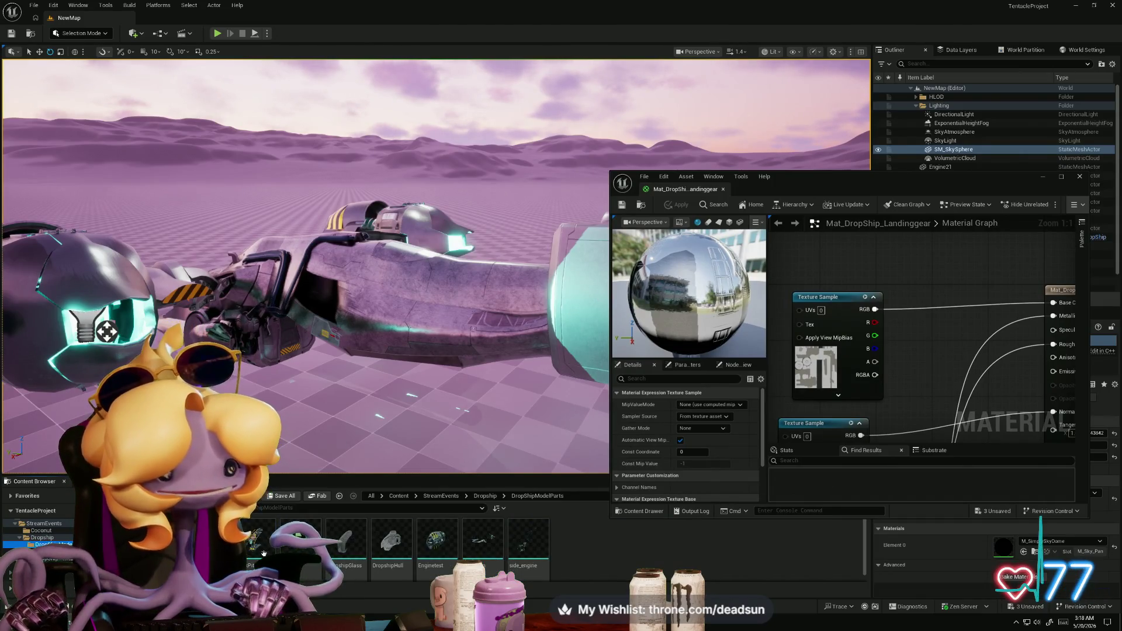
{"action": "mouse_move", "coordinate": [345, 622]}
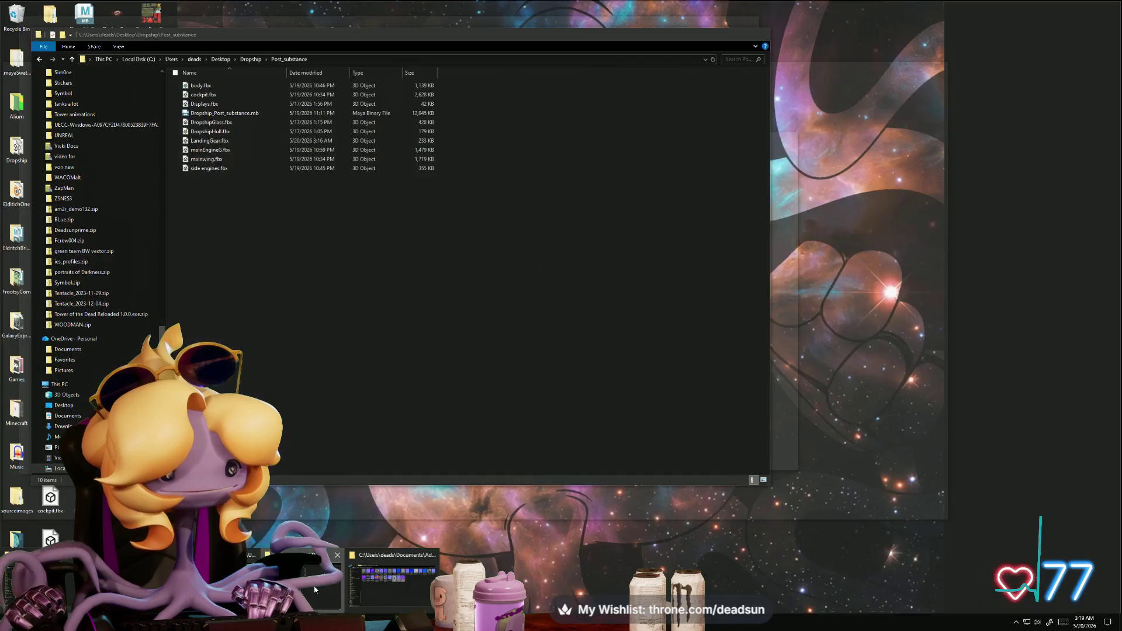
{"action": "left_click", "coordinate": [333, 595]}
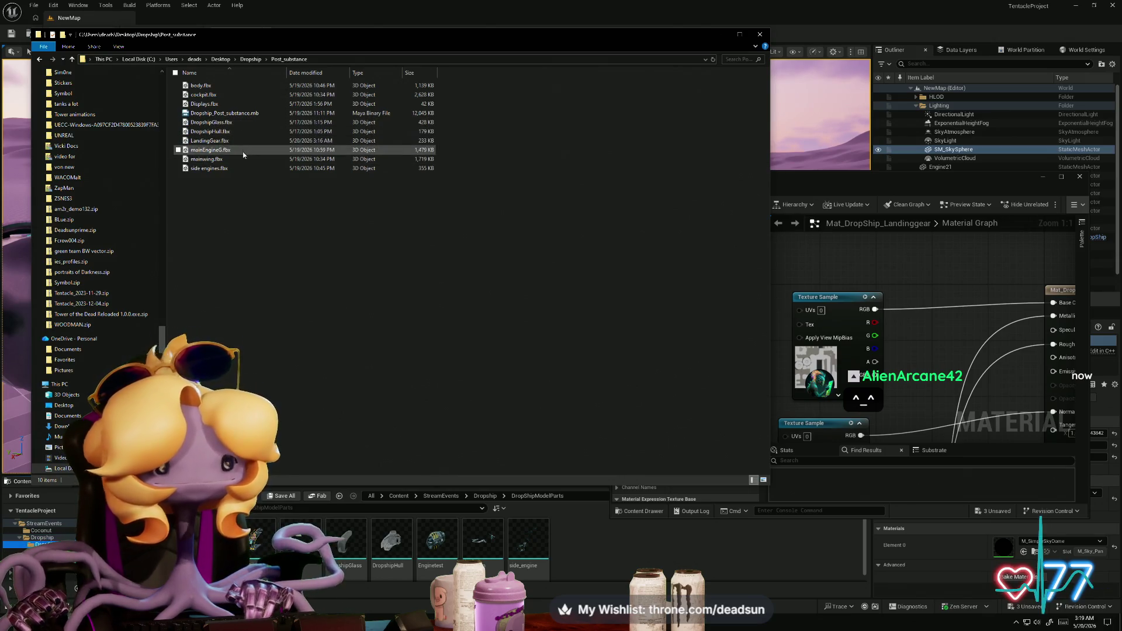
{"action": "left_click", "coordinate": [222, 141]}
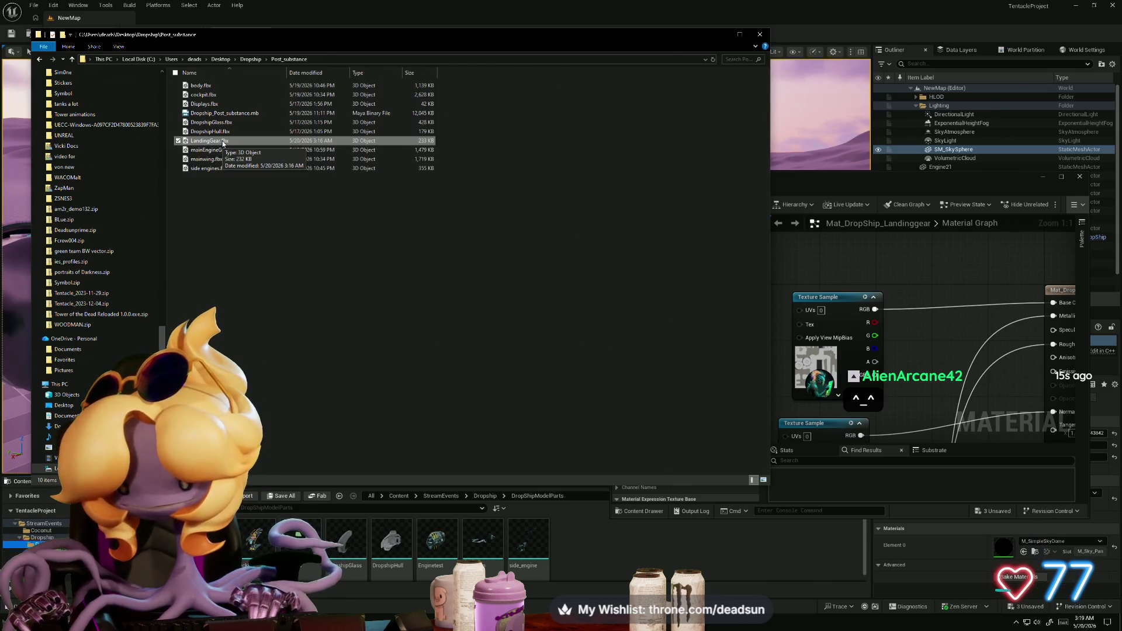
{"action": "mouse_move", "coordinate": [219, 143]}
{"action": "left_mouse_down"}
{"action": "mouse_move", "coordinate": [460, 316]}
{"action": "mouse_move", "coordinate": [444, 541]}
{"action": "left_mouse_up"}
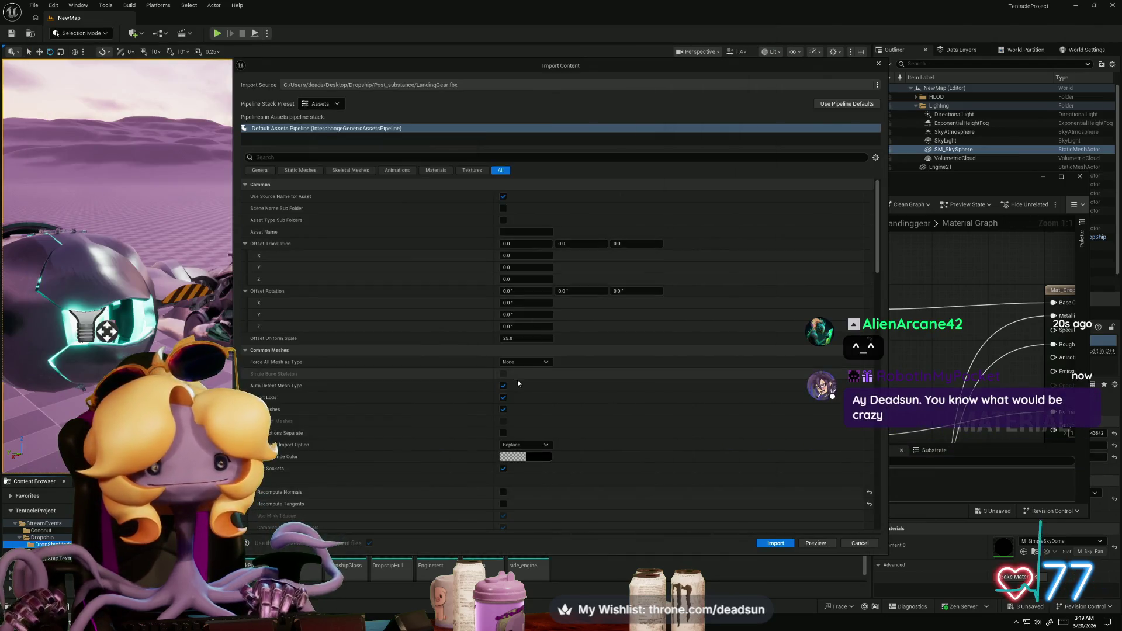
{"action": "left_click", "coordinate": [776, 542]}
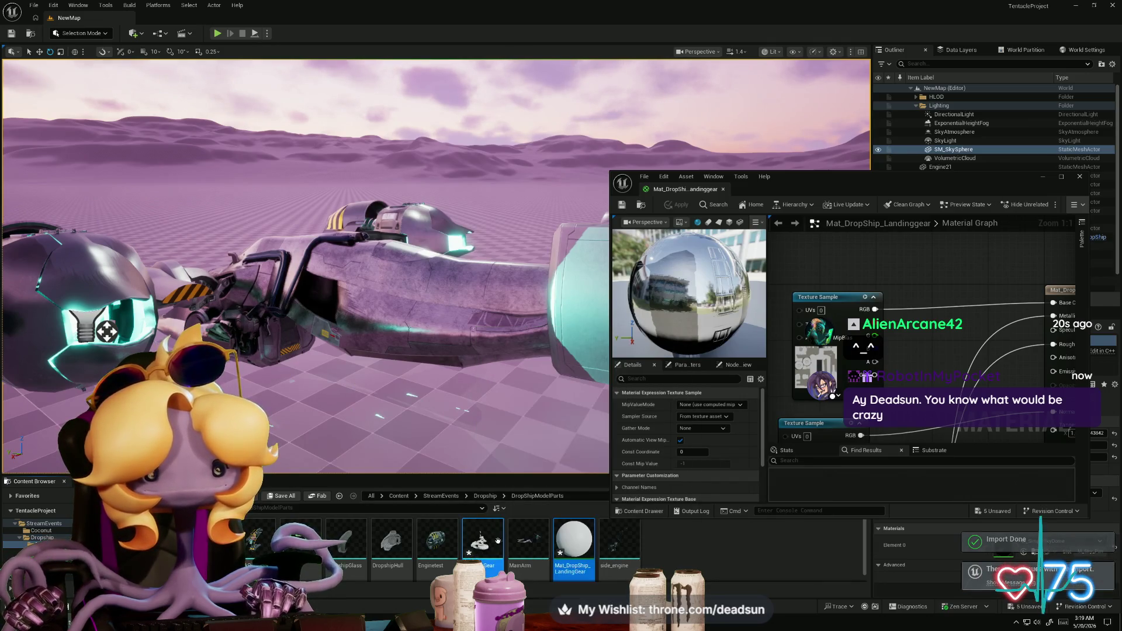
Step: Assign Mat_DropShip_Landinggear to the first material slot of the imported LandingGear mesh
{"action": "double_click", "coordinate": [475, 544]}
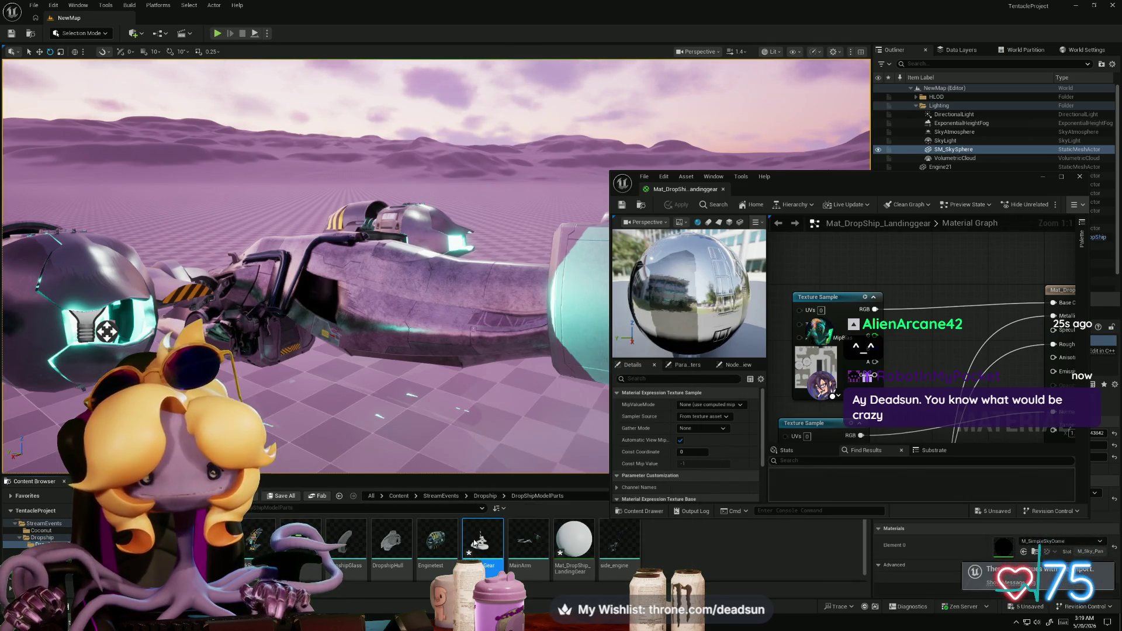
{"action": "left_click", "coordinate": [1057, 274]}
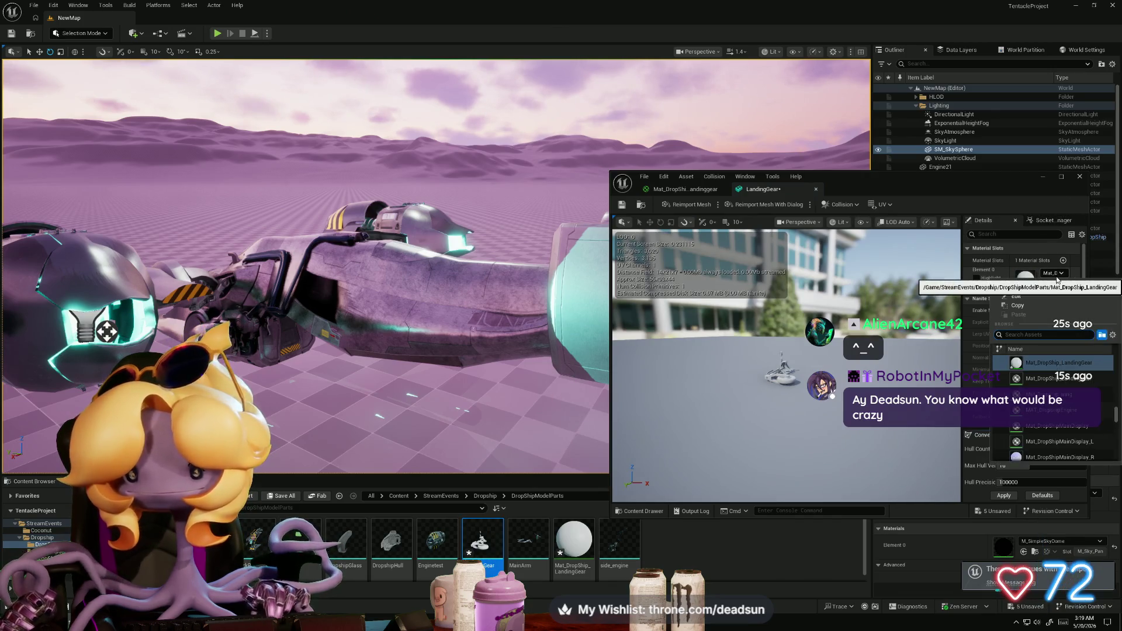
{"action": "left_click_drag", "start_coordinate": [1055, 182], "coordinate": [608, 196]}
{"action": "left_click", "coordinate": [611, 192]}
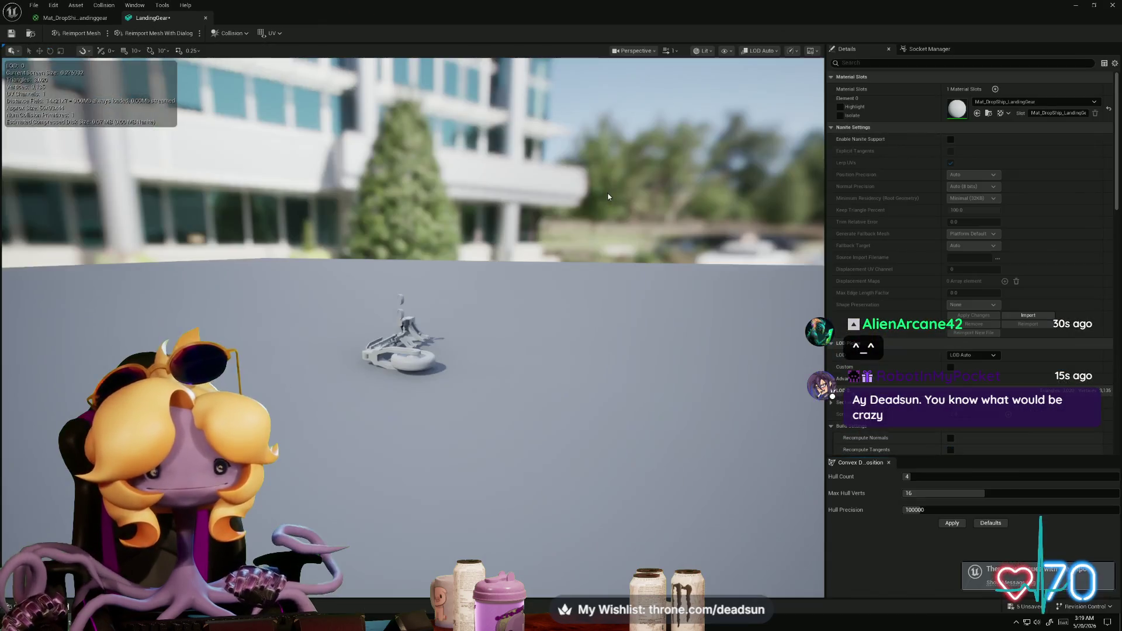
{"action": "left_click", "coordinate": [1046, 103]}
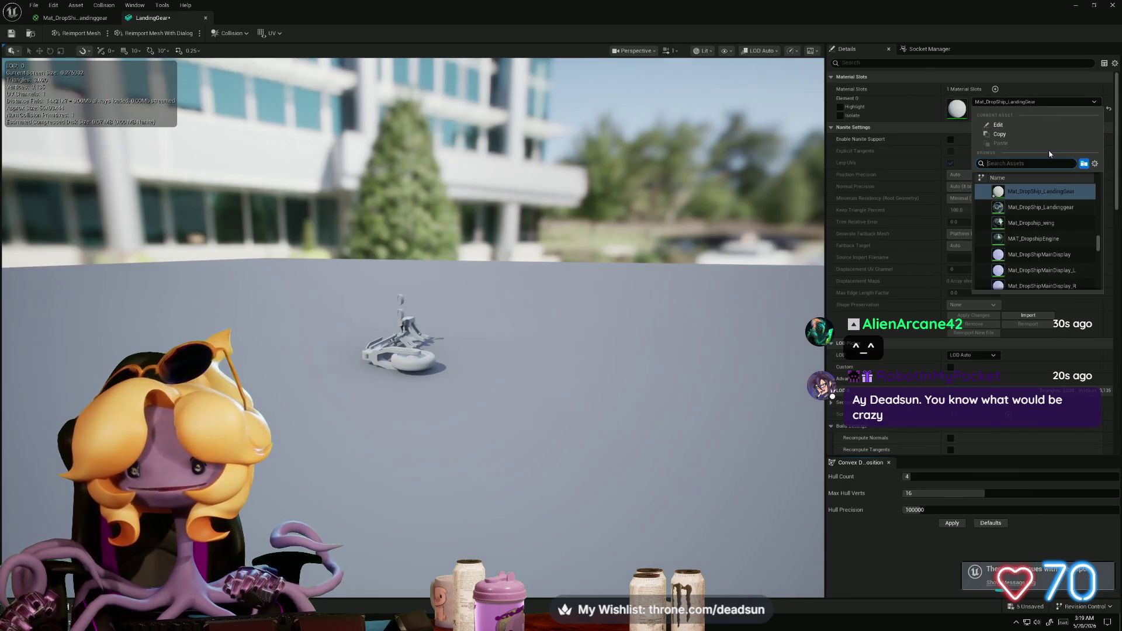
{"action": "left_click", "coordinate": [1050, 208]}
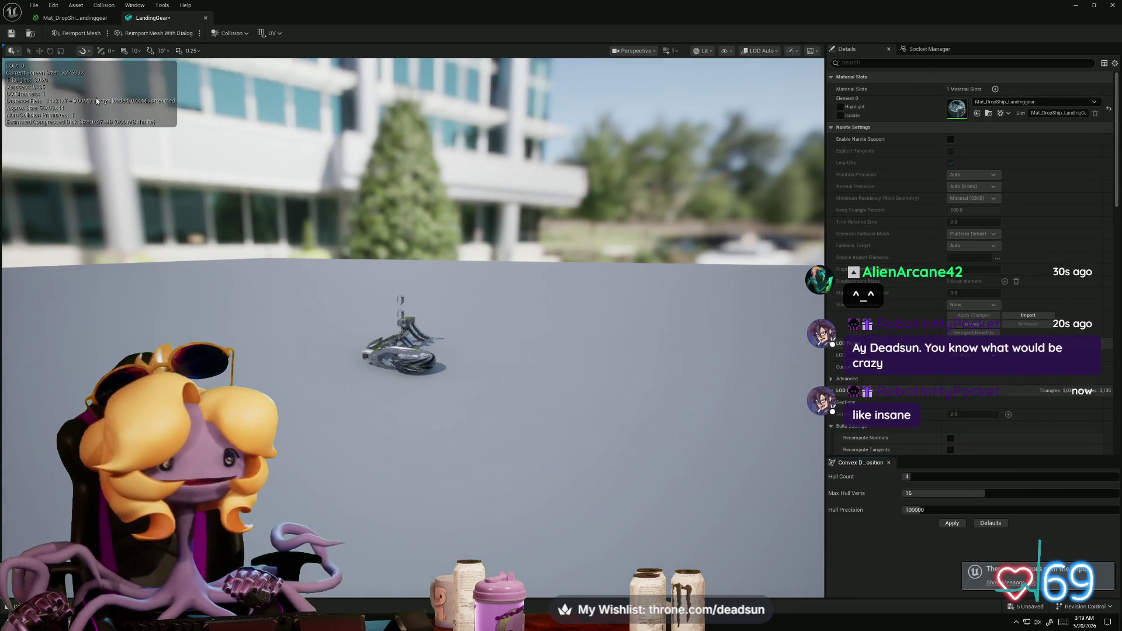
Step: Close the landing gear material editor, delete the Mat_DropShip_LandingGear asset, and open the Dropship folder
{"action": "left_click", "coordinate": [76, 19]}
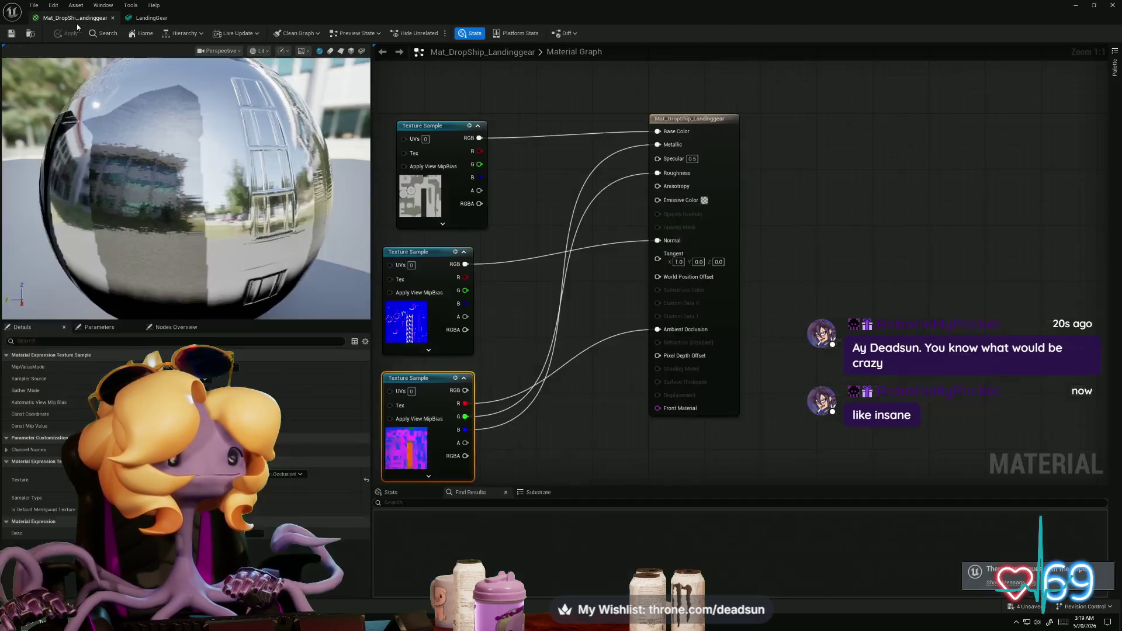
{"action": "left_click", "coordinate": [114, 19]}
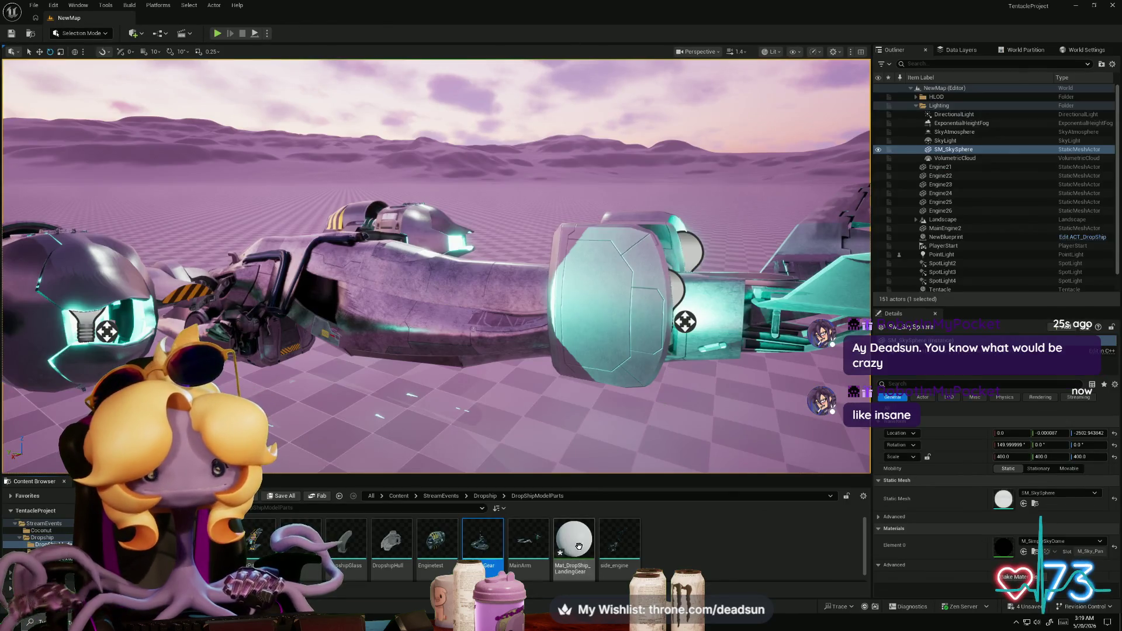
{"action": "left_click", "coordinate": [568, 553]}
{"action": "key", "text": "Delete"}
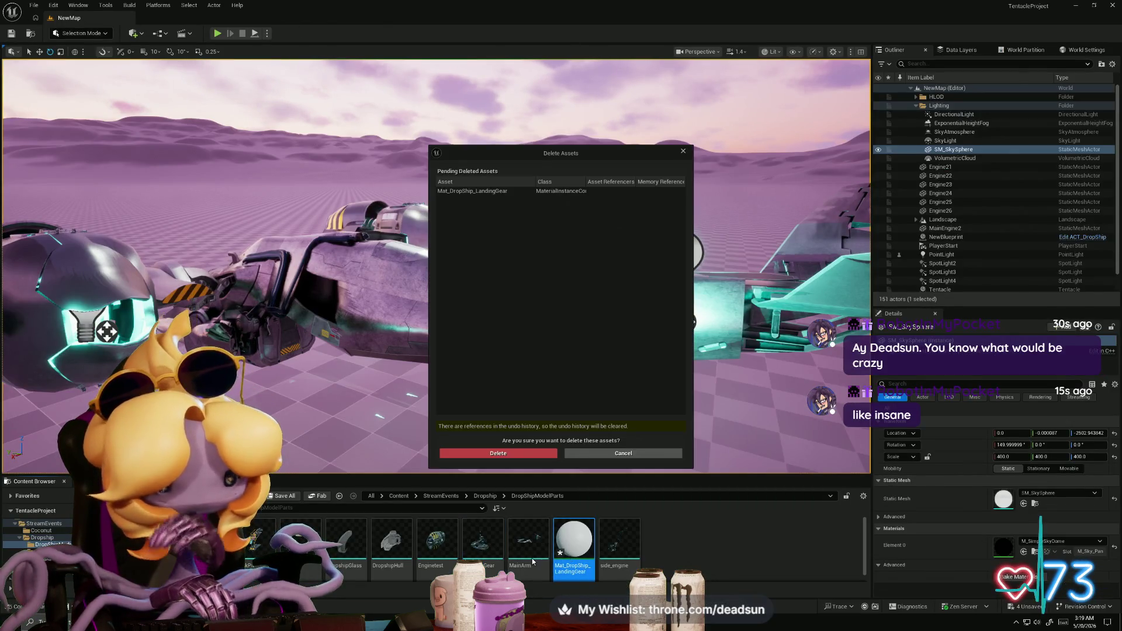
{"action": "left_click", "coordinate": [513, 457]}
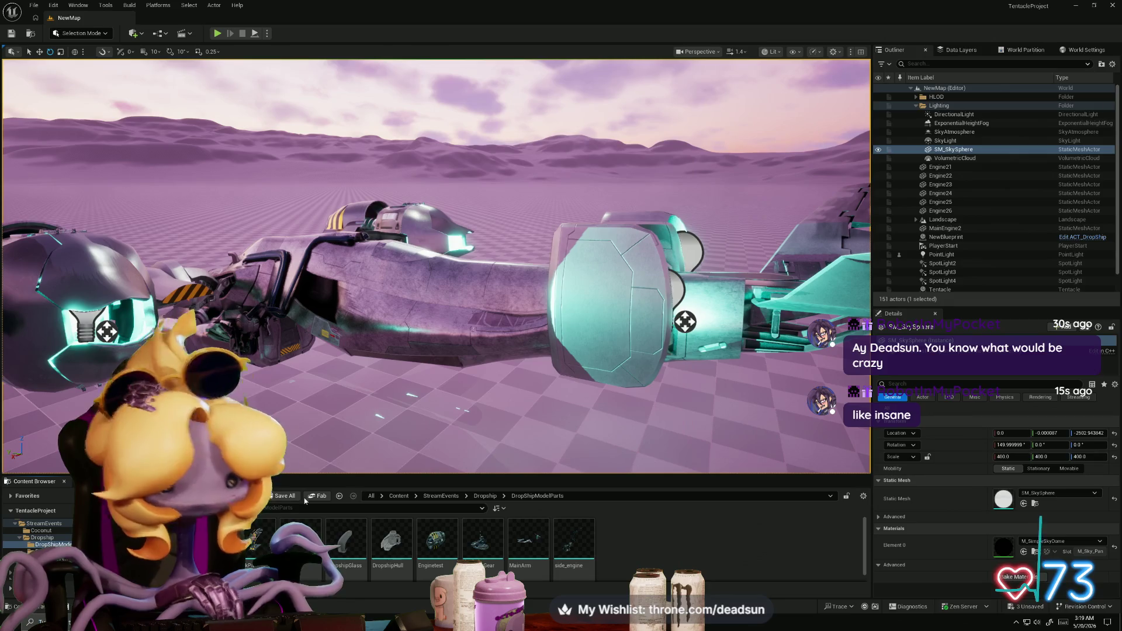
{"action": "left_click", "coordinate": [55, 538]}
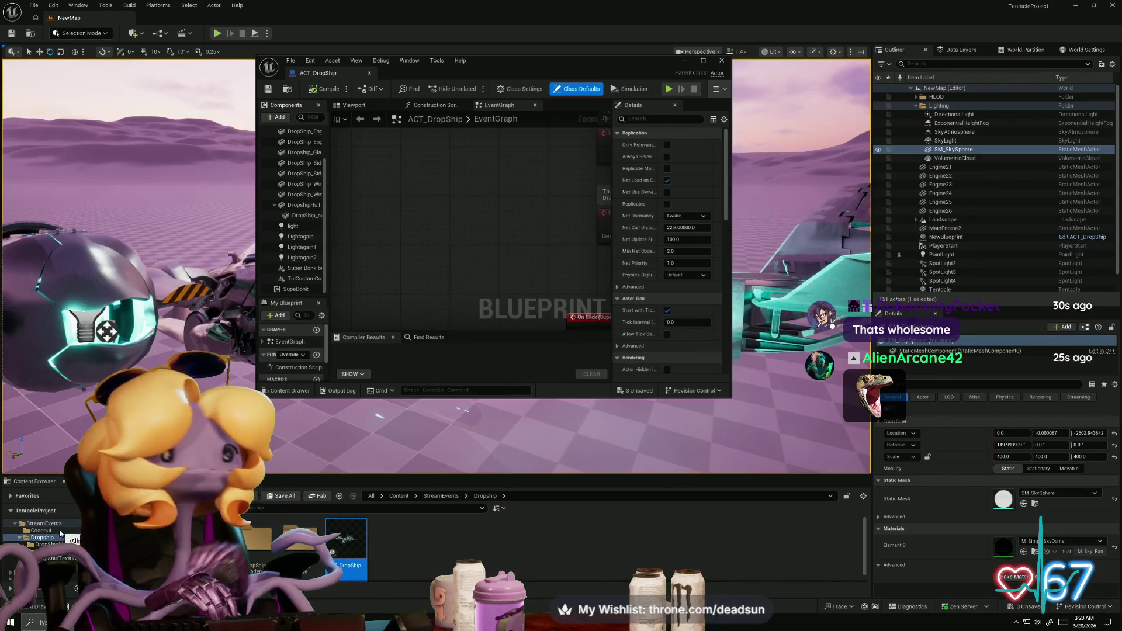
Step: Drag the LandingGear mesh from DropShipModelParts into ACT_DropShip's components, compile, and view it on the ship
{"action": "double_click", "coordinate": [260, 536]}
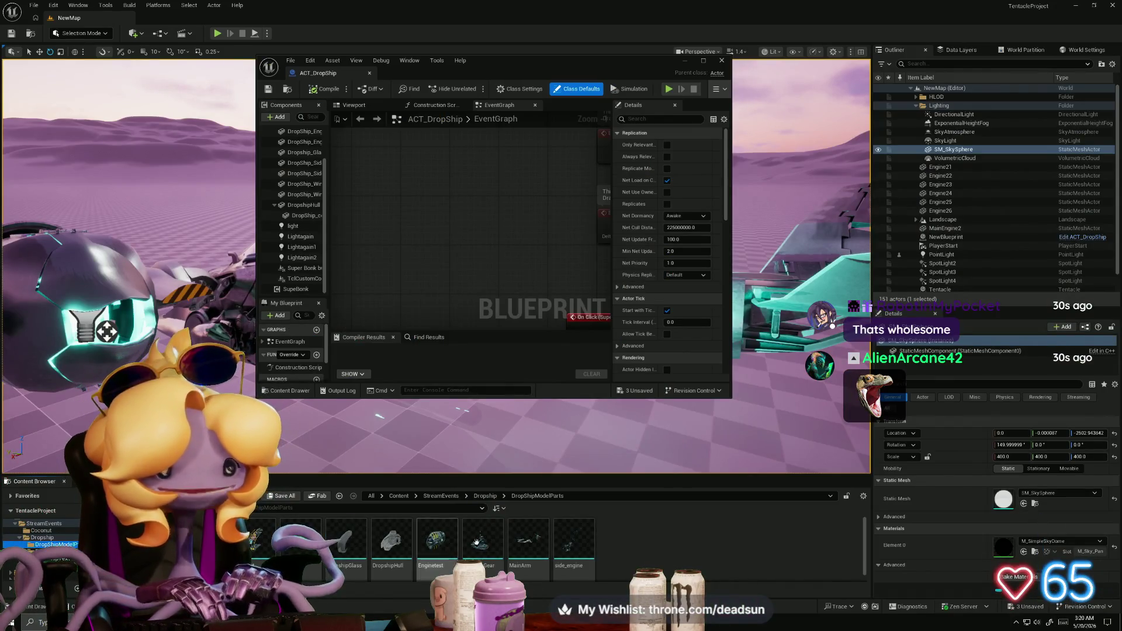
{"action": "mouse_move", "coordinate": [480, 541]}
{"action": "left_mouse_down"}
{"action": "mouse_move", "coordinate": [295, 222]}
{"action": "mouse_move", "coordinate": [296, 279]}
{"action": "mouse_move", "coordinate": [503, 472]}
{"action": "mouse_move", "coordinate": [487, 555]}
{"action": "left_mouse_up"}
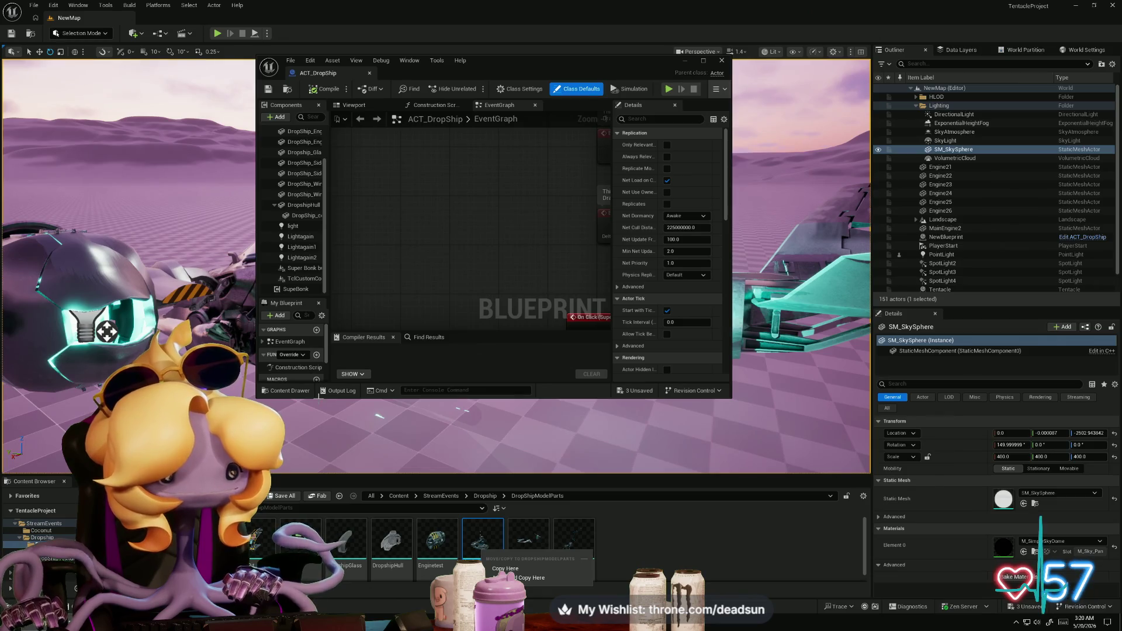
{"action": "left_click_drag", "start_coordinate": [507, 69], "coordinate": [409, 44]}
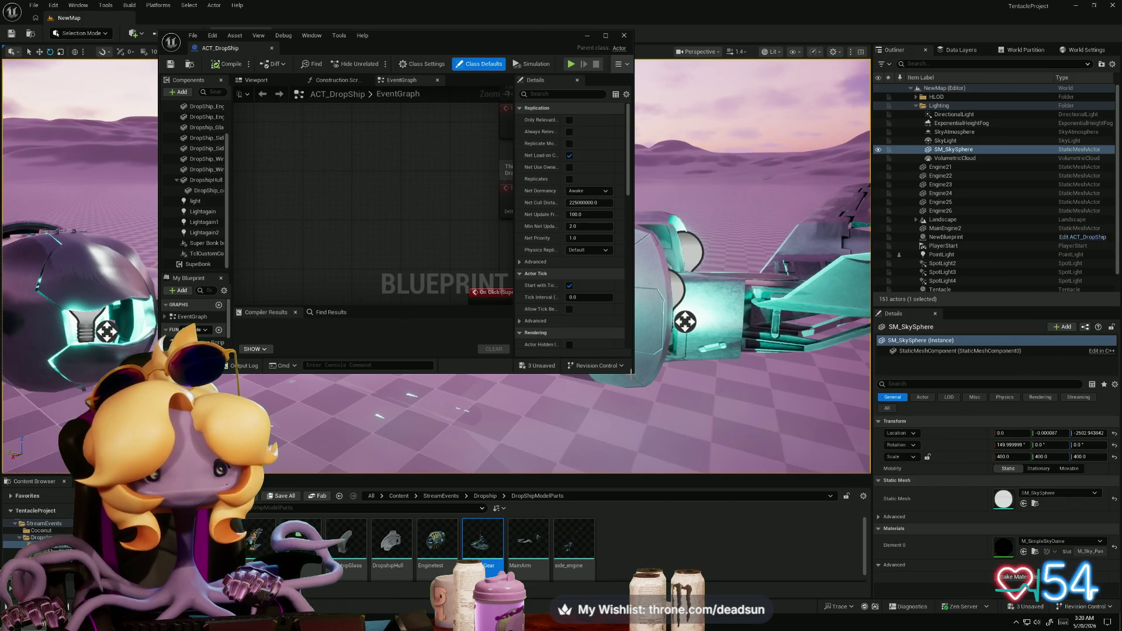
{"action": "left_click_drag", "start_coordinate": [633, 370], "coordinate": [796, 460]}
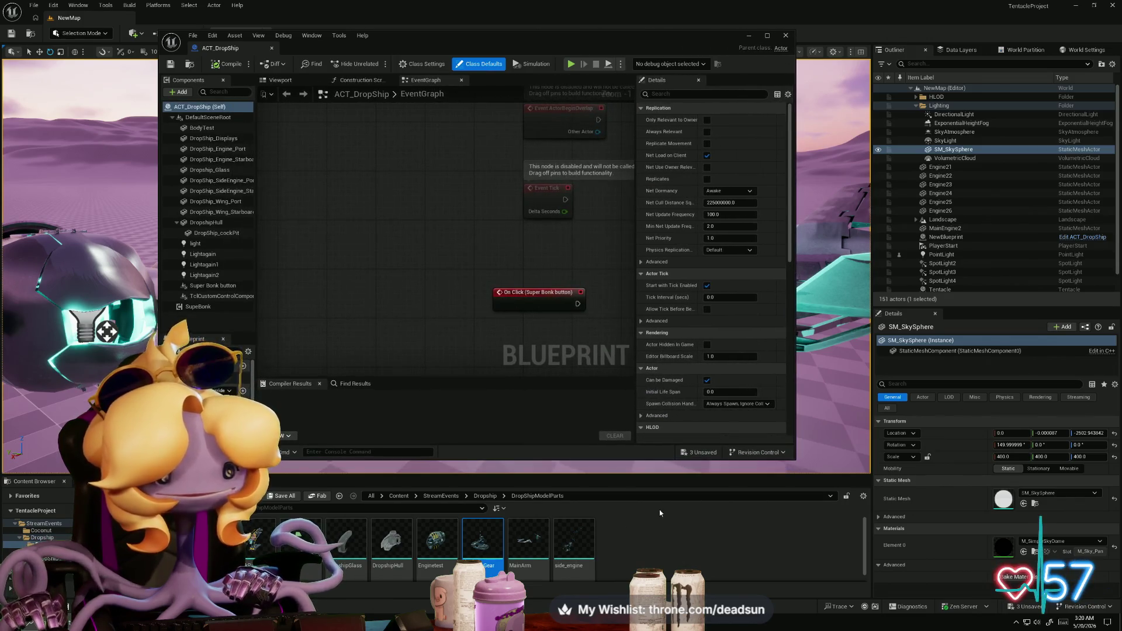
{"action": "mouse_move", "coordinate": [498, 543]}
{"action": "left_mouse_down"}
{"action": "mouse_move", "coordinate": [350, 444]}
{"action": "mouse_move", "coordinate": [245, 338]}
{"action": "mouse_move", "coordinate": [206, 326]}
{"action": "left_mouse_up"}
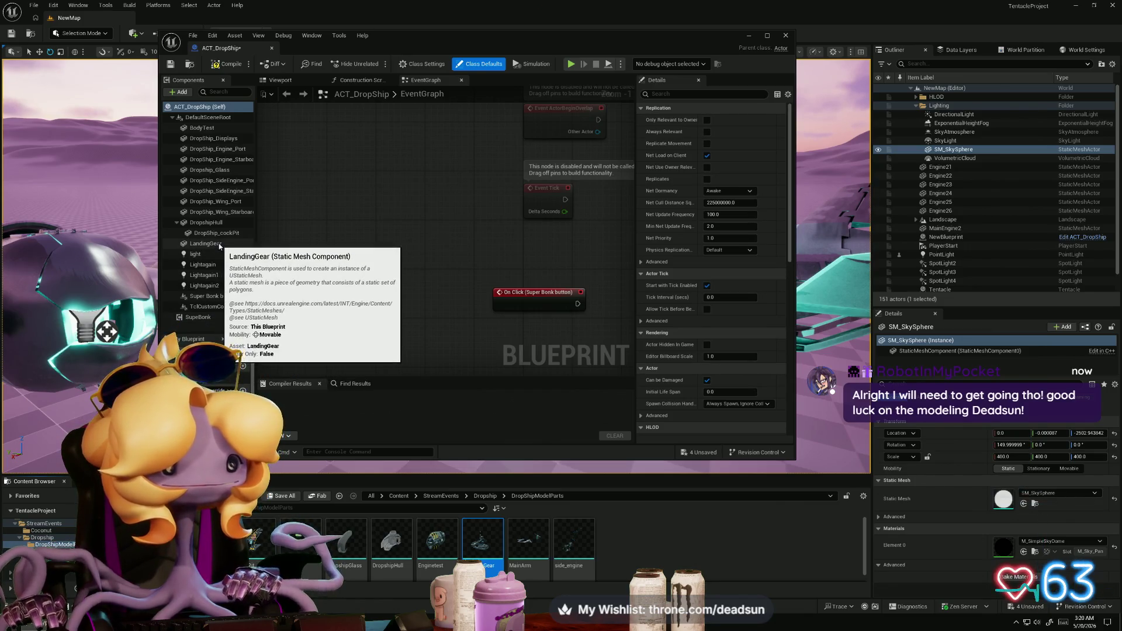
{"action": "key", "text": "ctrl+s"}
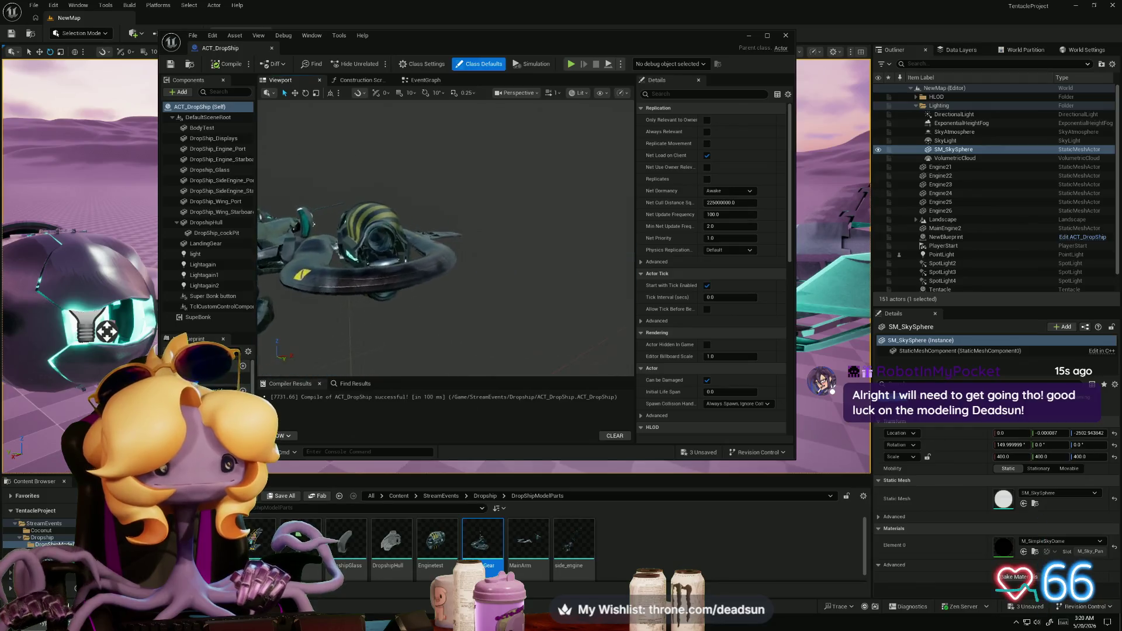
{"action": "mouse_move", "coordinate": [444, 234]}
{"action": "right_mouse_down"}
{"action": "mouse_move", "coordinate": [397, 219]}
{"action": "mouse_move", "coordinate": [374, 266]}
{"action": "right_mouse_up"}
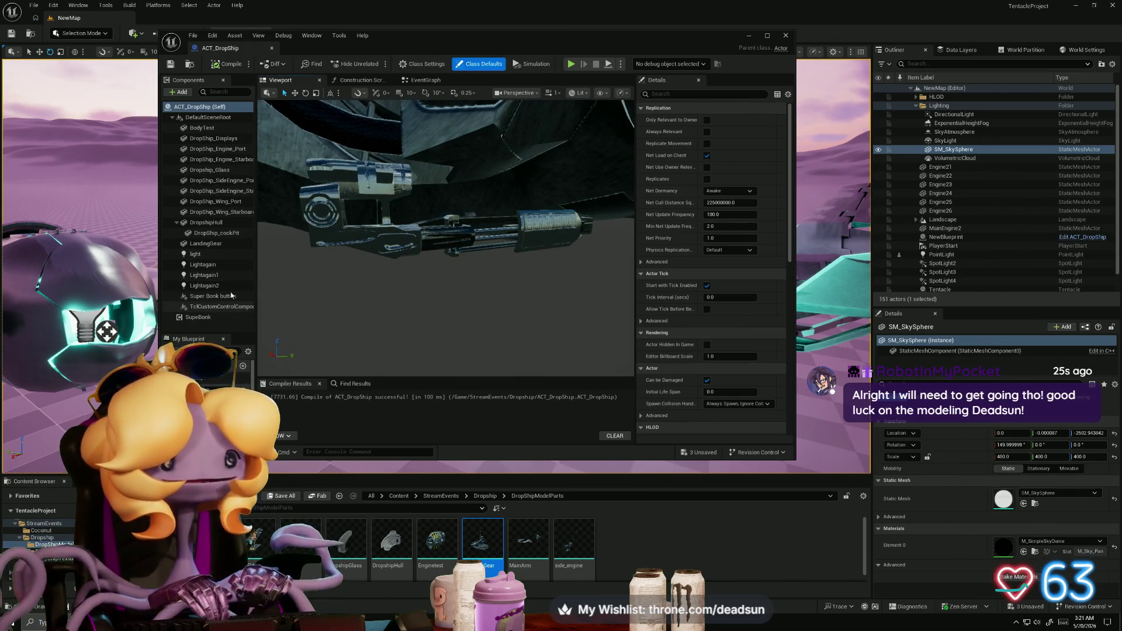
Step: Duplicate the LandingGear component as LandingGear1, mirror it with X scale -1.0, and recompile
{"action": "left_click", "coordinate": [201, 243]}
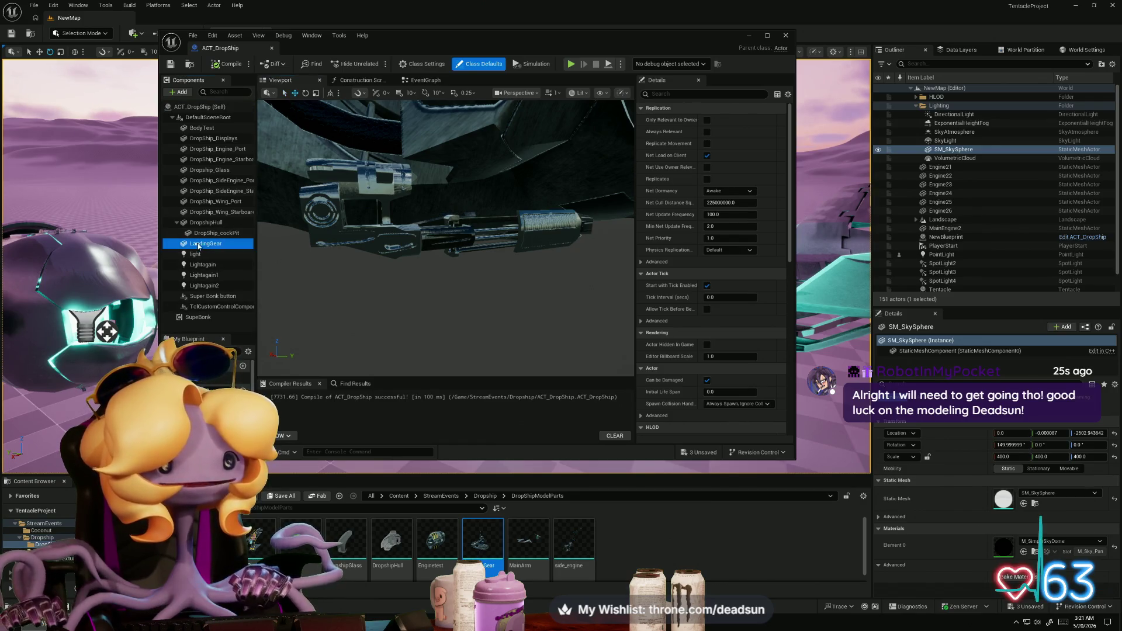
{"action": "right_click", "coordinate": [199, 244]}
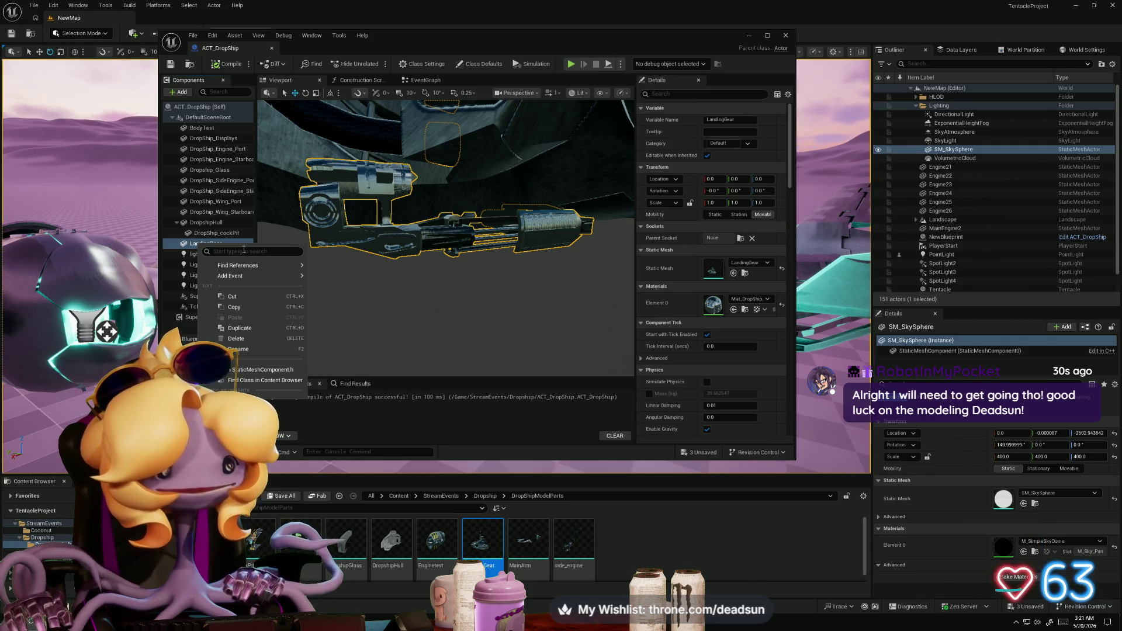
{"action": "left_click", "coordinate": [256, 331]}
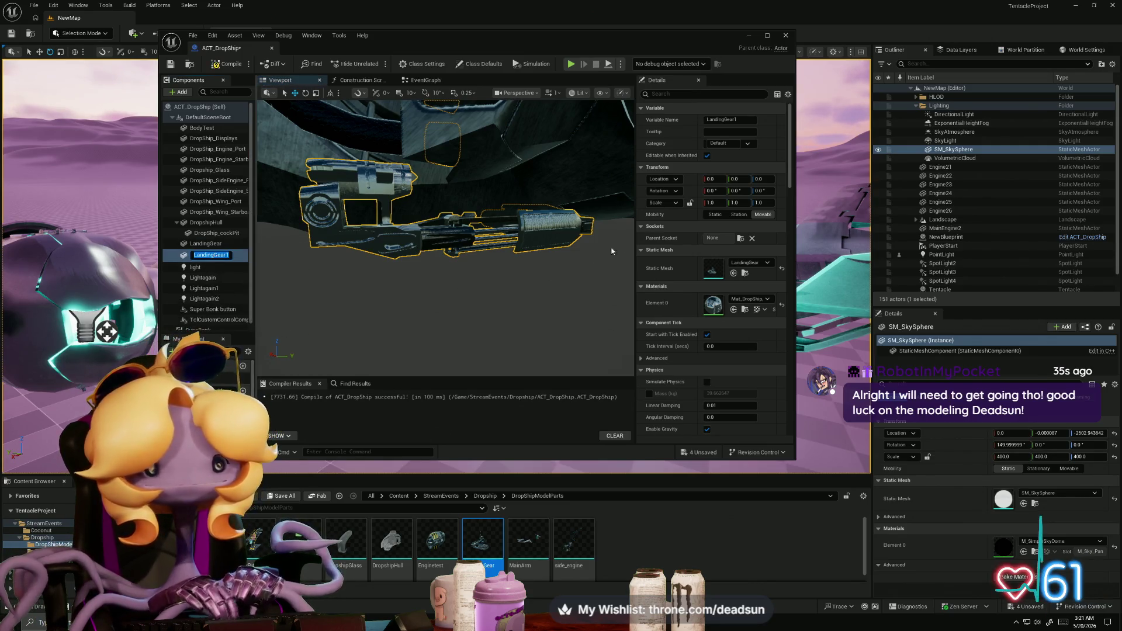
{"action": "left_click", "coordinate": [711, 202]}
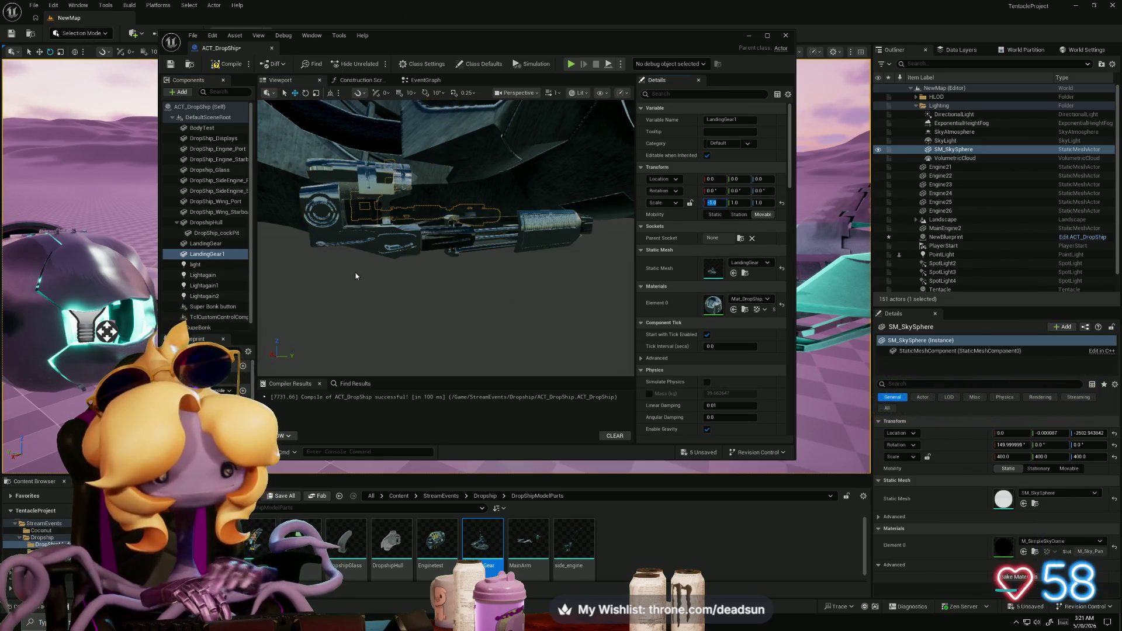
{"action": "mouse_move", "coordinate": [468, 234]}
{"action": "right_mouse_down"}
{"action": "mouse_move", "coordinate": [362, 245]}
{"action": "mouse_move", "coordinate": [374, 257]}
{"action": "mouse_move", "coordinate": [342, 279]}
{"action": "right_mouse_up"}
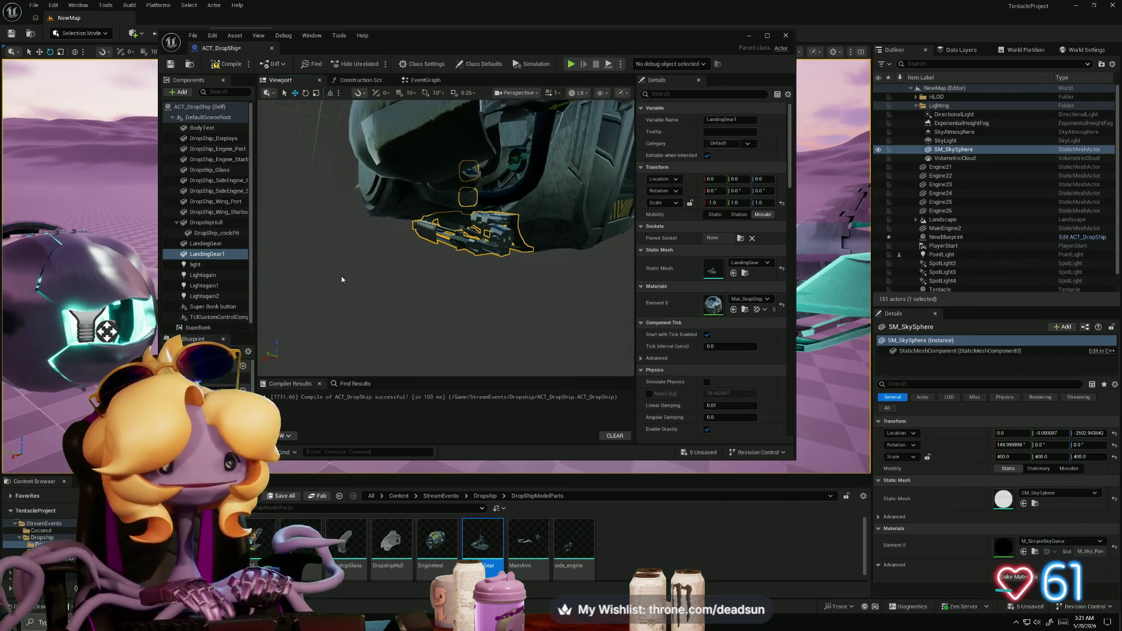
{"action": "left_click", "coordinate": [222, 64]}
Step: Close the Blueprint editor and fly the level camera under the dropship to inspect the landing gear
{"action": "left_click", "coordinate": [783, 36]}
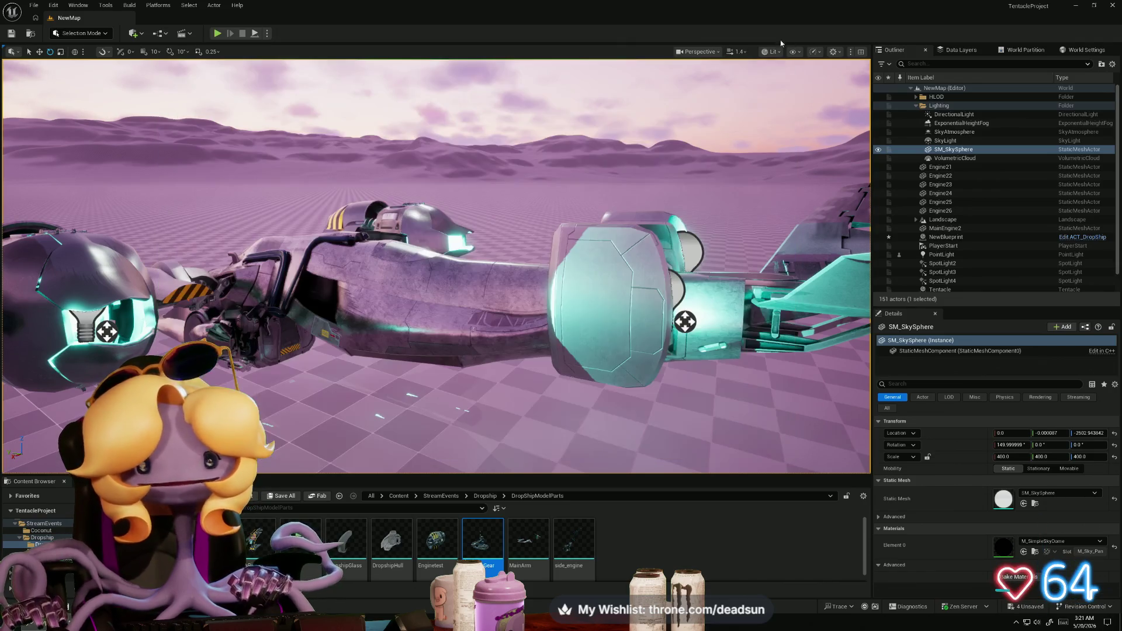
{"action": "right_click_drag", "start_coordinate": [461, 222], "coordinate": [462, 251]}
{"action": "right_click_drag", "start_coordinate": [436, 265], "coordinate": [494, 266]}
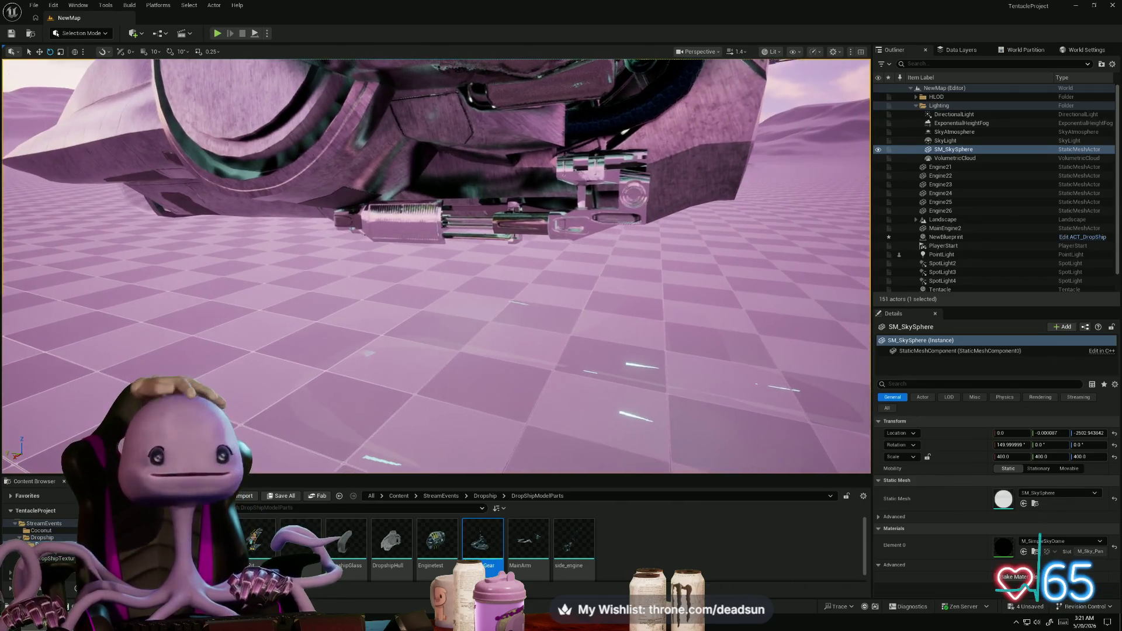
{"action": "right_click_drag", "start_coordinate": [436, 265], "coordinate": [436, 208]}
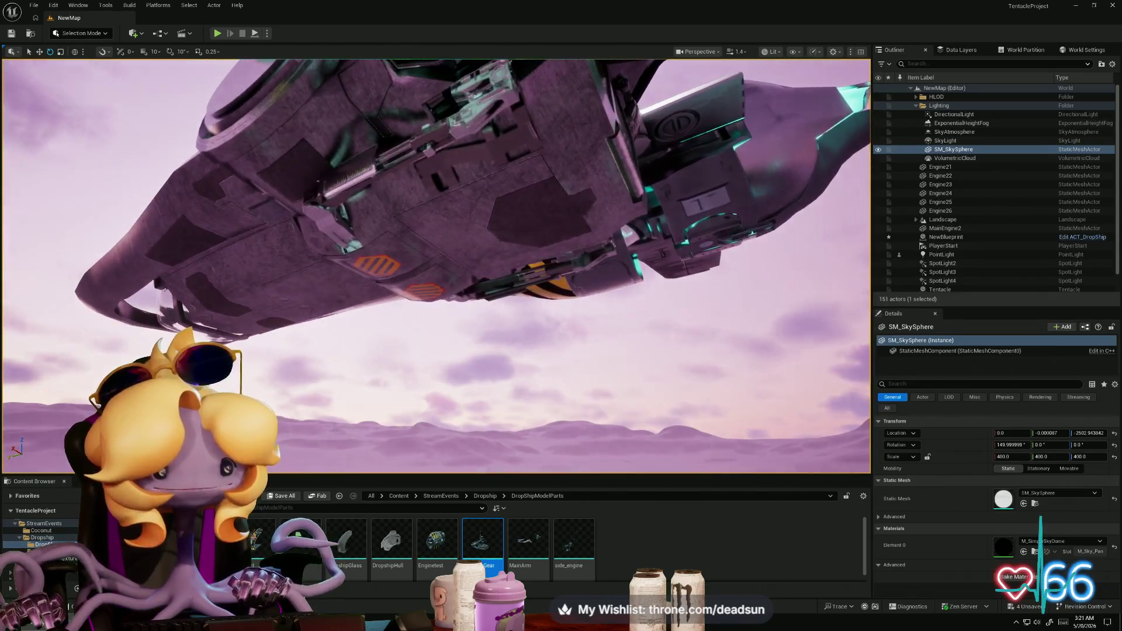
{"action": "right_click_drag", "start_coordinate": [435, 266], "coordinate": [377, 237]}
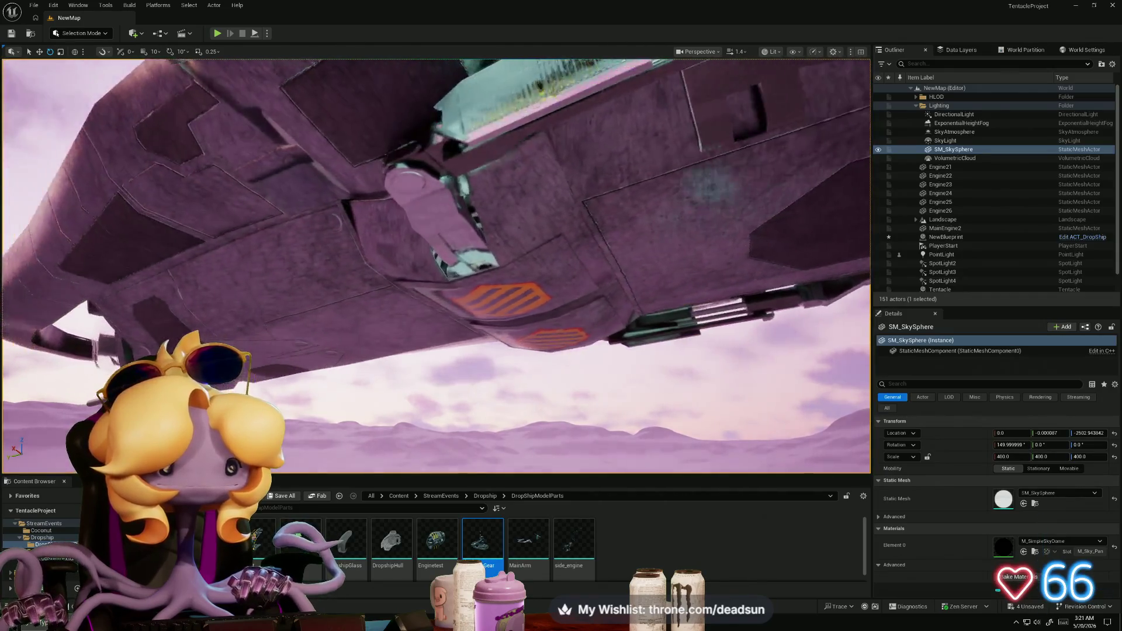
{"action": "mouse_move", "coordinate": [436, 266]}
{"action": "right_mouse_down"}
{"action": "mouse_move", "coordinate": [471, 272]}
{"action": "mouse_move", "coordinate": [511, 240]}
{"action": "mouse_move", "coordinate": [495, 257]}
{"action": "mouse_move", "coordinate": [484, 244]}
{"action": "mouse_move", "coordinate": [492, 260]}
{"action": "mouse_move", "coordinate": [496, 251]}
{"action": "right_mouse_up"}
Step: Close the texture export window and add a new Fill layer 5 above the vent_12 2 layer
{"action": "key", "text": "alt+Tab"}
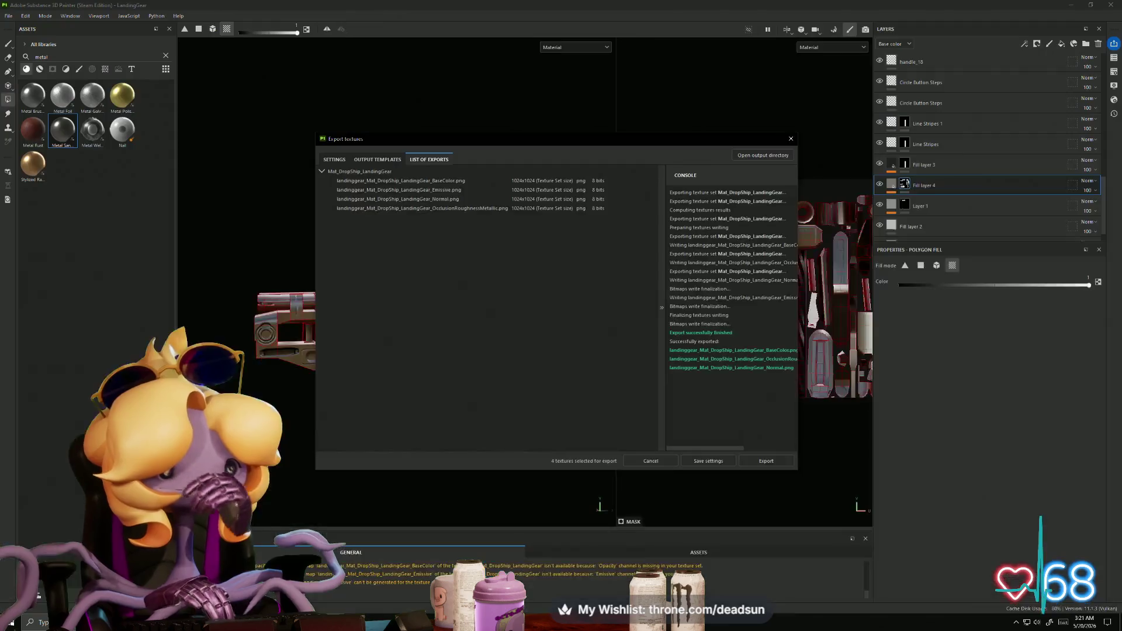
{"action": "left_click", "coordinate": [790, 140]}
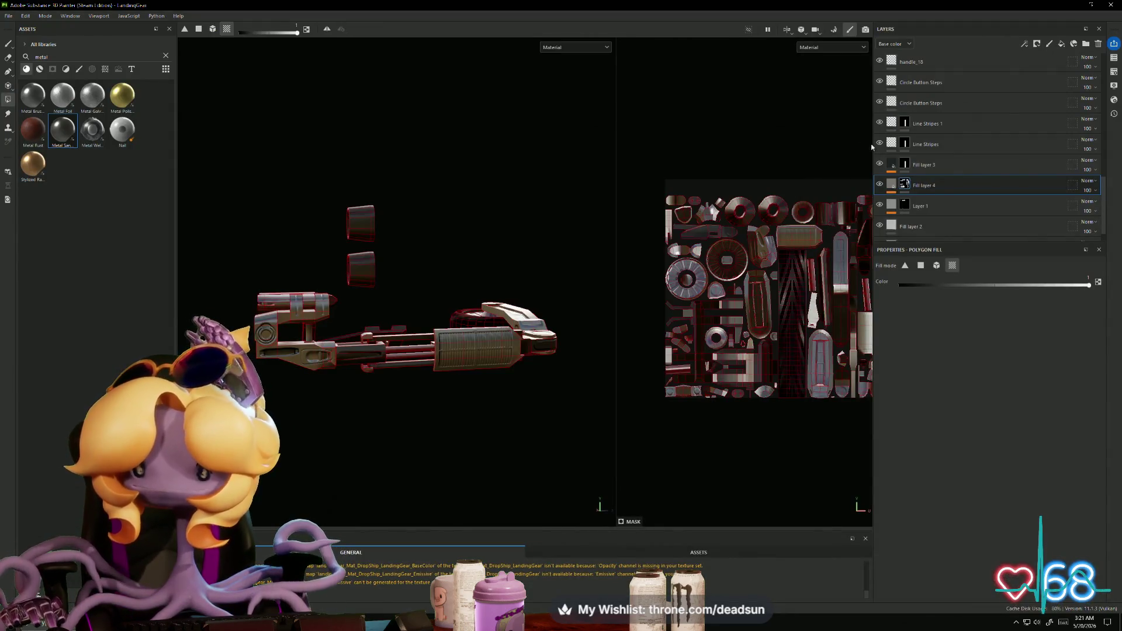
{"action": "scroll", "coordinate": [931, 151], "scroll_direction": "down", "scroll_amount": 10}
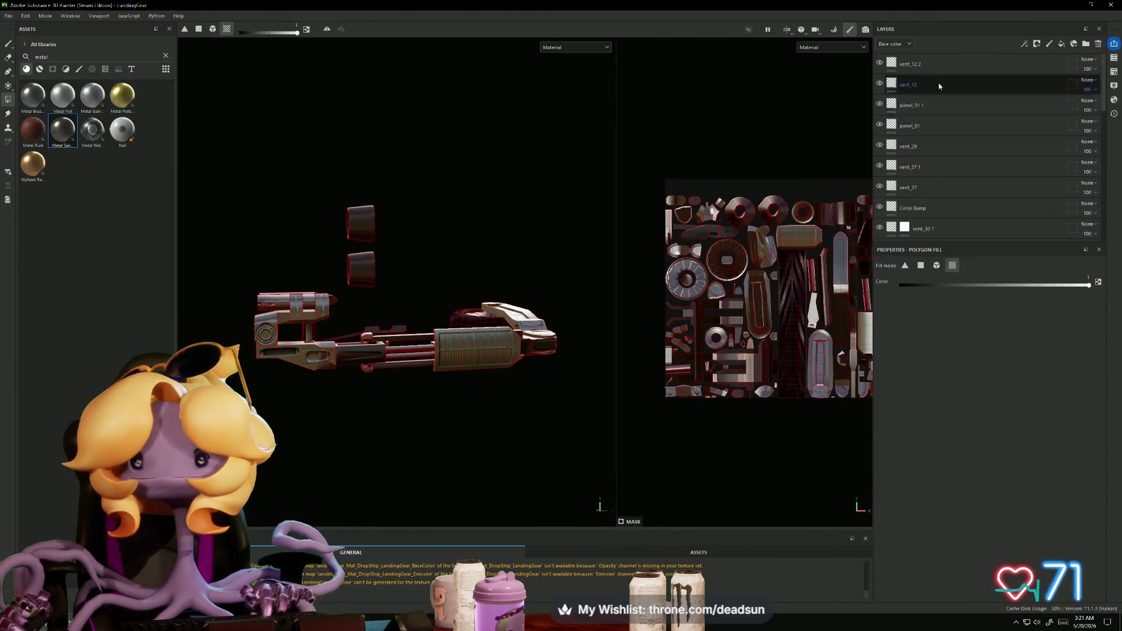
{"action": "left_click", "coordinate": [959, 58]}
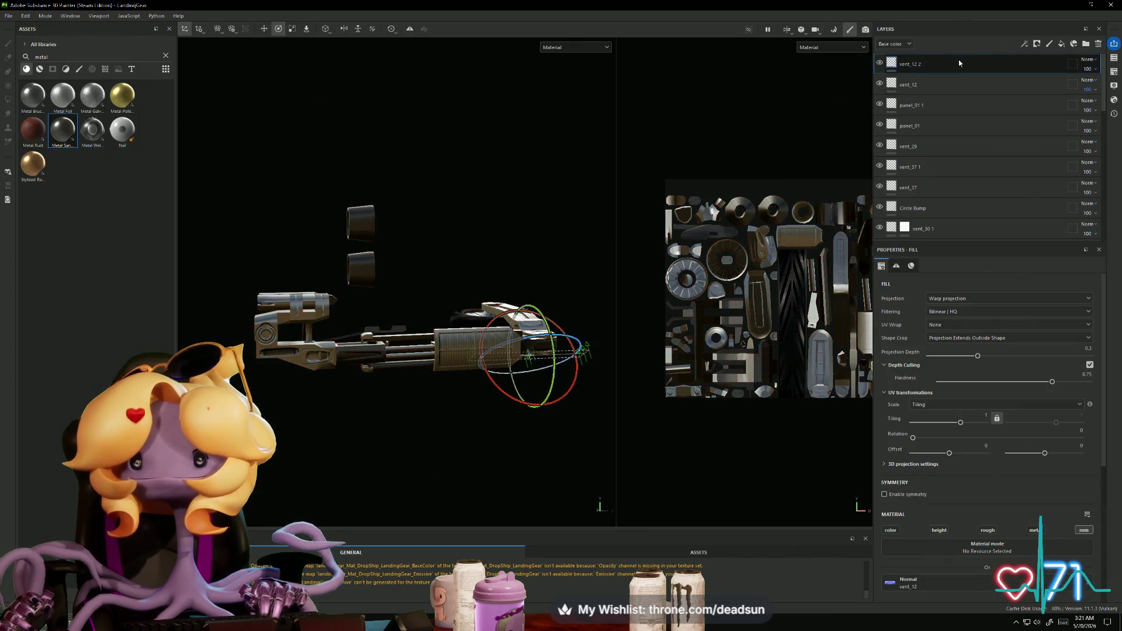
{"action": "left_click", "coordinate": [1061, 43]}
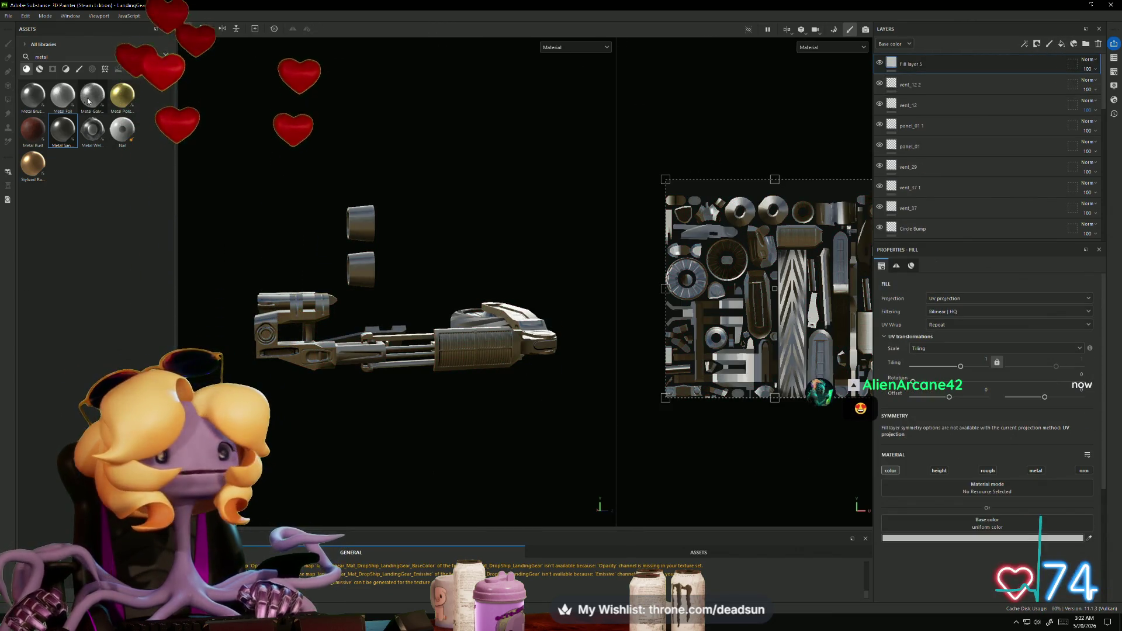
{"action": "right_click", "coordinate": [390, 421]}
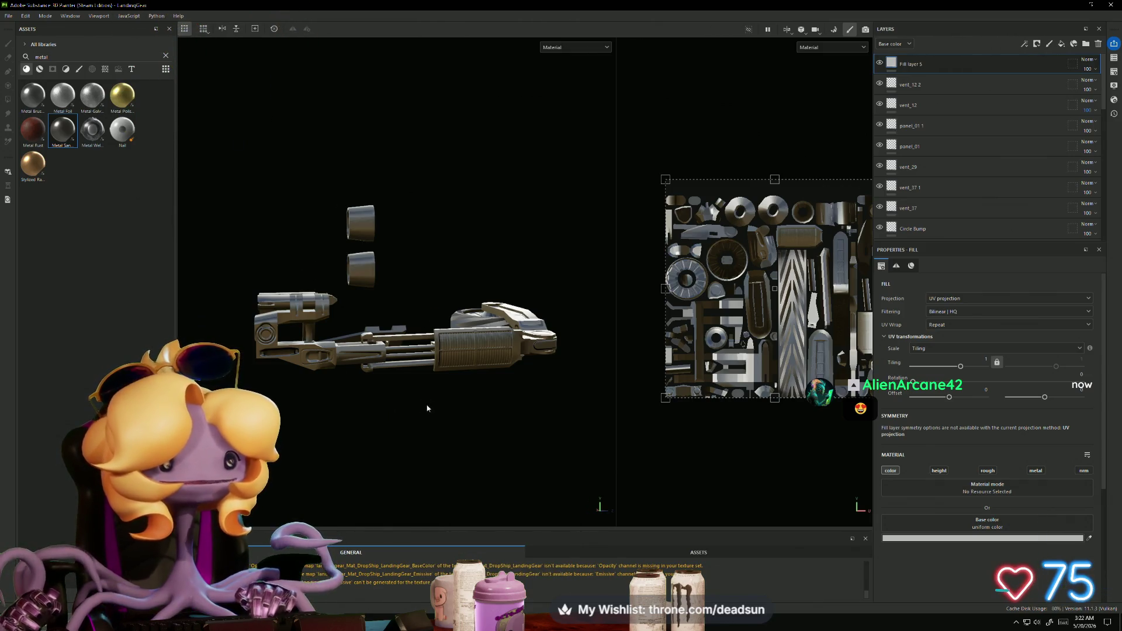
{"action": "left_click_drag", "start_coordinate": [426, 406], "coordinate": [358, 420], "text": "alt"}
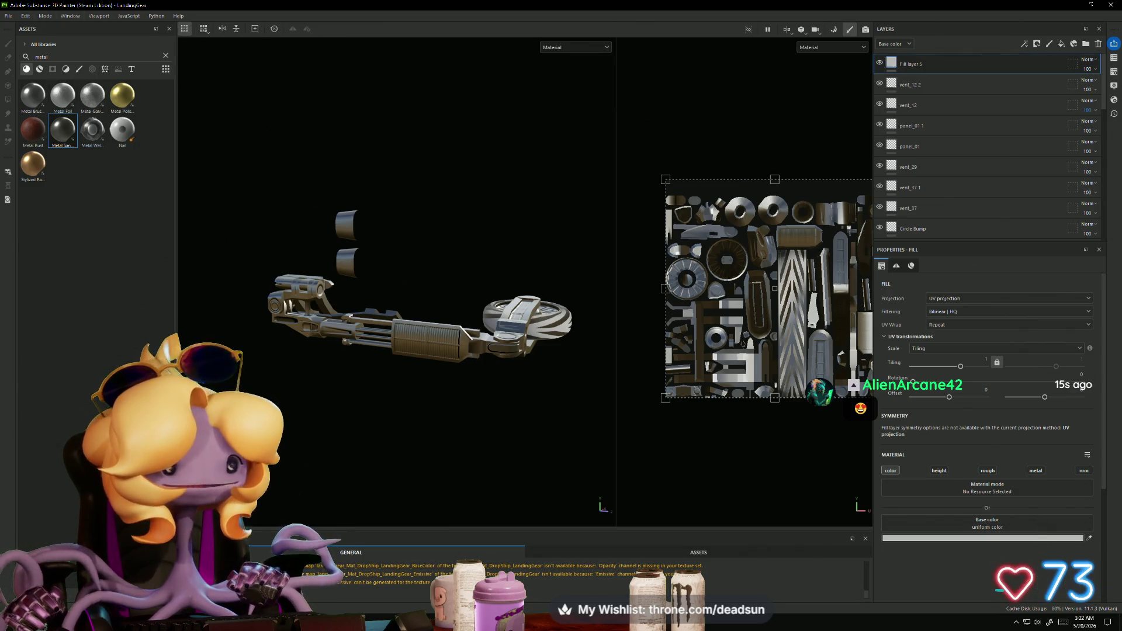
{"action": "key", "text": "alt+Tab"}
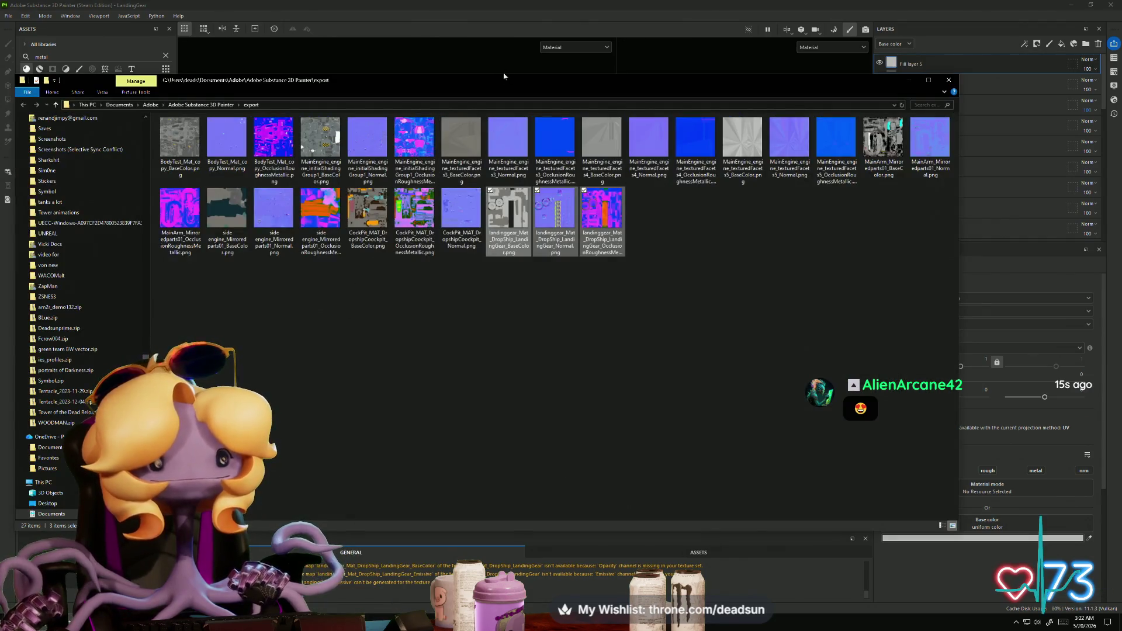
Step: Drag the three landinggear PNGs from Explorer onto Substance Painter's Assets panel
{"action": "left_click_drag", "start_coordinate": [409, 80], "coordinate": [696, 60]}
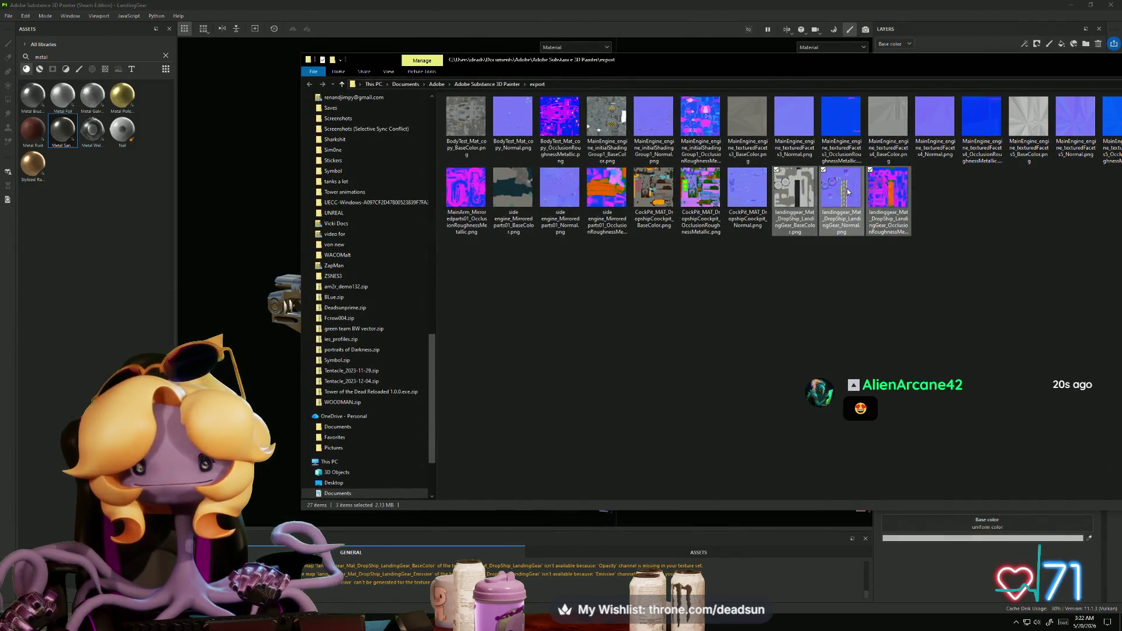
{"action": "mouse_move", "coordinate": [822, 200]}
{"action": "left_mouse_down"}
{"action": "mouse_move", "coordinate": [393, 292]}
{"action": "mouse_move", "coordinate": [80, 376]}
{"action": "mouse_move", "coordinate": [83, 389]}
{"action": "left_mouse_up"}
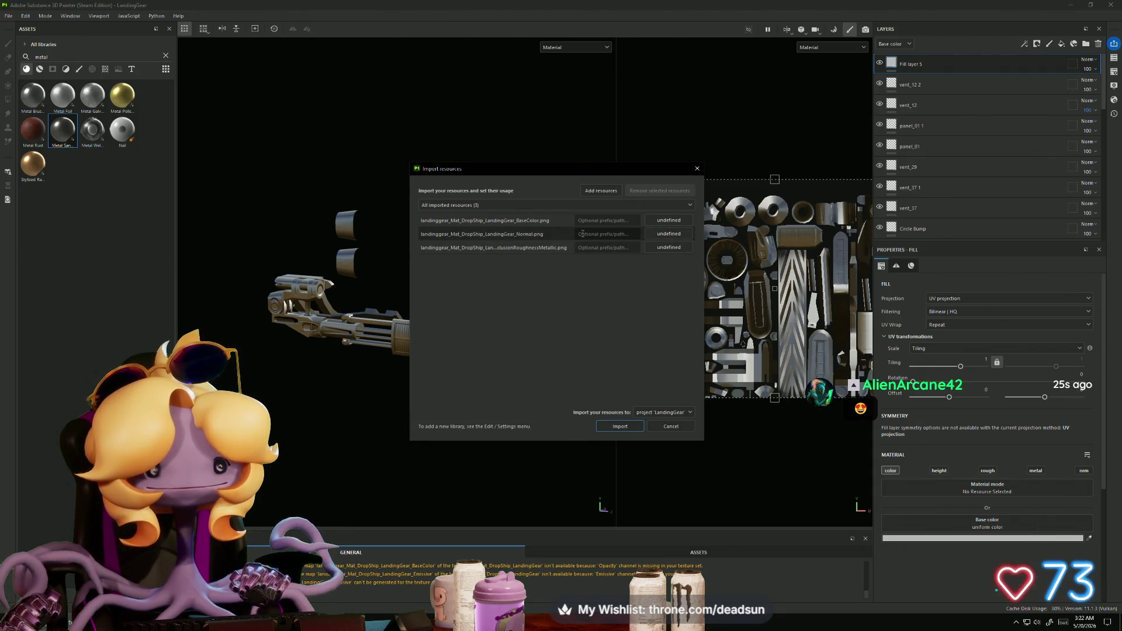
Step: Set the usage of the landinggear normal map and the third PNG to texture, then import all three
{"action": "left_click", "coordinate": [670, 234]}
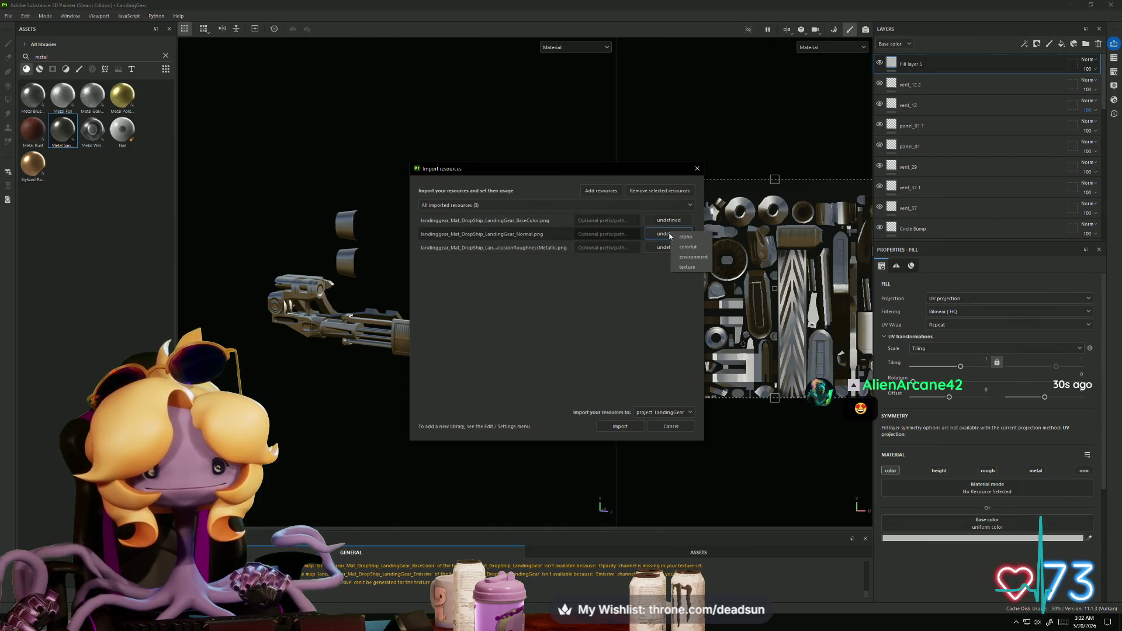
{"action": "left_click", "coordinate": [696, 267]}
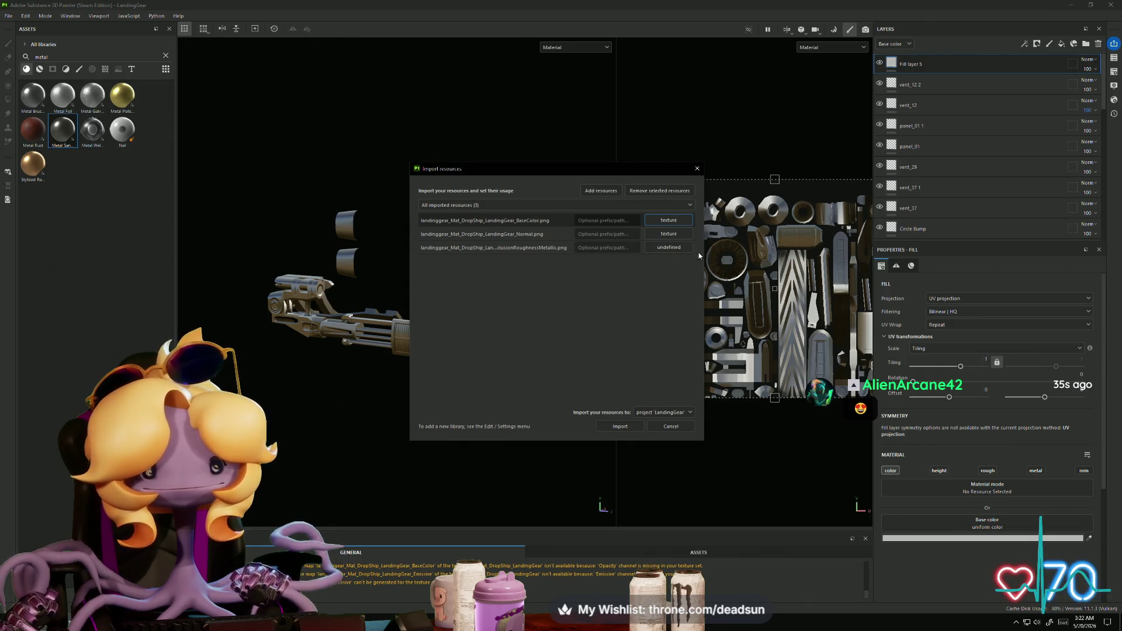
{"action": "left_click", "coordinate": [670, 248]}
{"action": "left_click", "coordinate": [689, 281]}
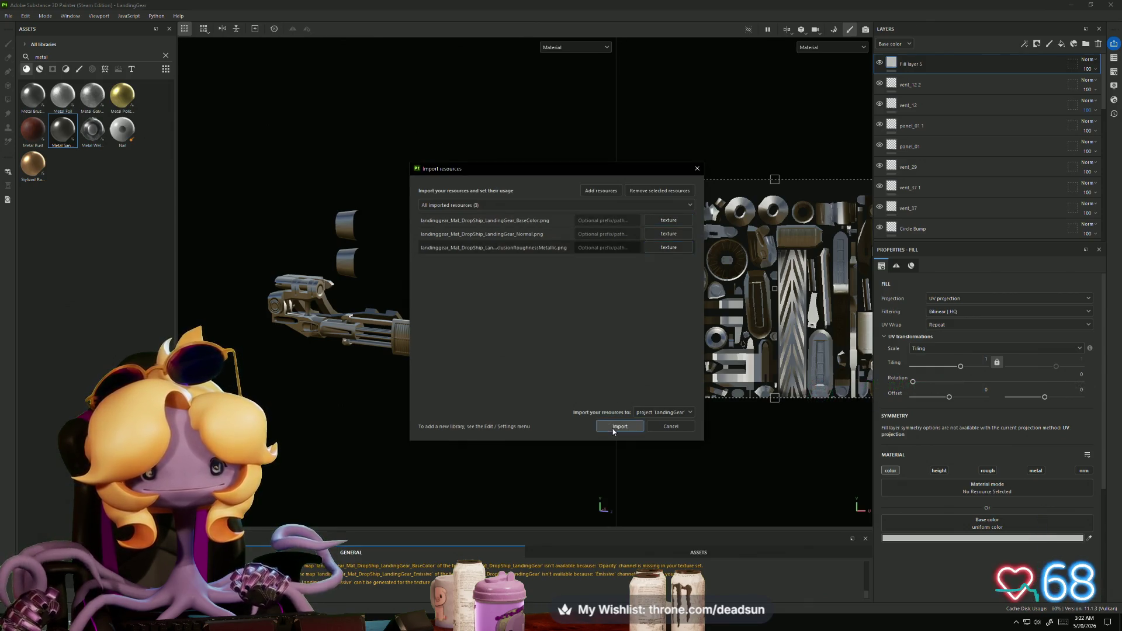
{"action": "left_click", "coordinate": [612, 428]}
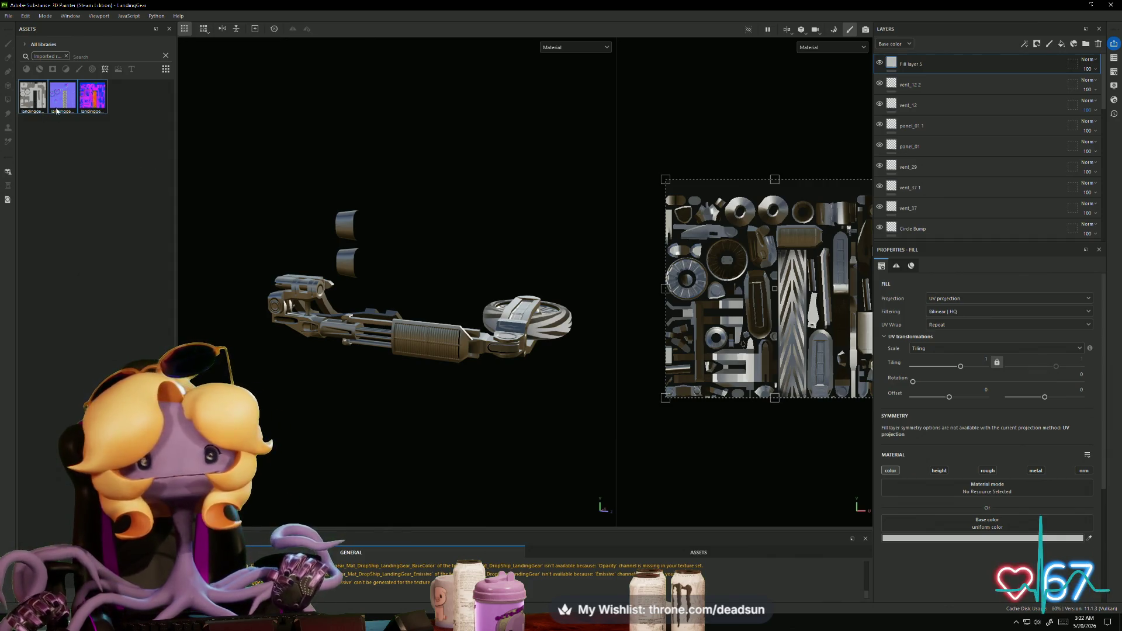
Step: Assign the imported landinggear normal texture to the Normal mesh map slot in Texture Set Settings
{"action": "left_click", "coordinate": [1115, 72]}
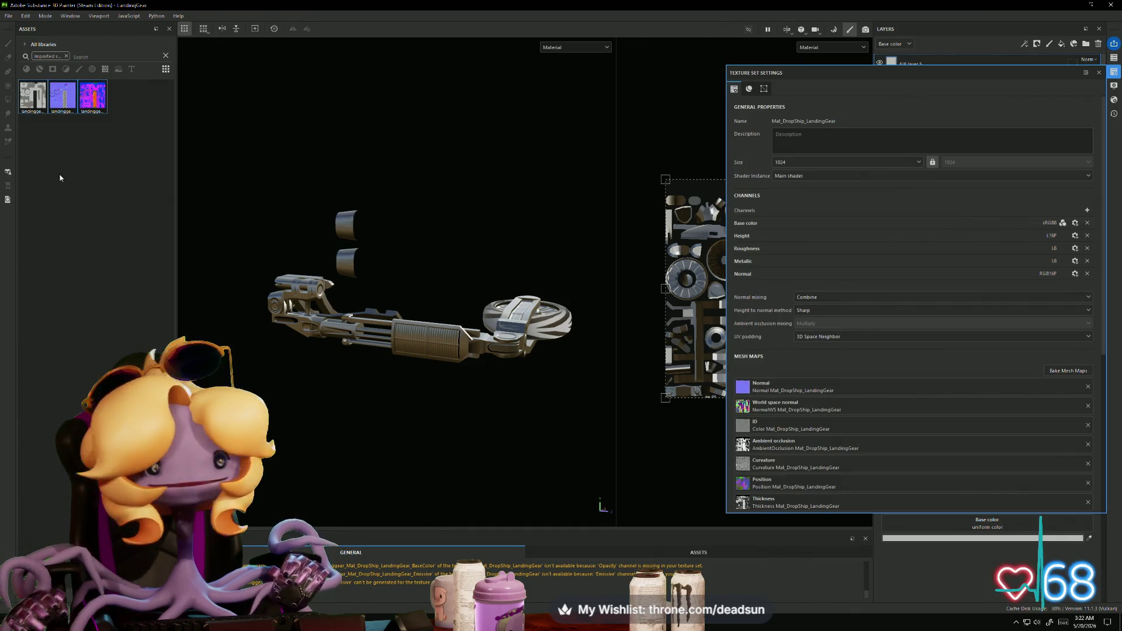
{"action": "left_click", "coordinate": [58, 113]}
{"action": "mouse_move", "coordinate": [64, 101]}
{"action": "left_mouse_down"}
{"action": "mouse_move", "coordinate": [646, 376]}
{"action": "mouse_move", "coordinate": [743, 386]}
{"action": "left_mouse_up"}
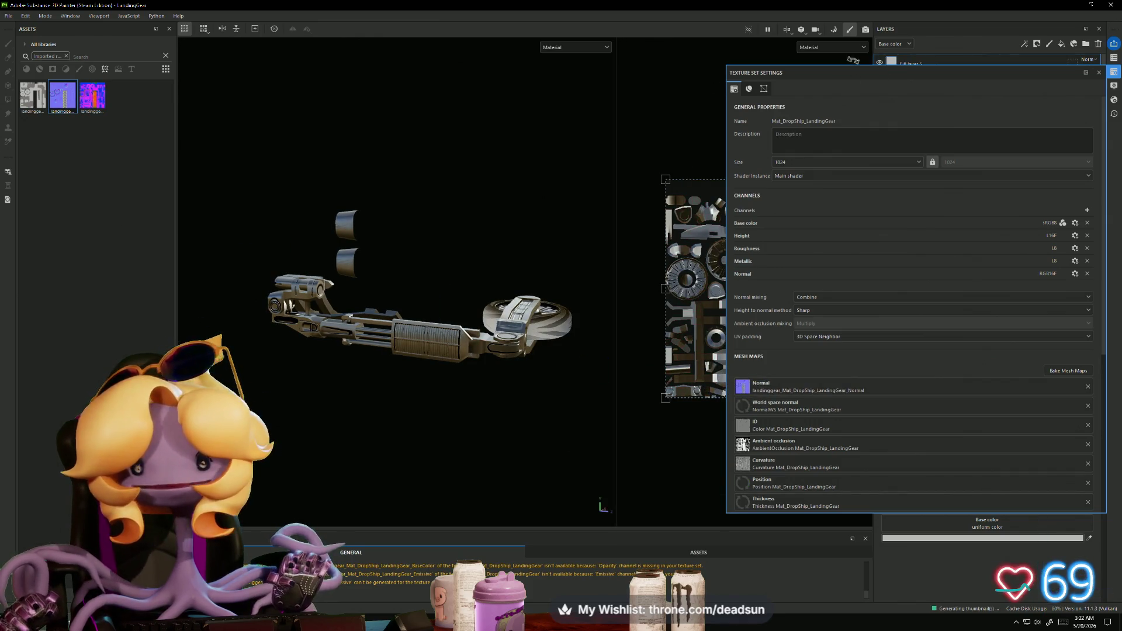
Step: Bake the remaining mesh maps with Normal unchecked, then orbit to inspect the result
{"action": "left_click", "coordinate": [1068, 371]}
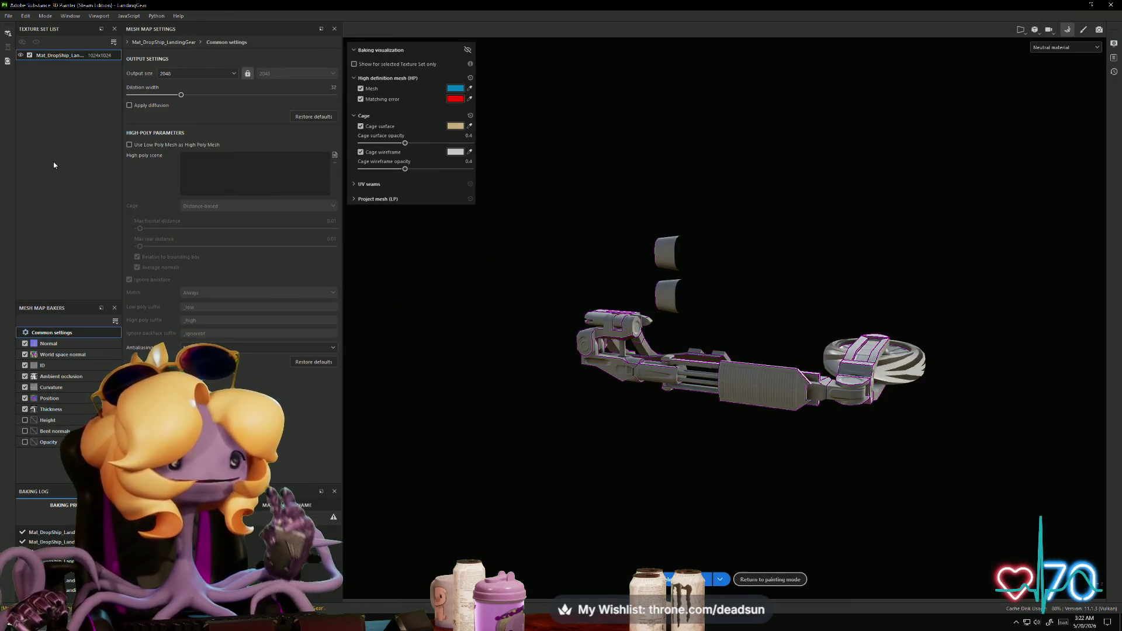
{"action": "left_click", "coordinate": [25, 344]}
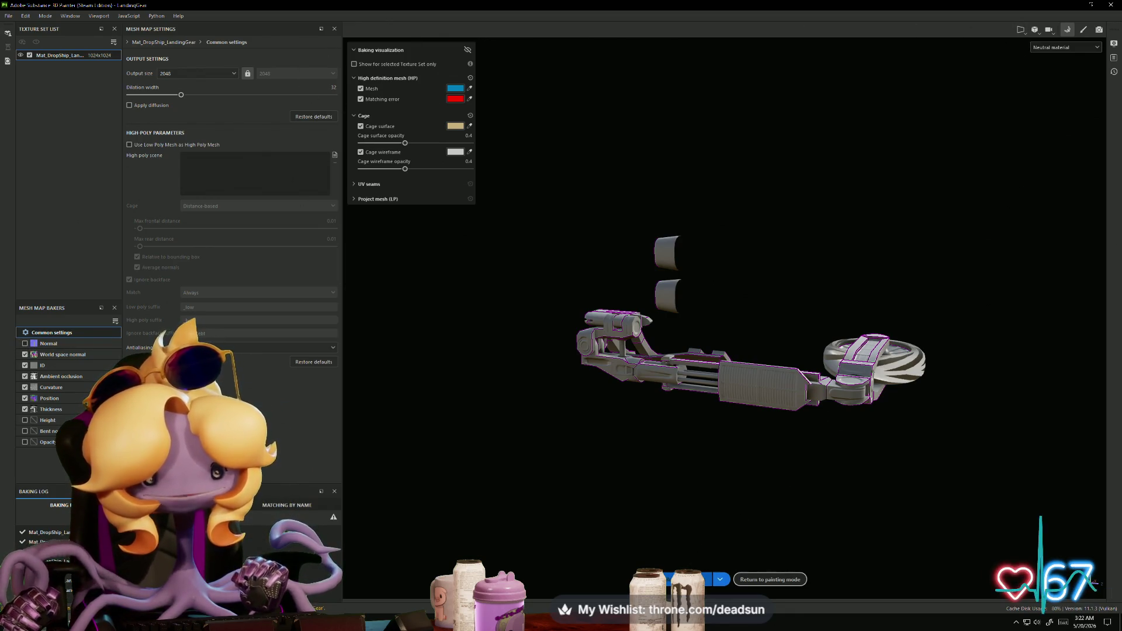
{"action": "left_click", "coordinate": [690, 579]}
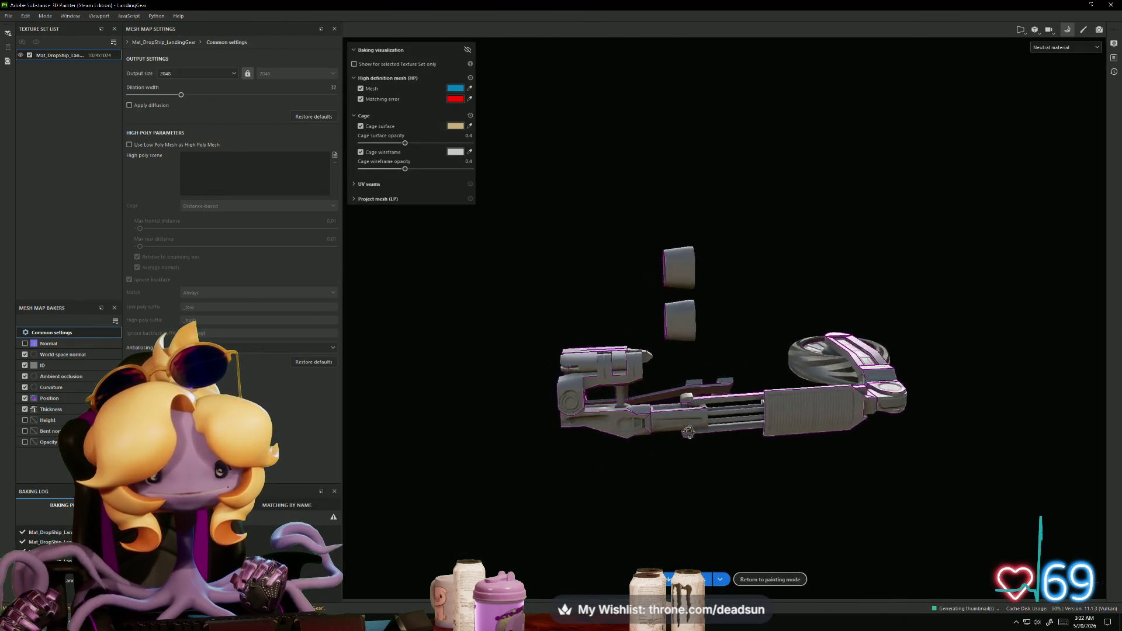
{"action": "scroll", "coordinate": [688, 431], "scroll_direction": "up", "scroll_amount": 5}
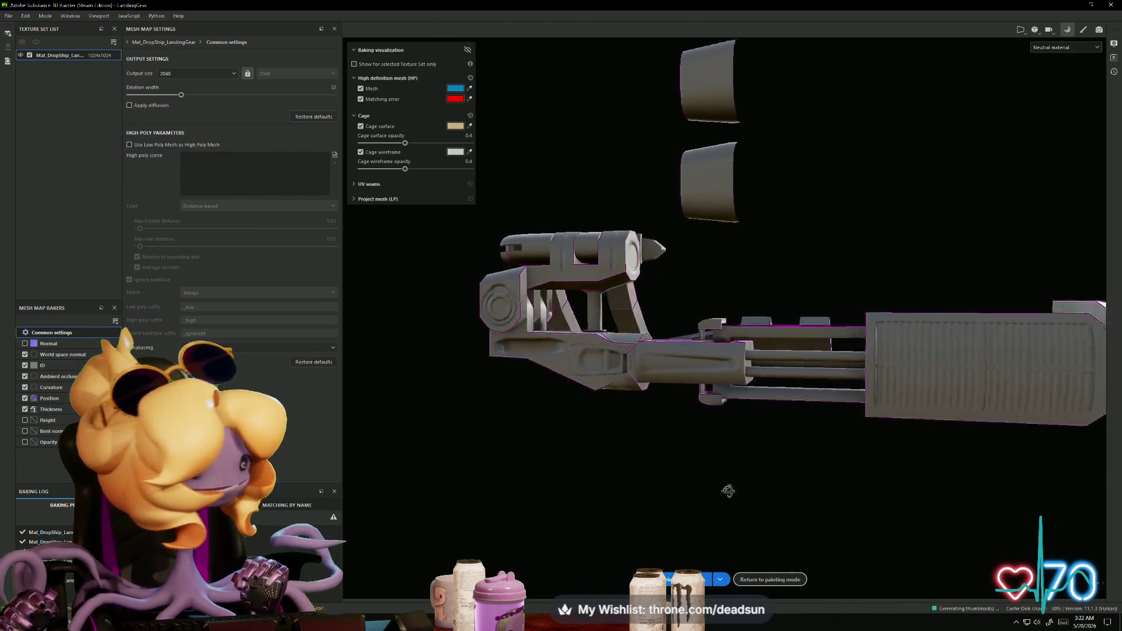
{"action": "mouse_move", "coordinate": [728, 490]}
{"action": "left_mouse_down", "text": "alt"}
{"action": "mouse_move", "coordinate": [576, 463]}
{"action": "mouse_move", "coordinate": [491, 473]}
{"action": "mouse_move", "coordinate": [493, 486]}
{"action": "mouse_move", "coordinate": [678, 440]}
{"action": "mouse_move", "coordinate": [483, 448]}
{"action": "mouse_move", "coordinate": [455, 426]}
{"action": "mouse_move", "coordinate": [849, 423]}
{"action": "left_mouse_up", "text": "alt"}
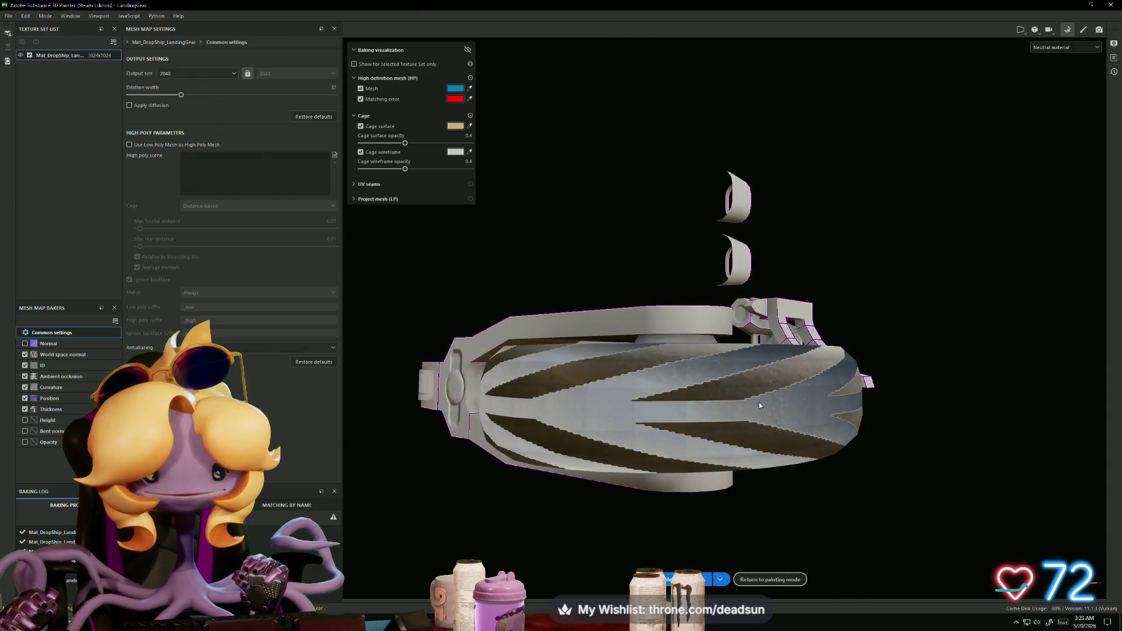
{"action": "scroll", "coordinate": [759, 405], "scroll_direction": "down", "scroll_amount": 3}
{"action": "mouse_move", "coordinate": [760, 405]}
{"action": "left_mouse_down", "text": "alt"}
{"action": "mouse_move", "coordinate": [423, 469]}
{"action": "mouse_move", "coordinate": [771, 427]}
{"action": "mouse_move", "coordinate": [684, 430]}
{"action": "left_mouse_up", "text": "alt"}
Step: Return to painting mode, frame the landing gear, and add a generator to Fill layer 5
{"action": "left_click", "coordinate": [1083, 29]}
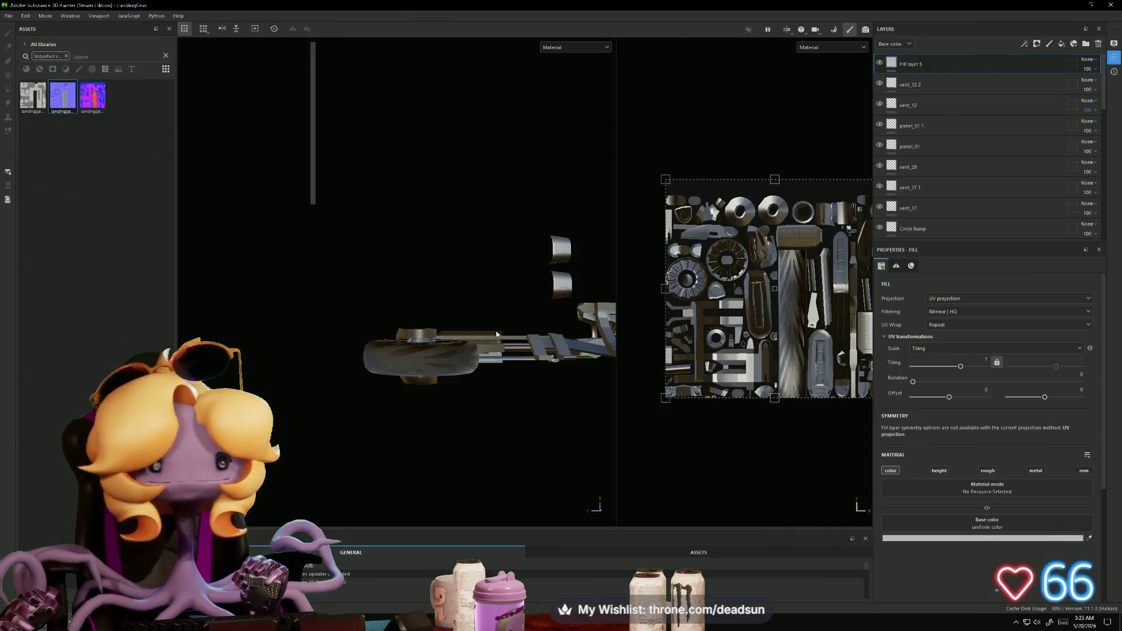
{"action": "mouse_move", "coordinate": [481, 373]}
{"action": "left_mouse_down", "text": "alt"}
{"action": "mouse_move", "coordinate": [530, 427]}
{"action": "mouse_move", "coordinate": [515, 416]}
{"action": "left_mouse_up", "text": "alt"}
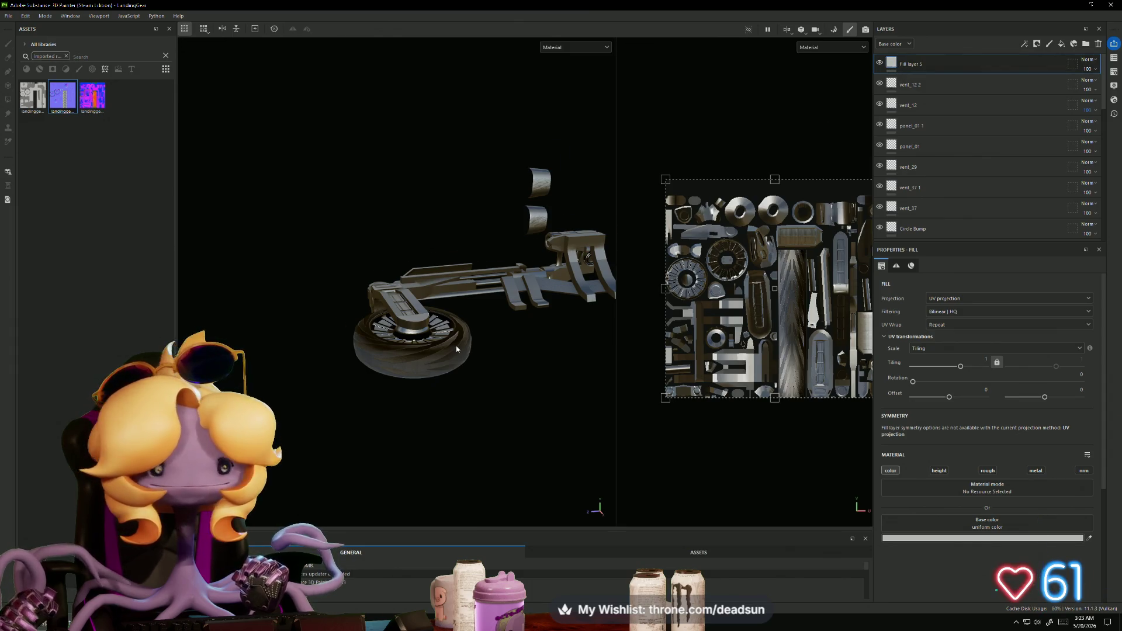
{"action": "key", "text": "f"}
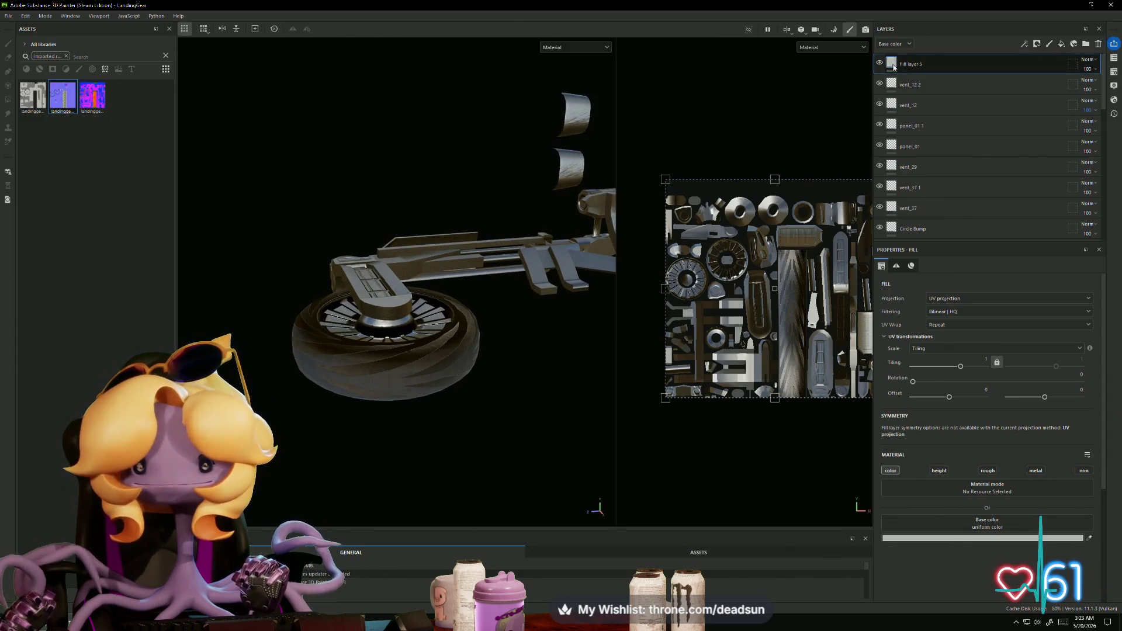
{"action": "right_click", "coordinate": [893, 67]}
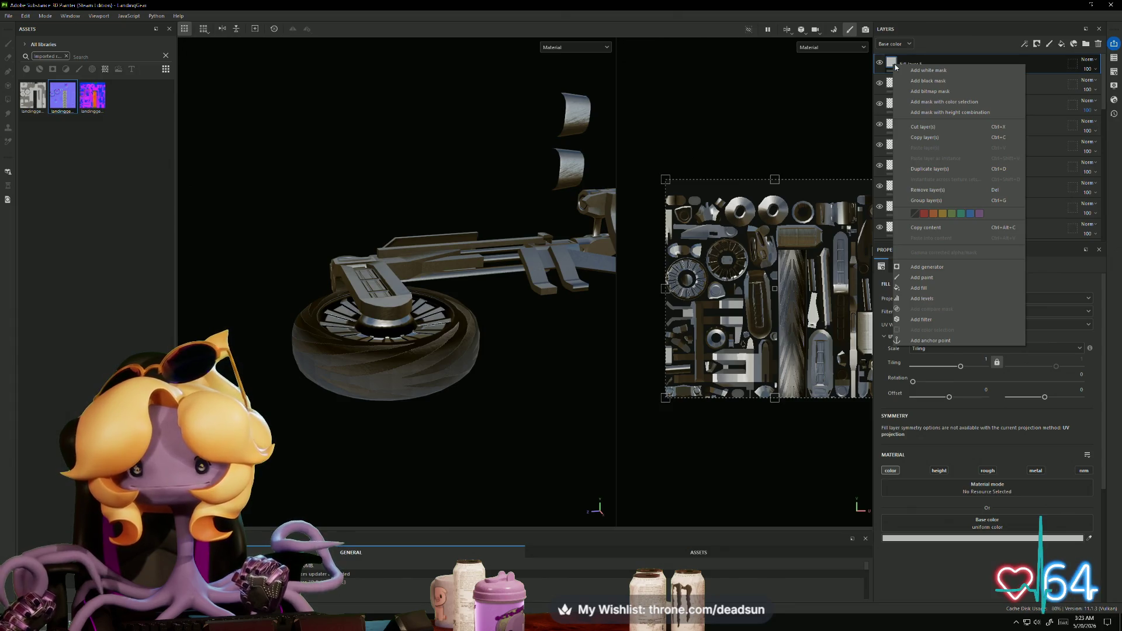
{"action": "left_click", "coordinate": [934, 268]}
Step: Search the generator list for 'dirt' and apply the Dirt generator
{"action": "left_click", "coordinate": [967, 303]}
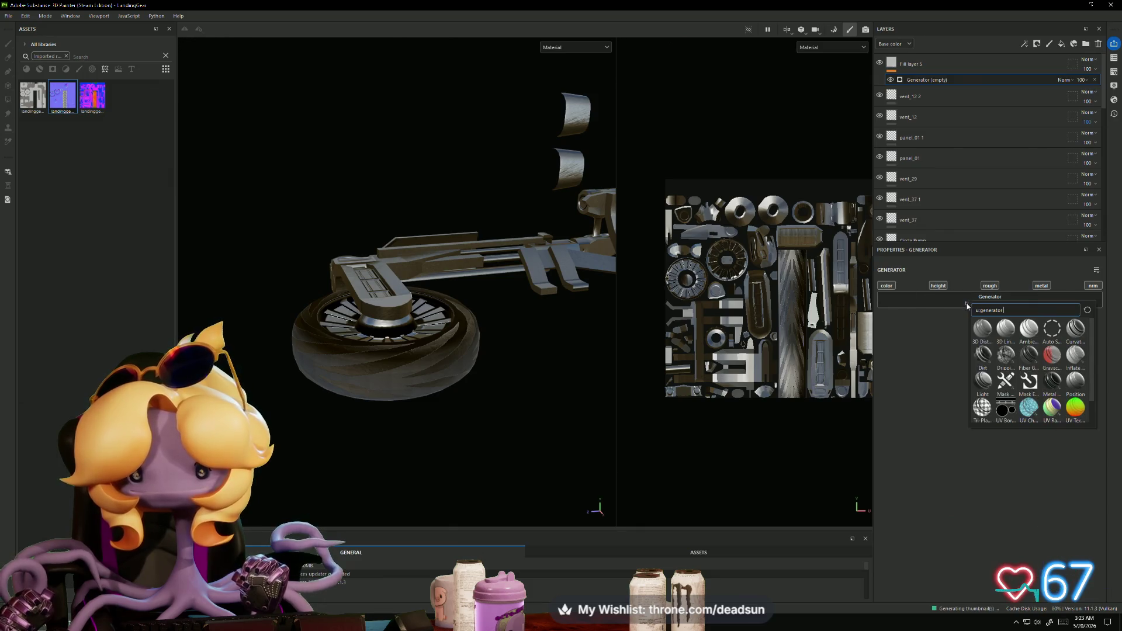
{"action": "mouse_move", "coordinate": [1058, 385]}
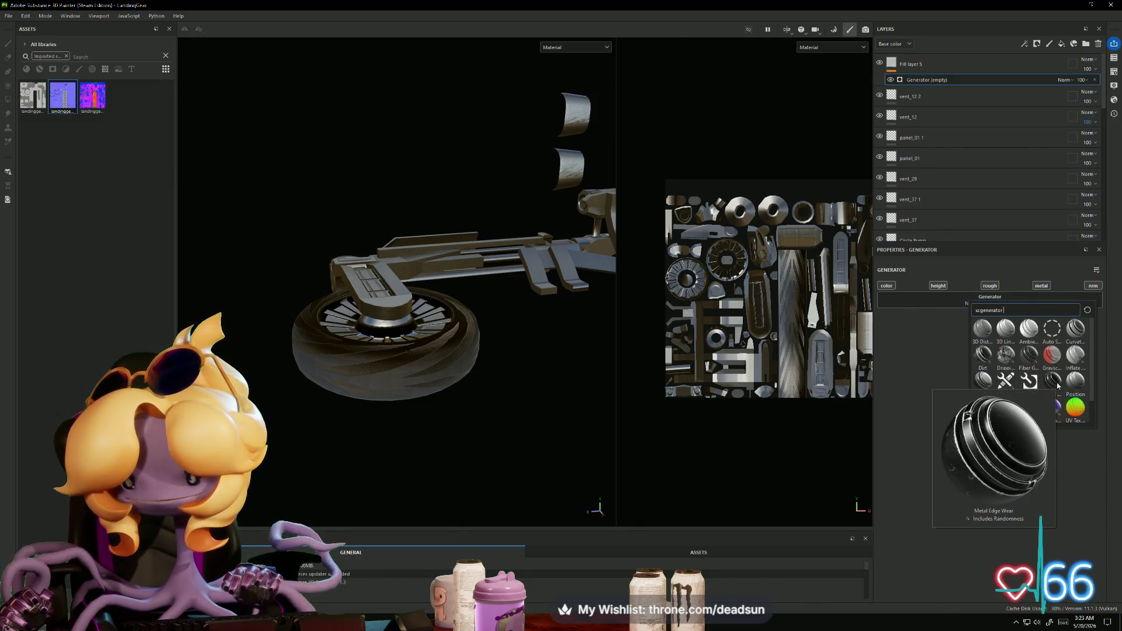
{"action": "mouse_move", "coordinate": [1028, 358]}
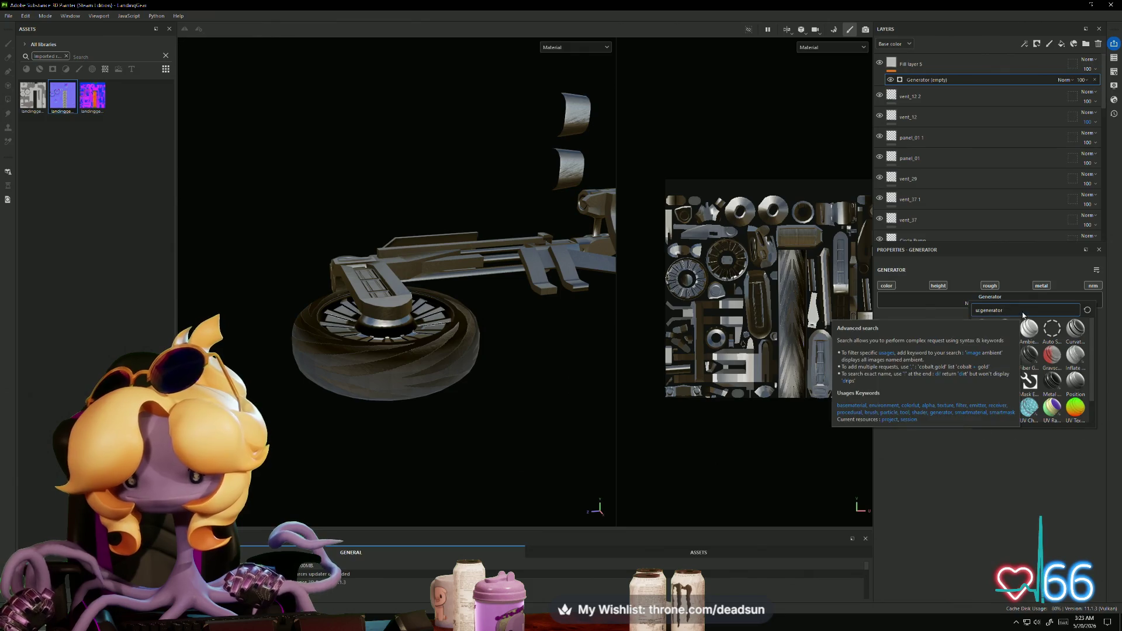
{"action": "type", "text": " d"}
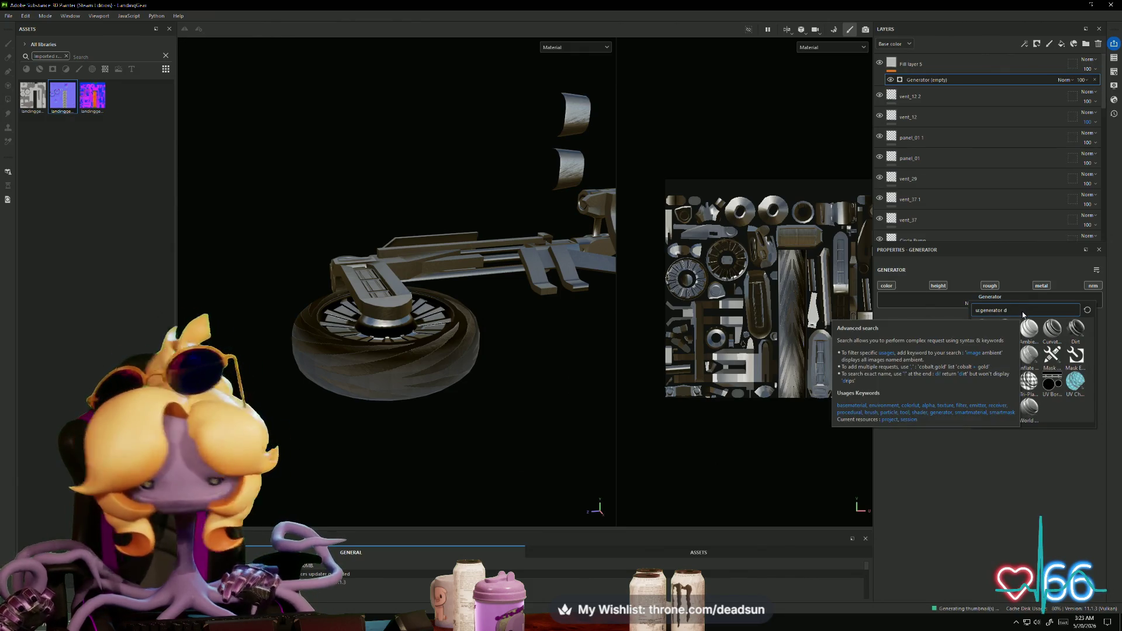
{"action": "type", "text": "us"}
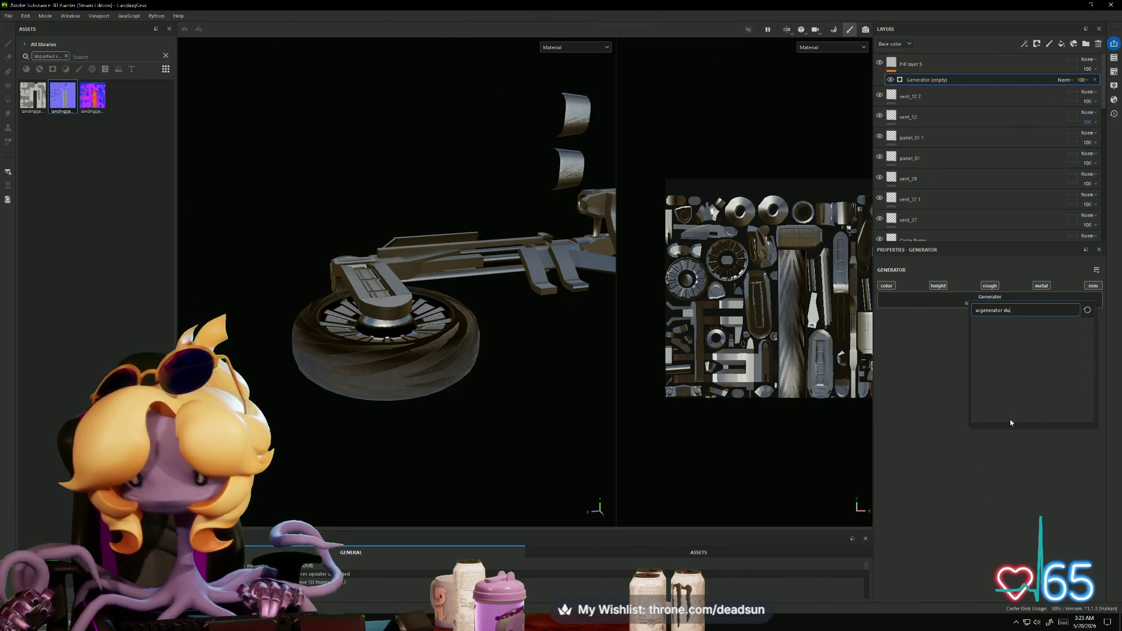
{"action": "key", "text": "BackSpace"}
{"action": "key", "text": "BackSpace"}
{"action": "key", "text": "BackSpace"}
{"action": "mouse_move", "coordinate": [1009, 423]}
{"action": "type", "text": "irt"}
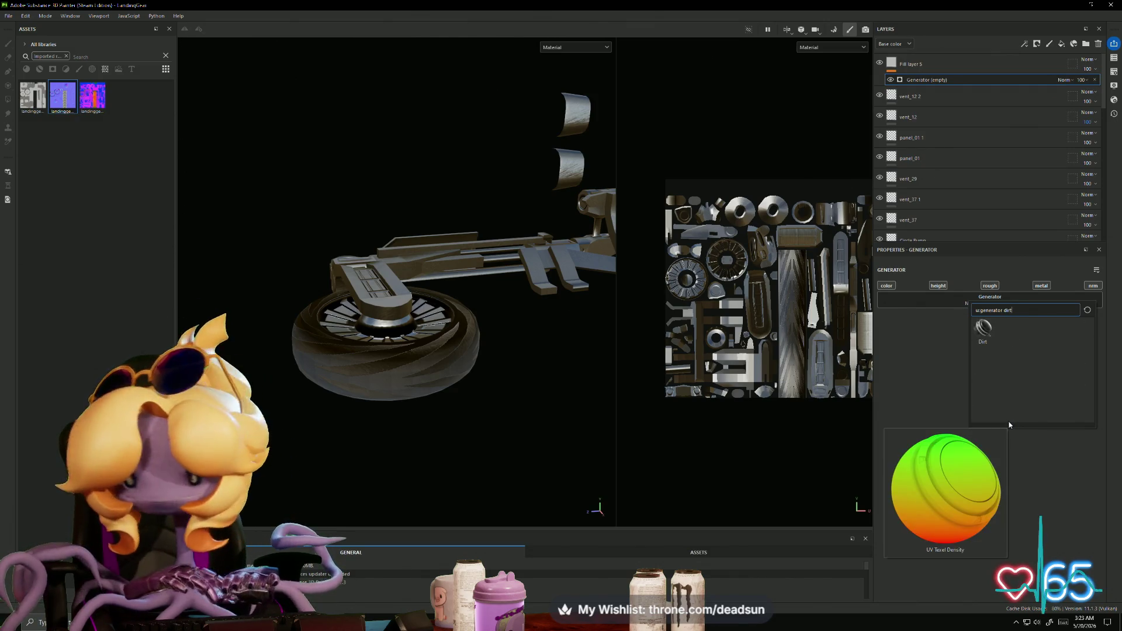
{"action": "left_click", "coordinate": [985, 333]}
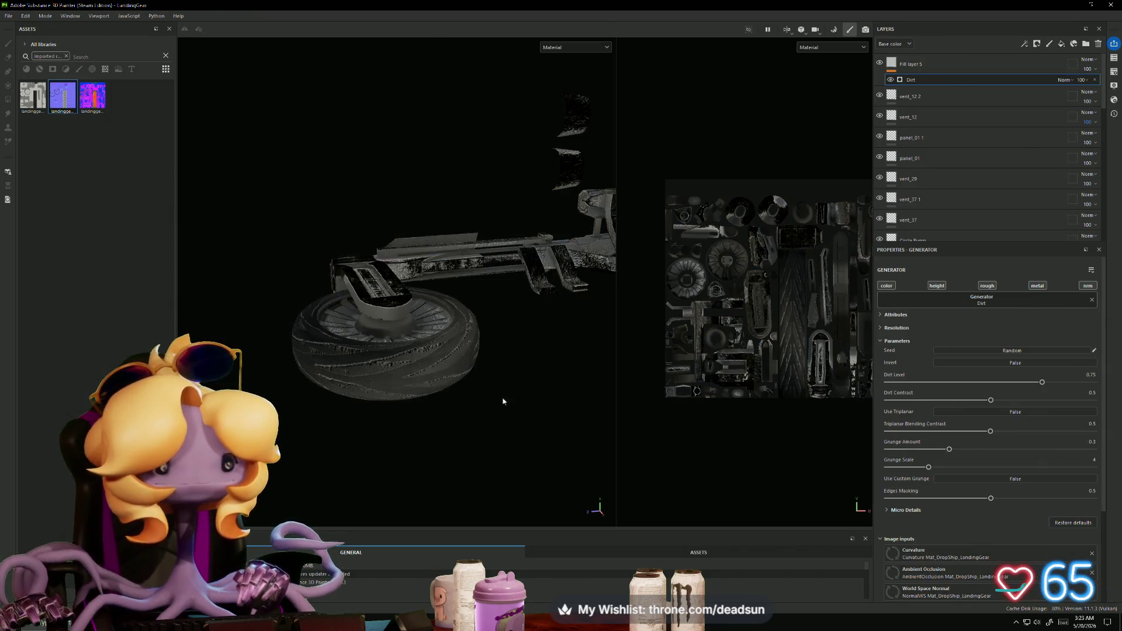
Step: Lower the Dirt generator's Dirt Level and toggle its base colour effect
{"action": "mouse_move", "coordinate": [502, 402]}
{"action": "left_mouse_down", "text": "alt"}
{"action": "mouse_move", "coordinate": [573, 441]}
{"action": "mouse_move", "coordinate": [541, 411]}
{"action": "mouse_move", "coordinate": [433, 425]}
{"action": "mouse_move", "coordinate": [370, 448]}
{"action": "left_mouse_up", "text": "alt"}
{"action": "right_click_drag", "start_coordinate": [371, 448], "coordinate": [441, 476], "text": "alt"}
{"action": "mouse_move", "coordinate": [441, 476]}
{"action": "left_mouse_down", "text": "alt"}
{"action": "mouse_move", "coordinate": [526, 416]}
{"action": "mouse_move", "coordinate": [475, 468]}
{"action": "mouse_move", "coordinate": [473, 489]}
{"action": "mouse_move", "coordinate": [527, 448]}
{"action": "left_mouse_up", "text": "alt"}
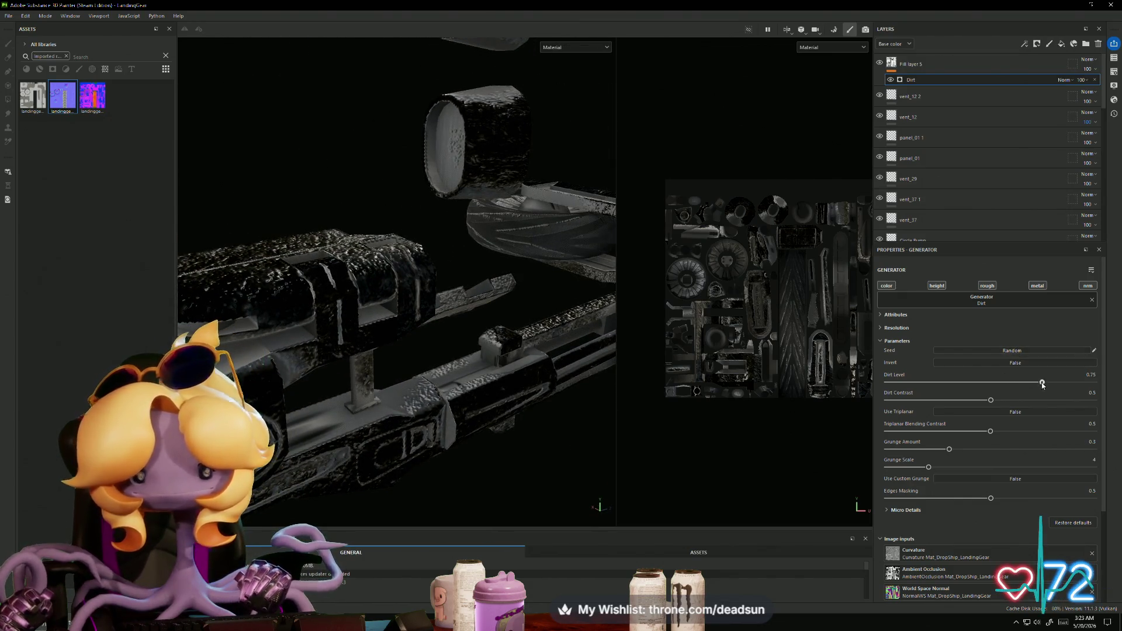
{"action": "mouse_move", "coordinate": [1042, 384]}
{"action": "left_mouse_down"}
{"action": "mouse_move", "coordinate": [952, 383]}
{"action": "mouse_move", "coordinate": [901, 402]}
{"action": "mouse_move", "coordinate": [915, 400]}
{"action": "left_mouse_up"}
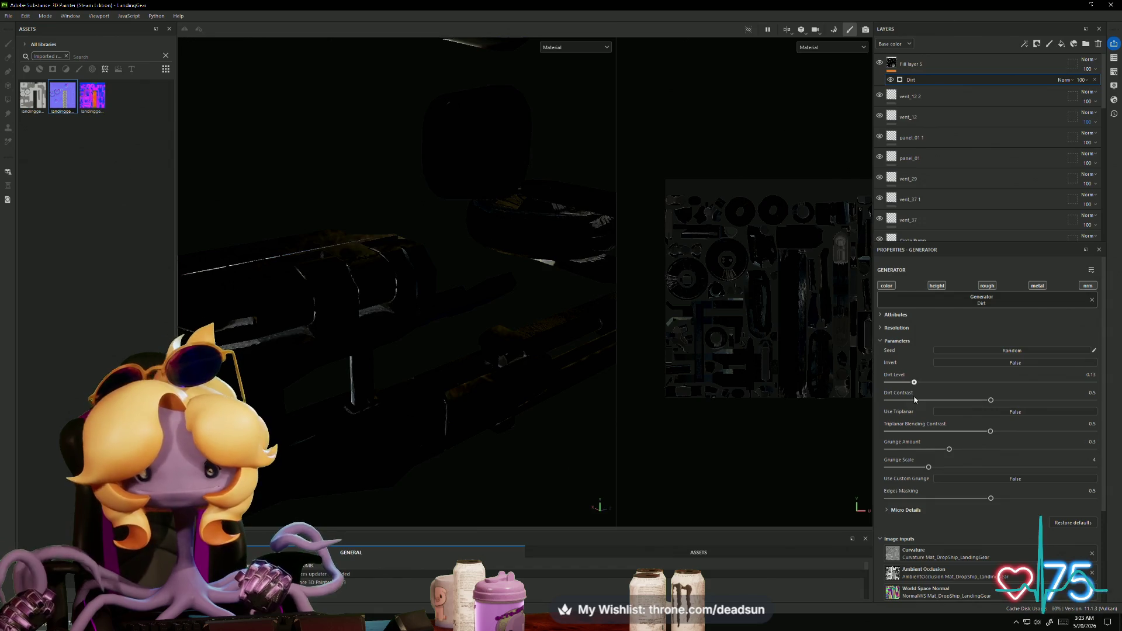
{"action": "left_click", "coordinate": [887, 285]}
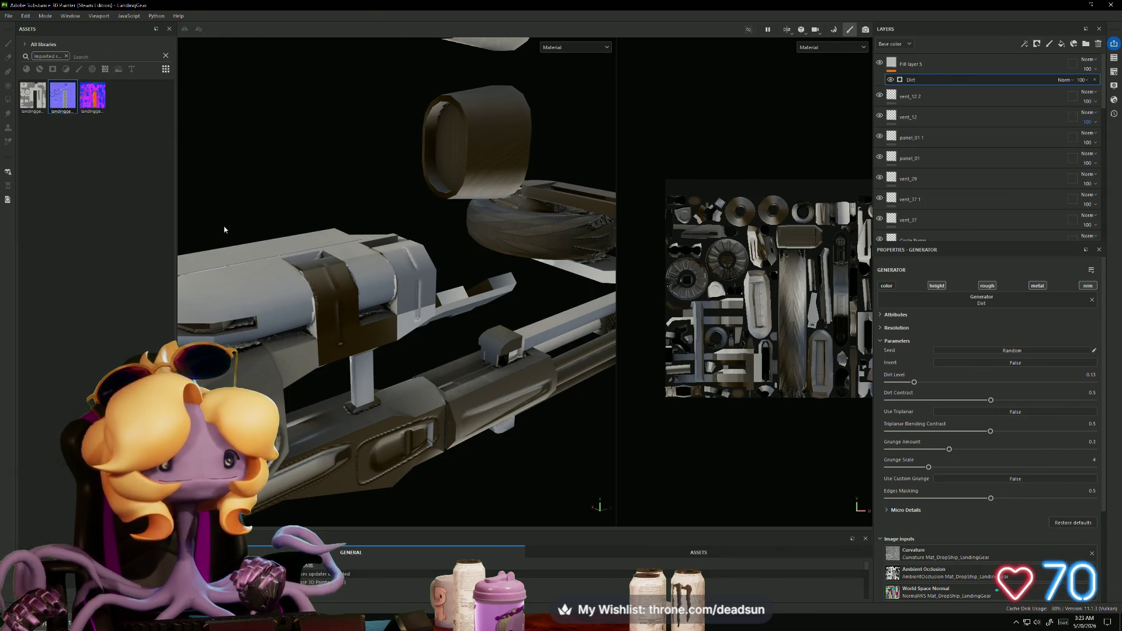
Step: Turn off the base colour channel on Fill layer 5 itself
{"action": "mouse_move", "coordinate": [224, 229]}
{"action": "left_mouse_down", "text": "alt"}
{"action": "mouse_move", "coordinate": [468, 270]}
{"action": "mouse_move", "coordinate": [488, 165]}
{"action": "mouse_move", "coordinate": [480, 366]}
{"action": "left_mouse_up", "text": "alt"}
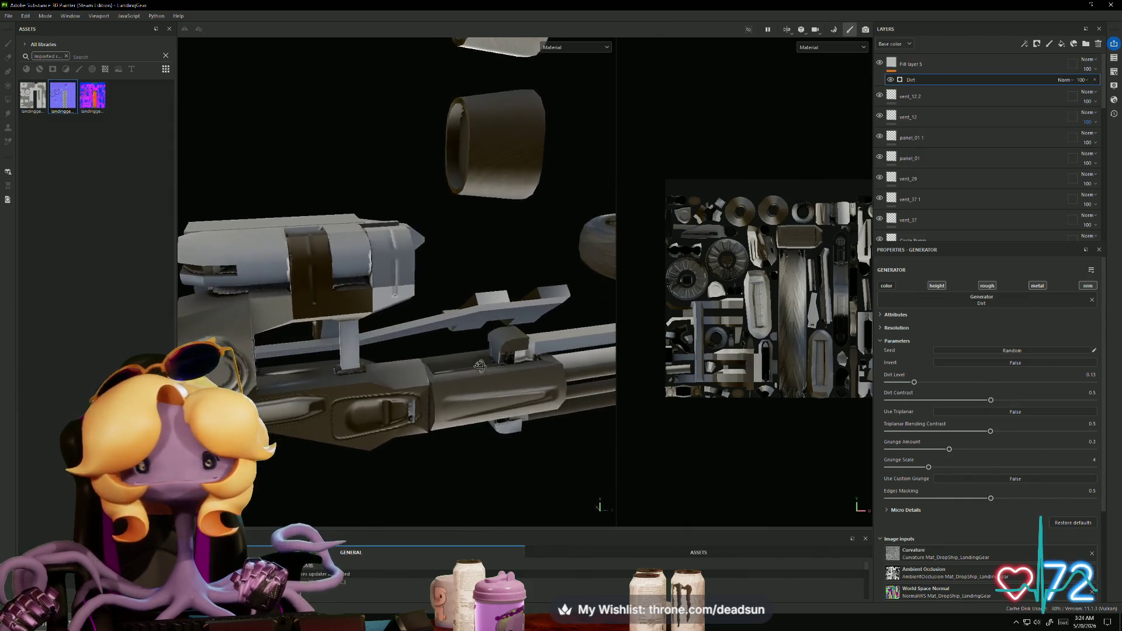
{"action": "scroll", "coordinate": [916, 218], "scroll_direction": "down", "scroll_amount": 8}
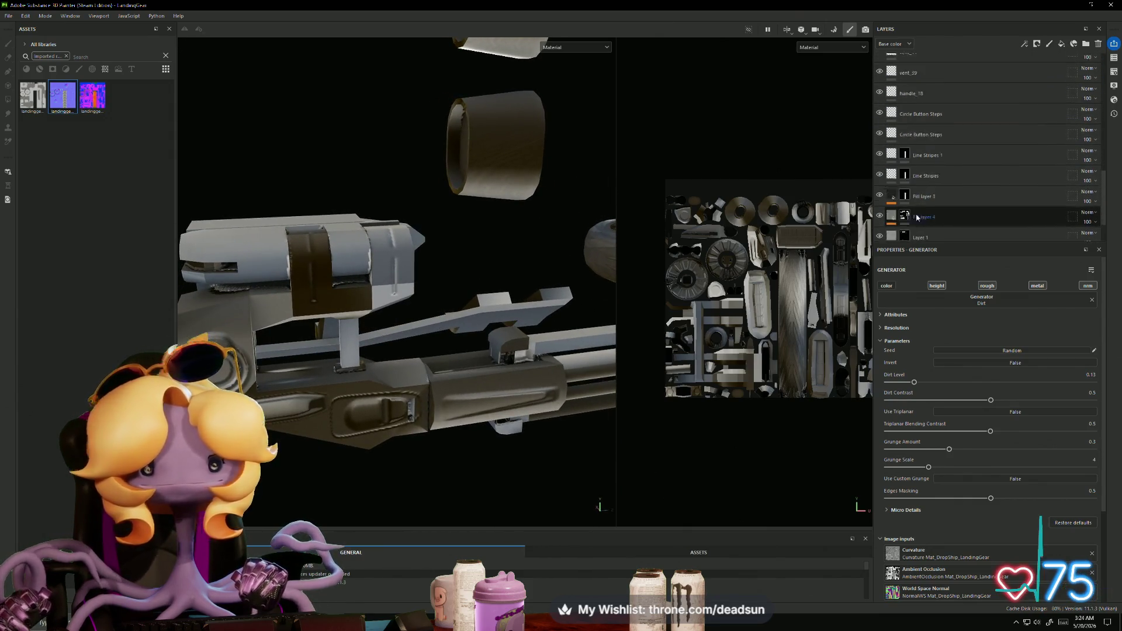
{"action": "scroll", "coordinate": [917, 218], "scroll_direction": "down", "scroll_amount": 1}
{"action": "mouse_move", "coordinate": [456, 378]}
{"action": "left_mouse_down", "text": "alt"}
{"action": "mouse_move", "coordinate": [475, 338]}
{"action": "mouse_move", "coordinate": [452, 403]}
{"action": "left_mouse_up", "text": "alt"}
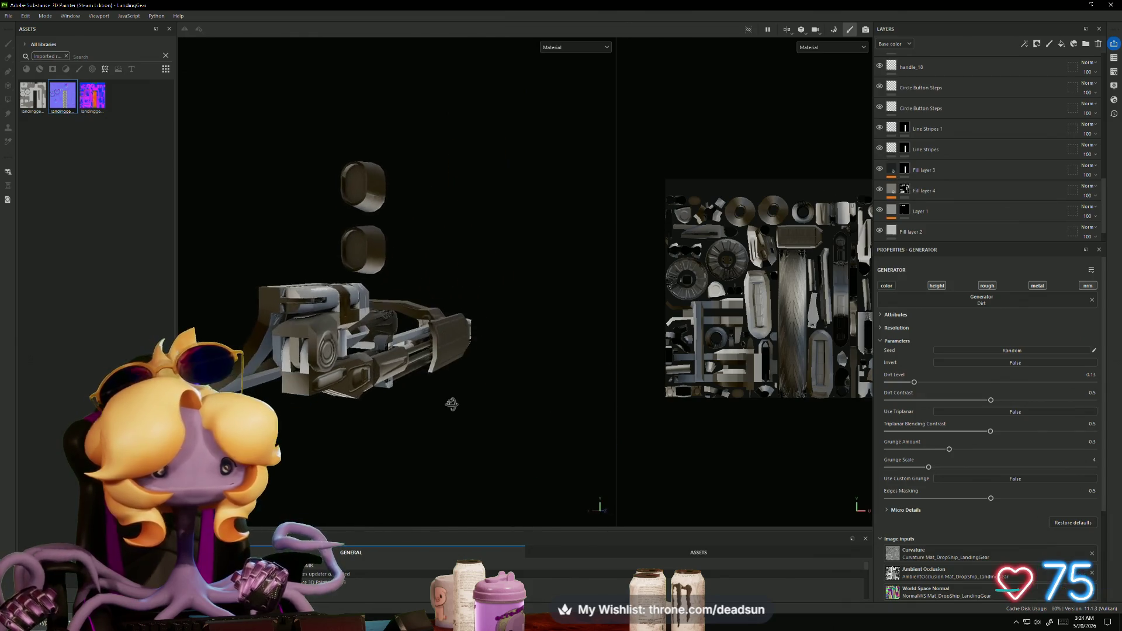
{"action": "scroll", "coordinate": [959, 139], "scroll_direction": "up", "scroll_amount": 5}
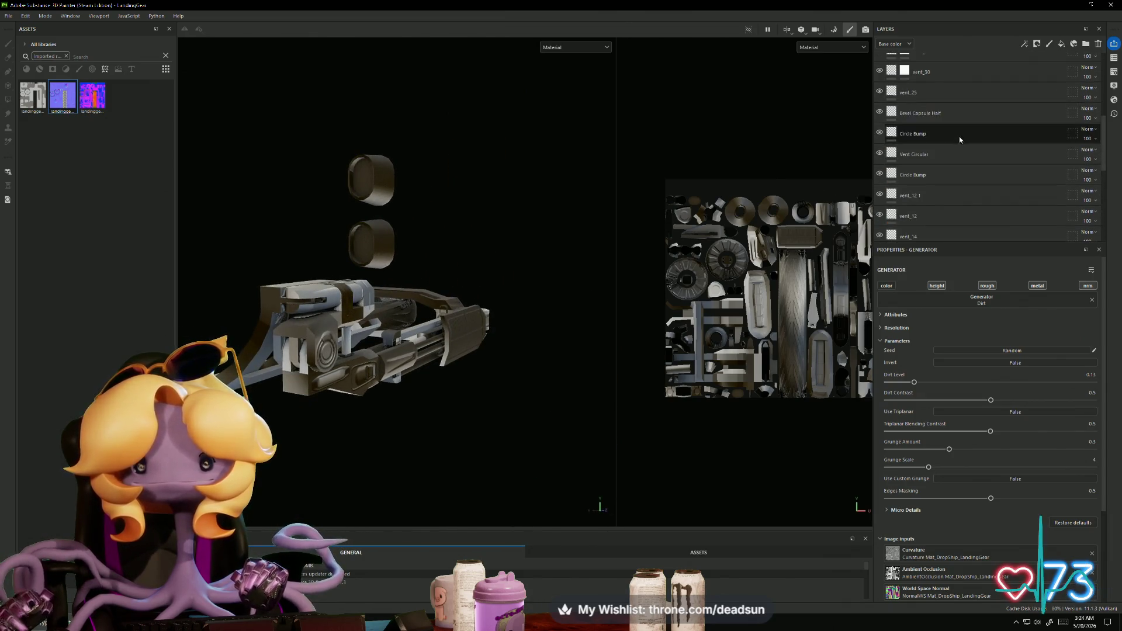
{"action": "scroll", "coordinate": [959, 135], "scroll_direction": "up", "scroll_amount": 4}
{"action": "left_click", "coordinate": [934, 66]}
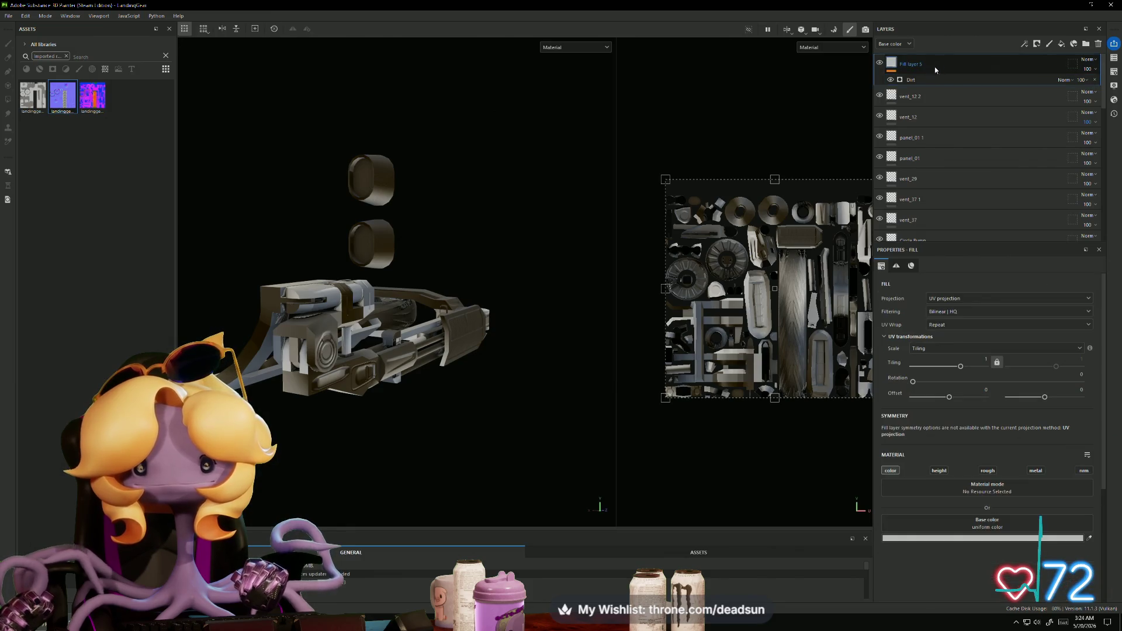
{"action": "left_click", "coordinate": [922, 79]}
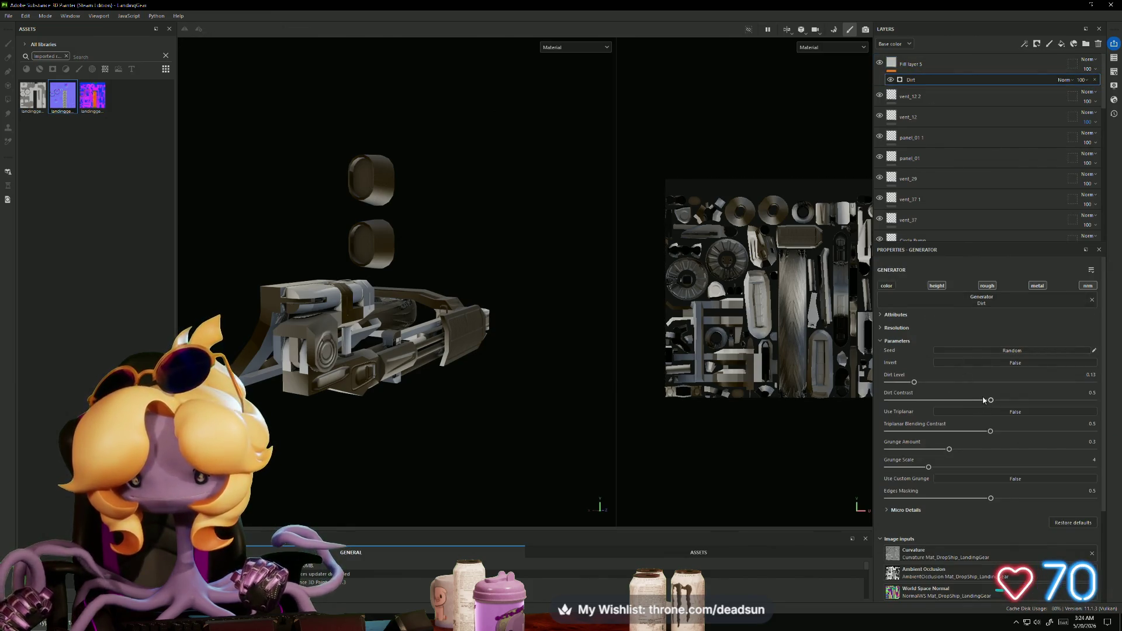
{"action": "scroll", "coordinate": [787, 370], "scroll_direction": "up", "scroll_amount": 4}
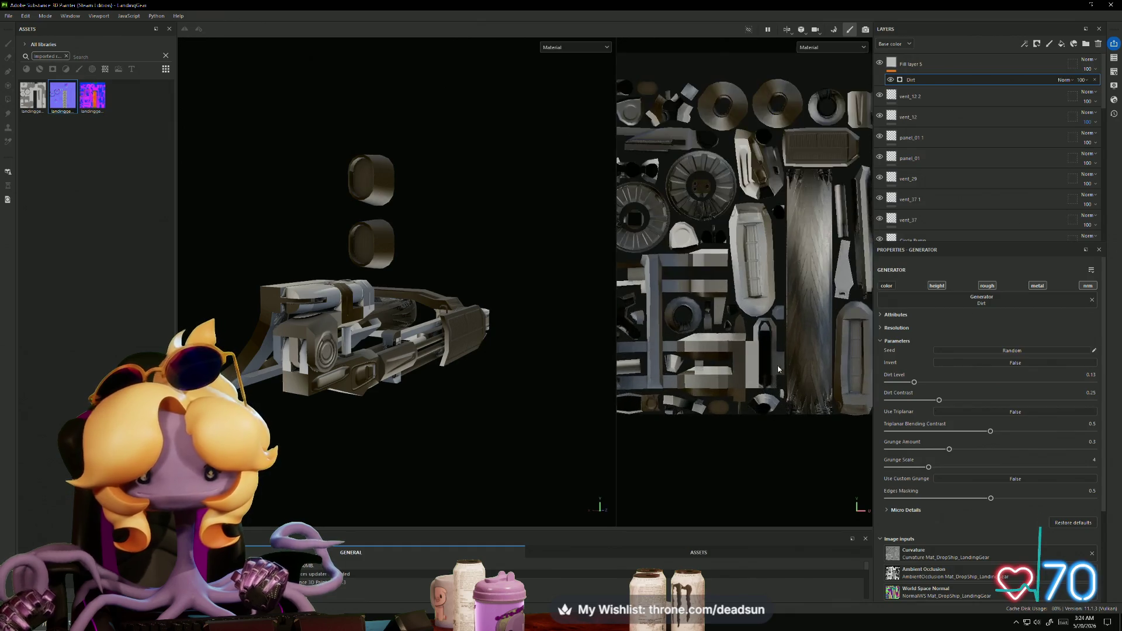
{"action": "scroll", "coordinate": [787, 369], "scroll_direction": "up", "scroll_amount": 2}
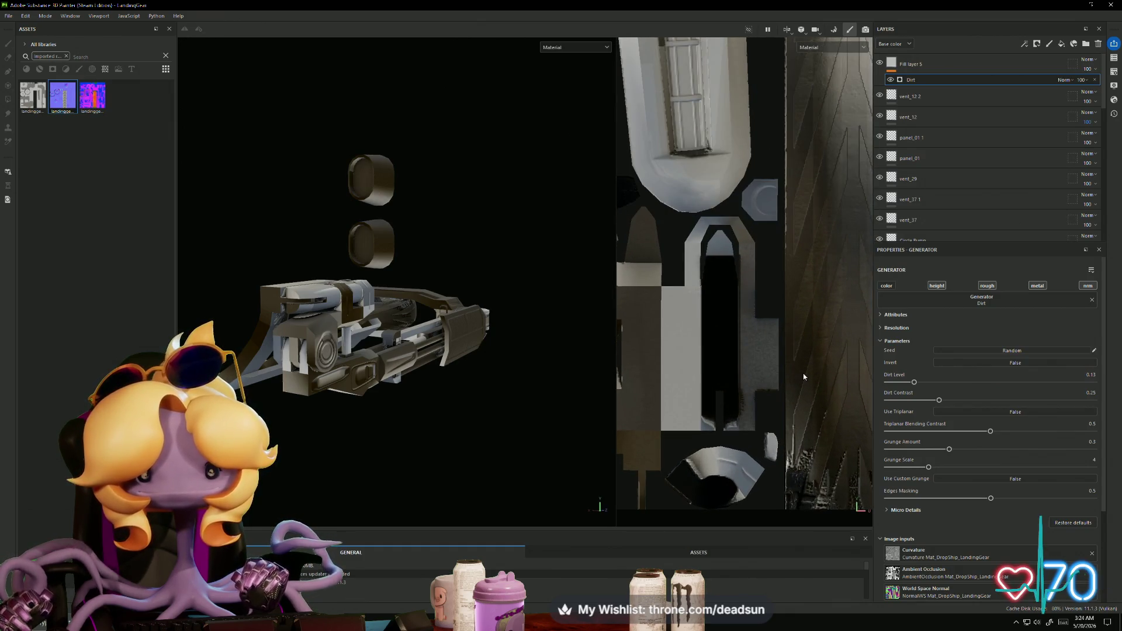
{"action": "scroll", "coordinate": [803, 376], "scroll_direction": "down", "scroll_amount": 3}
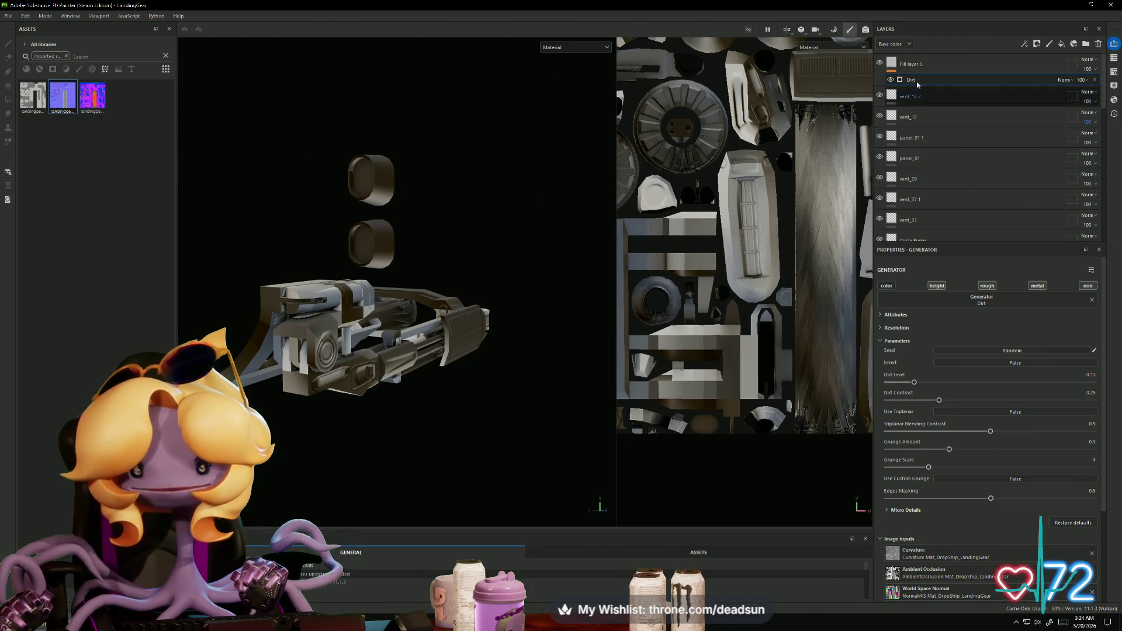
{"action": "left_click", "coordinate": [894, 63]}
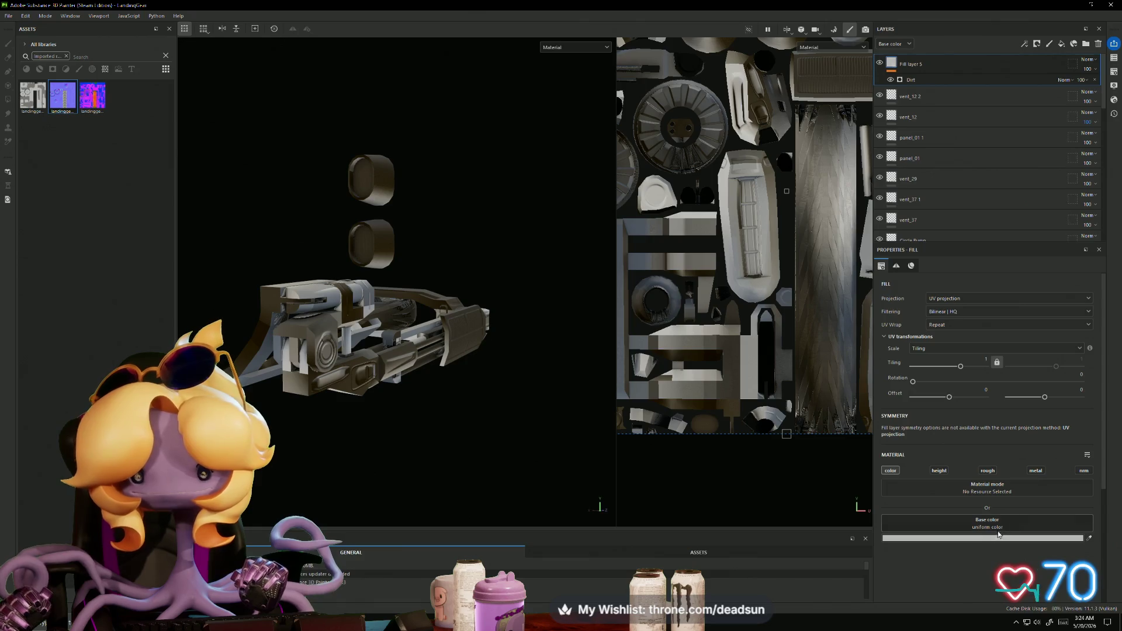
{"action": "left_click", "coordinate": [887, 471]}
Step: Reduce the dirt to 0.03 and stop the generator affecting normals, keeping roughness and metal
{"action": "mouse_move", "coordinate": [486, 432]}
{"action": "left_mouse_down", "text": "alt"}
{"action": "mouse_move", "coordinate": [458, 468]}
{"action": "mouse_move", "coordinate": [401, 458]}
{"action": "left_mouse_up", "text": "alt"}
{"action": "right_click_drag", "start_coordinate": [401, 458], "coordinate": [498, 491], "text": "alt"}
{"action": "left_click_drag", "start_coordinate": [498, 491], "coordinate": [252, 397], "text": "alt"}
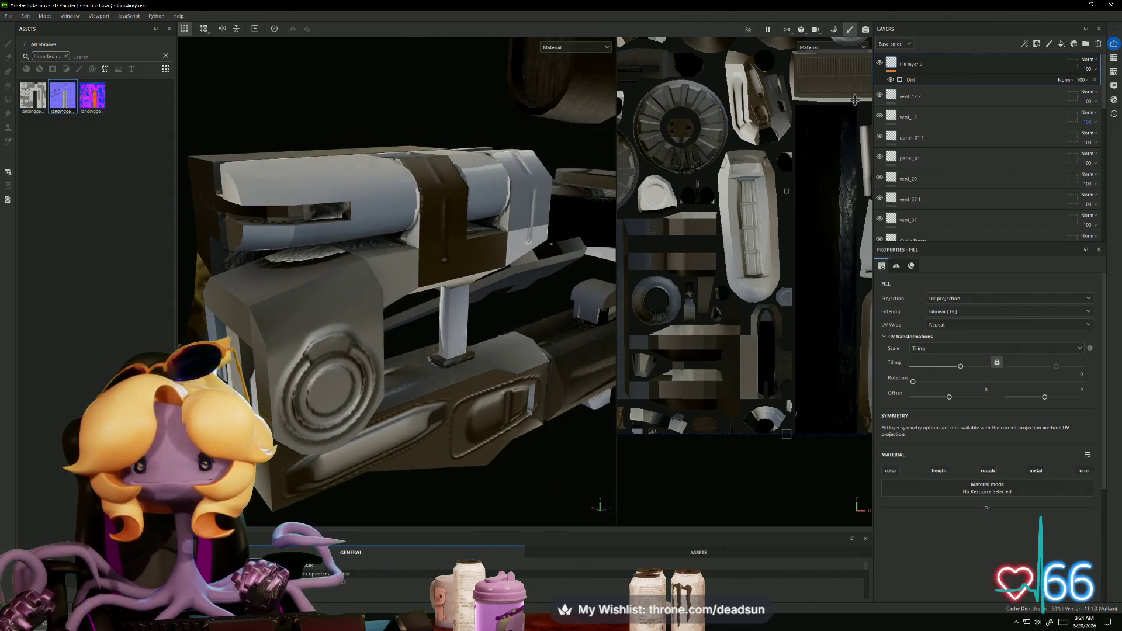
{"action": "left_click", "coordinate": [909, 80]}
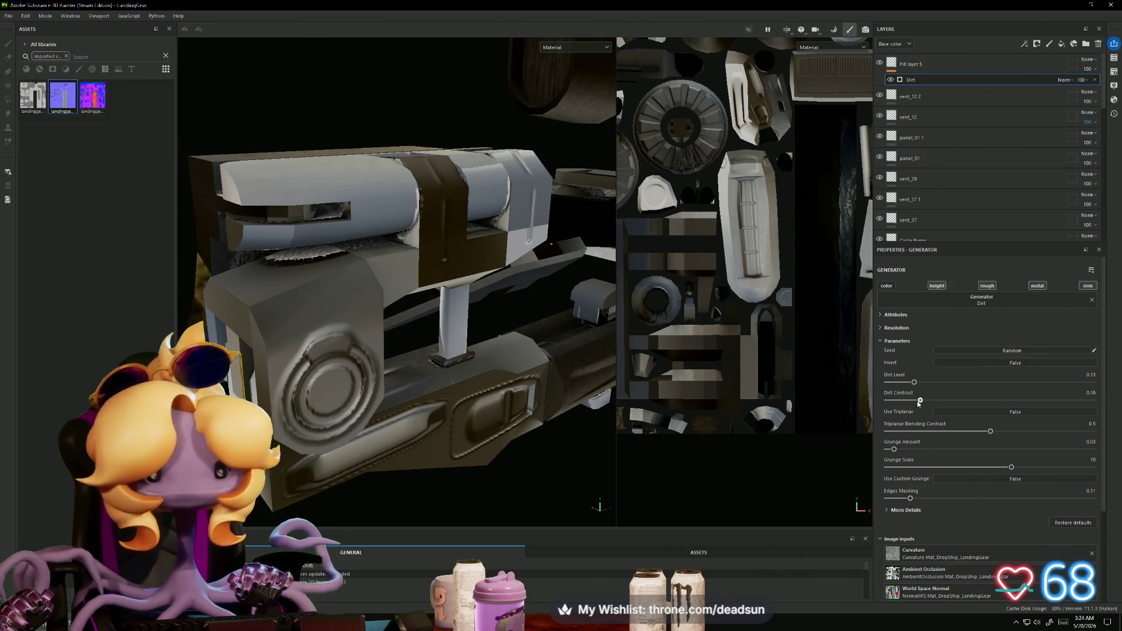
{"action": "left_click_drag", "start_coordinate": [913, 382], "coordinate": [895, 386]}
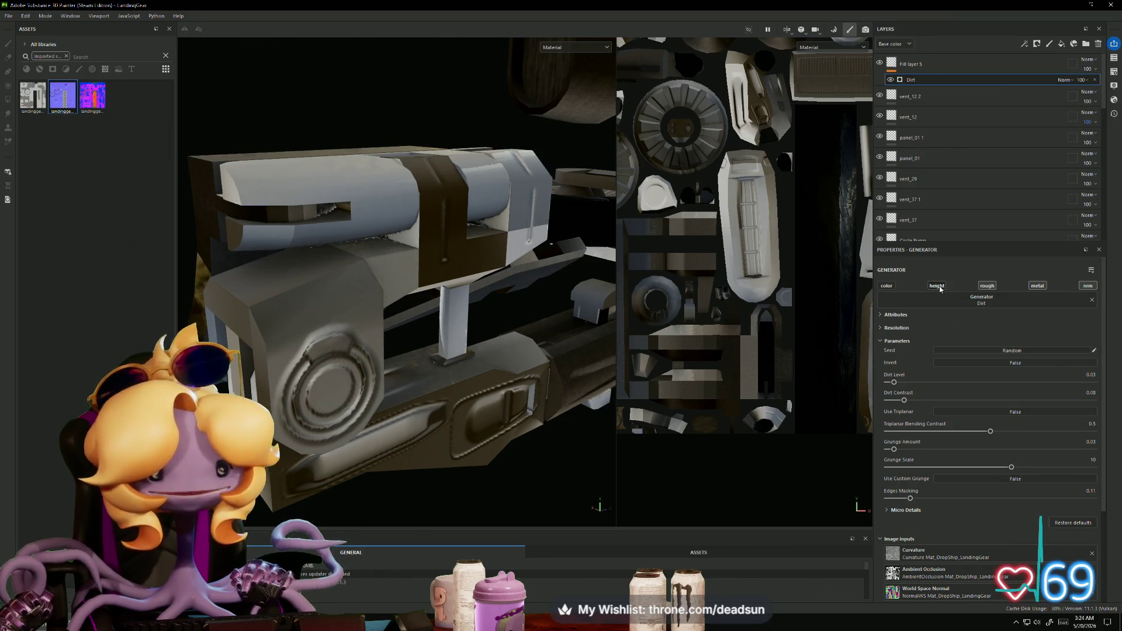
{"action": "left_click", "coordinate": [1037, 286]}
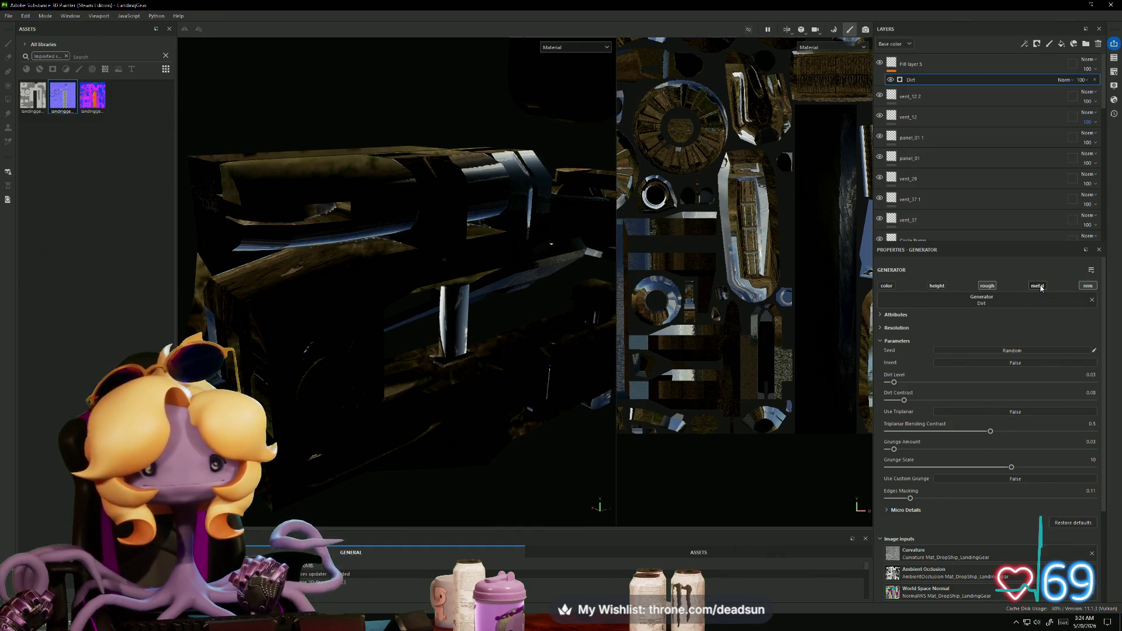
{"action": "left_click", "coordinate": [1041, 288]}
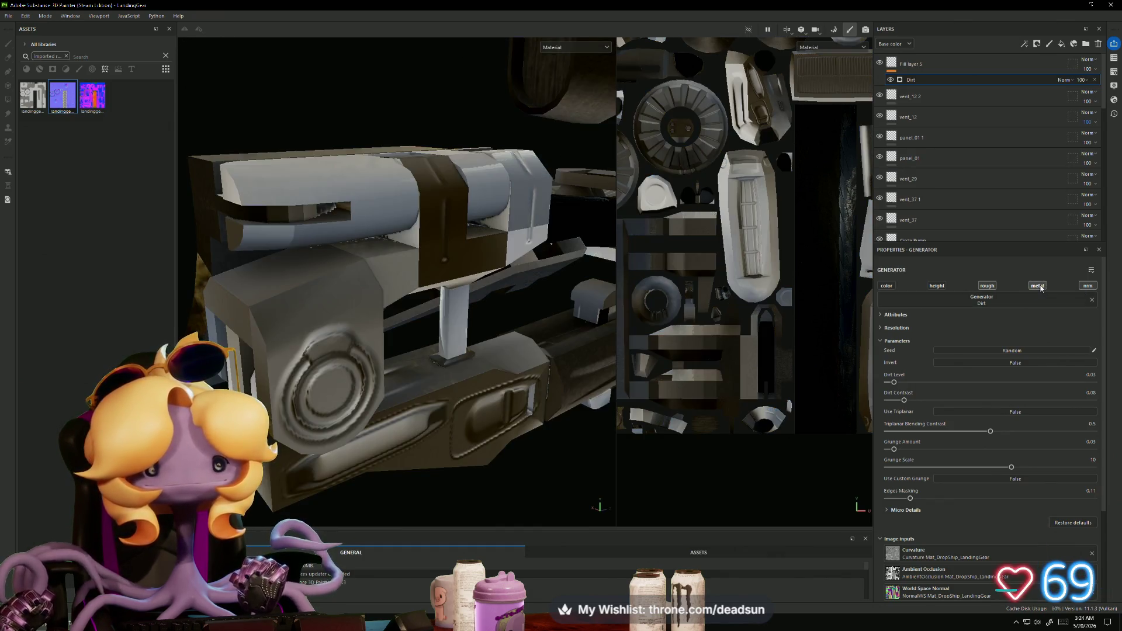
{"action": "left_click", "coordinate": [1093, 288]}
{"action": "mouse_move", "coordinate": [471, 380]}
{"action": "left_mouse_down", "text": "alt"}
{"action": "mouse_move", "coordinate": [381, 443]}
{"action": "mouse_move", "coordinate": [575, 347]}
{"action": "mouse_move", "coordinate": [447, 375]}
{"action": "mouse_move", "coordinate": [351, 348]}
{"action": "left_mouse_up", "text": "alt"}
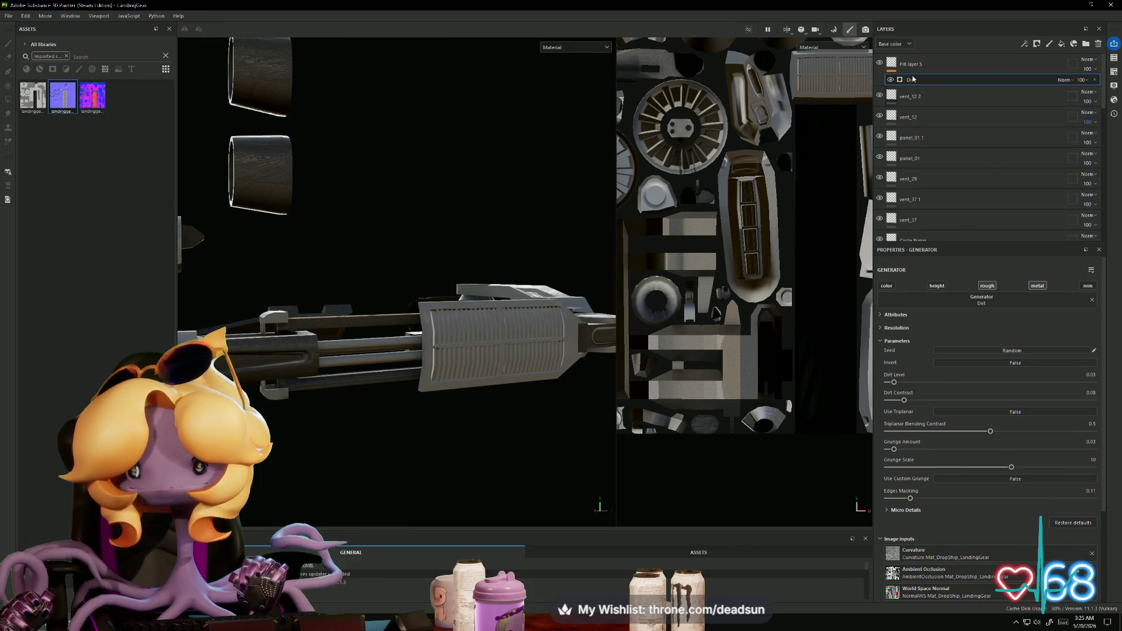
Step: Show the Roughness channel in the layer stack and set Dirt opacity to 49 and Fill layer 5 opacity to 60
{"action": "left_click", "coordinate": [901, 45]}
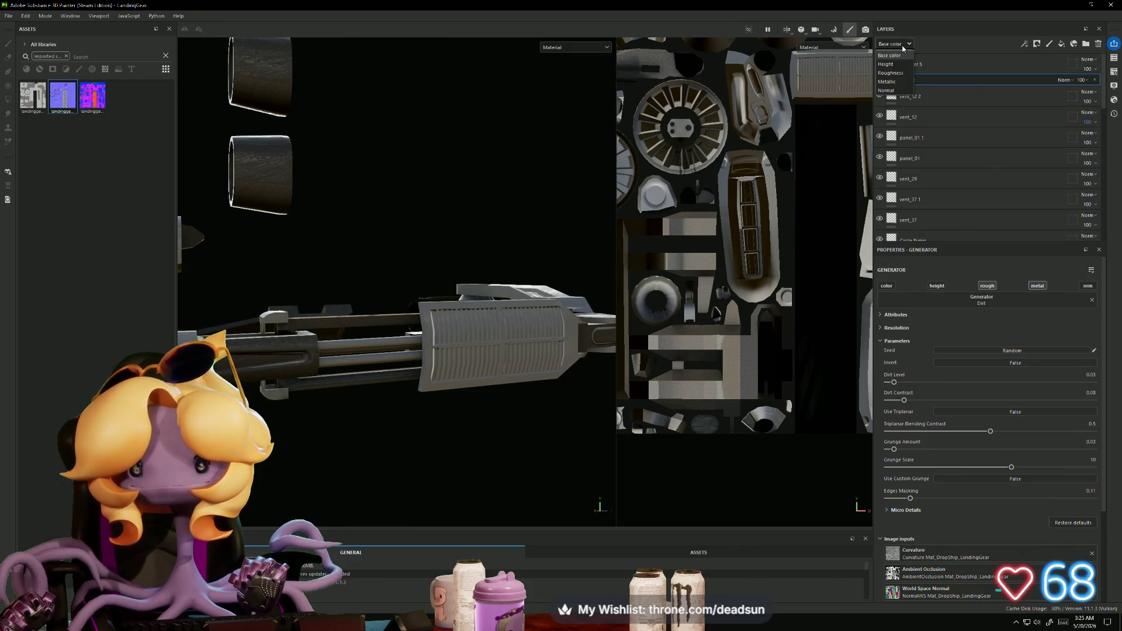
{"action": "left_click", "coordinate": [902, 74]}
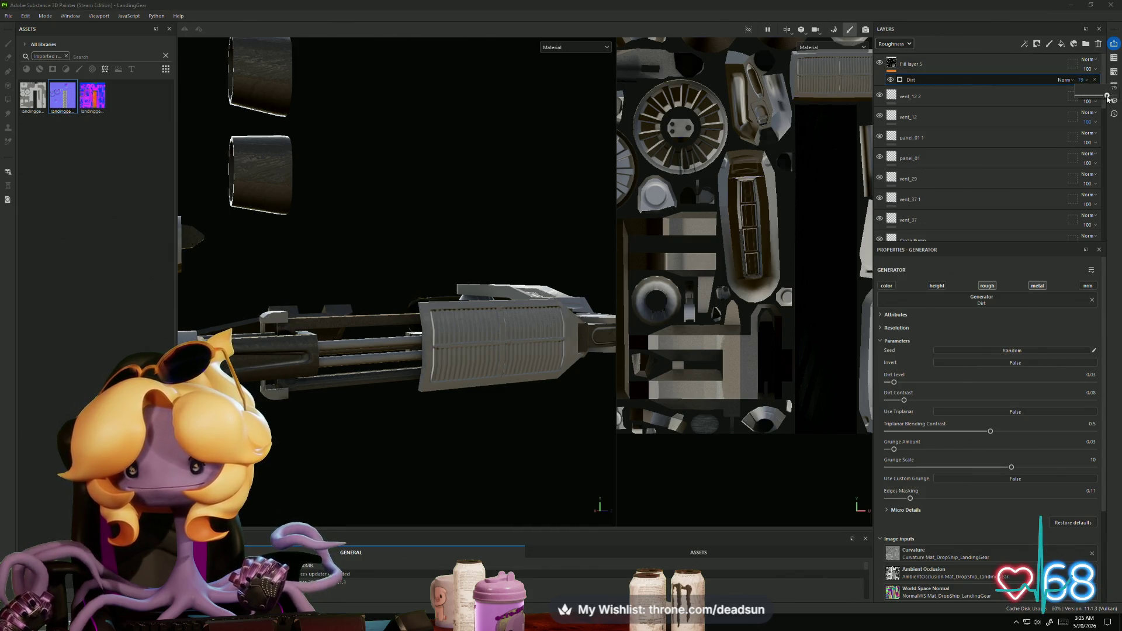
{"action": "left_click", "coordinate": [1096, 95]}
{"action": "left_click_drag", "start_coordinate": [1097, 104], "coordinate": [1093, 95]}
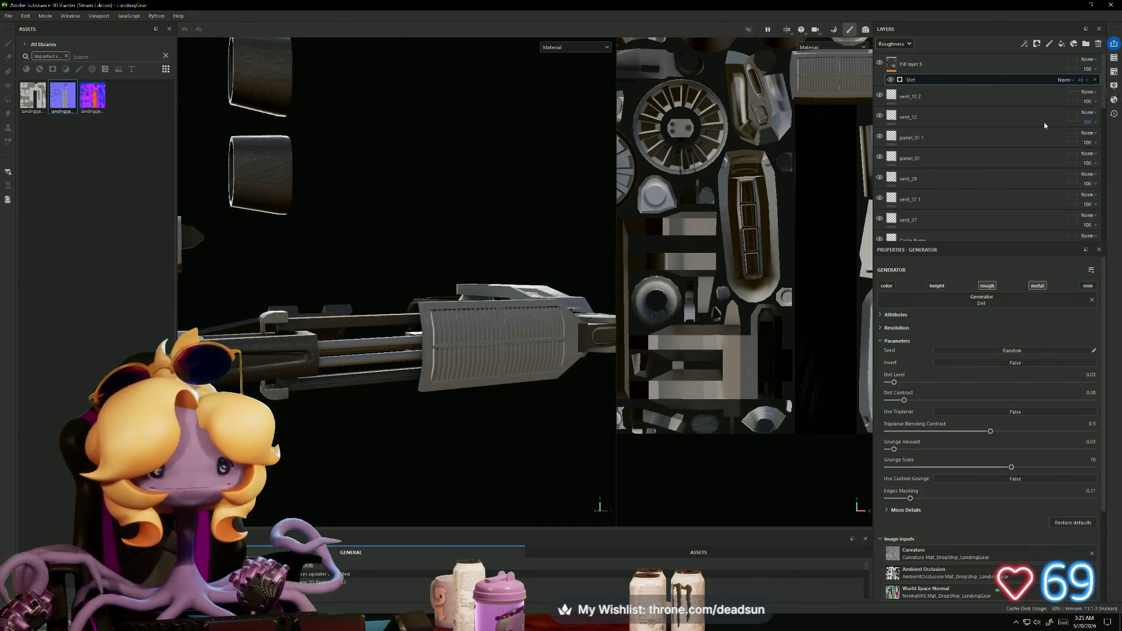
{"action": "mouse_move", "coordinate": [491, 374]}
{"action": "left_mouse_down", "text": "alt"}
{"action": "mouse_move", "coordinate": [420, 327]}
{"action": "mouse_move", "coordinate": [604, 255]}
{"action": "mouse_move", "coordinate": [493, 268]}
{"action": "mouse_move", "coordinate": [514, 285]}
{"action": "mouse_move", "coordinate": [479, 272]}
{"action": "left_mouse_up", "text": "alt"}
{"action": "left_click", "coordinate": [1088, 68]}
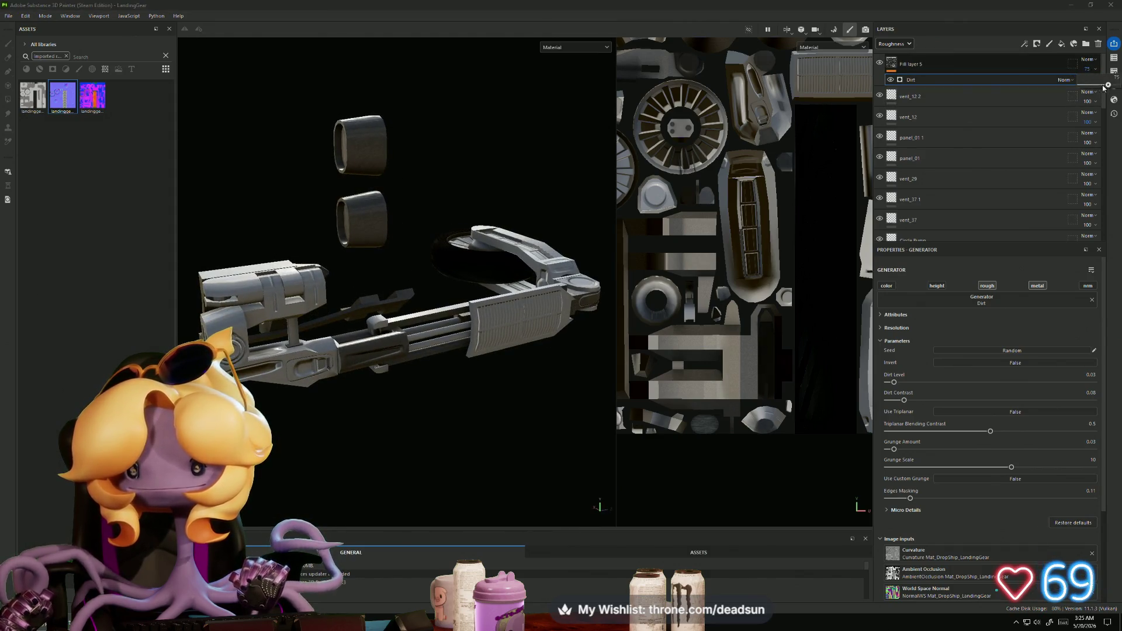
{"action": "left_click_drag", "start_coordinate": [1115, 86], "coordinate": [1103, 91]}
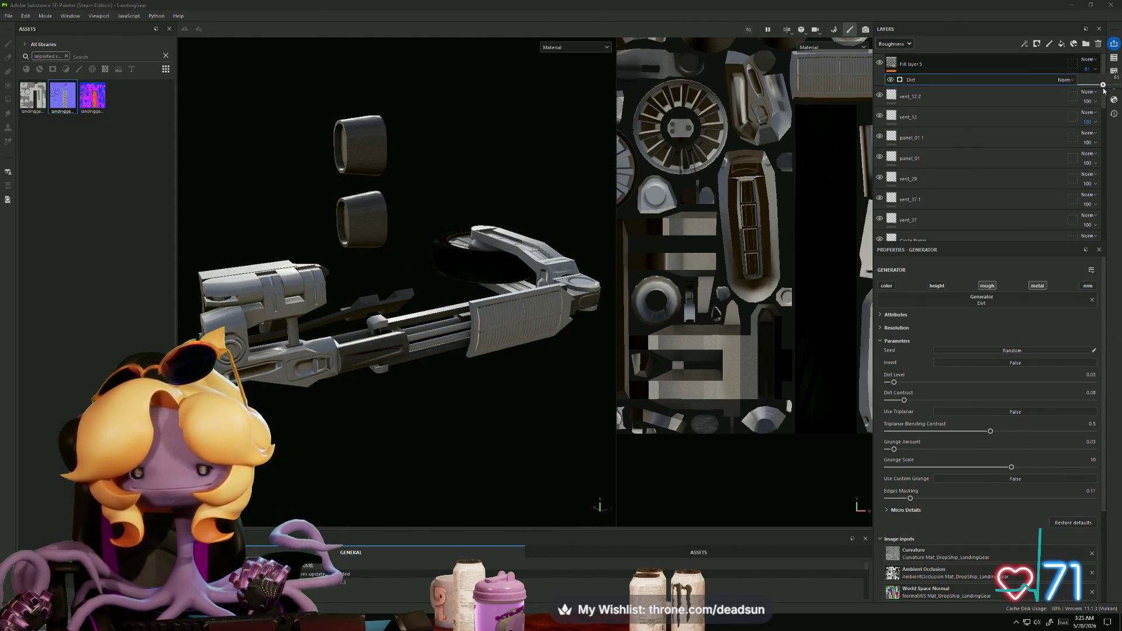
Step: Keep Roughness displayed and drag Fill layer 5 further down the layer stack
{"action": "left_click", "coordinate": [908, 45]}
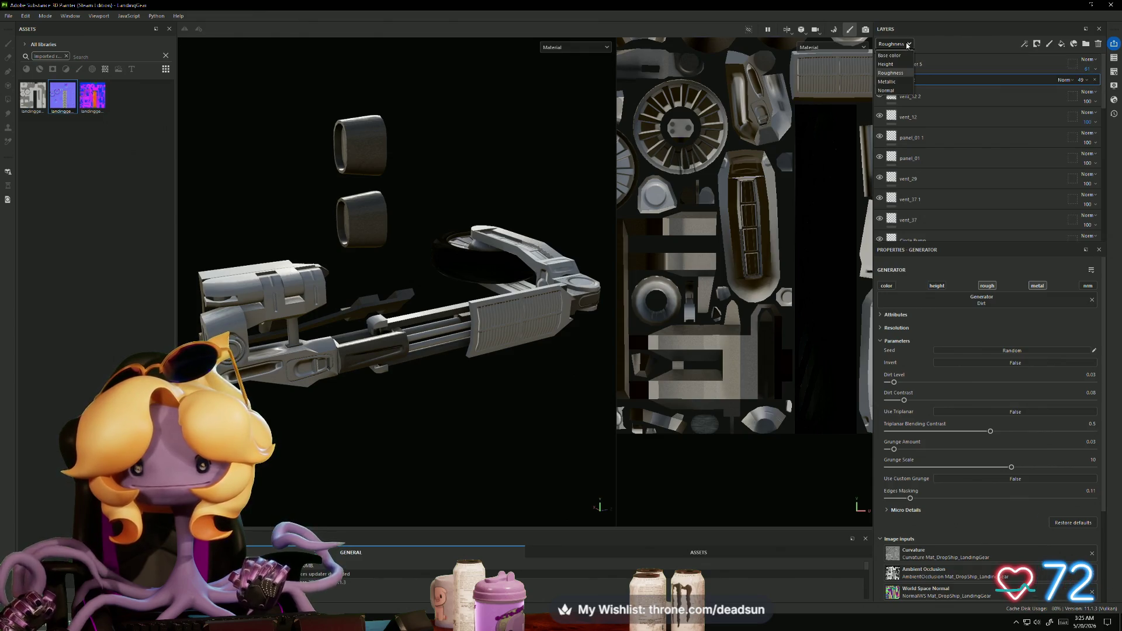
{"action": "left_click", "coordinate": [901, 74]}
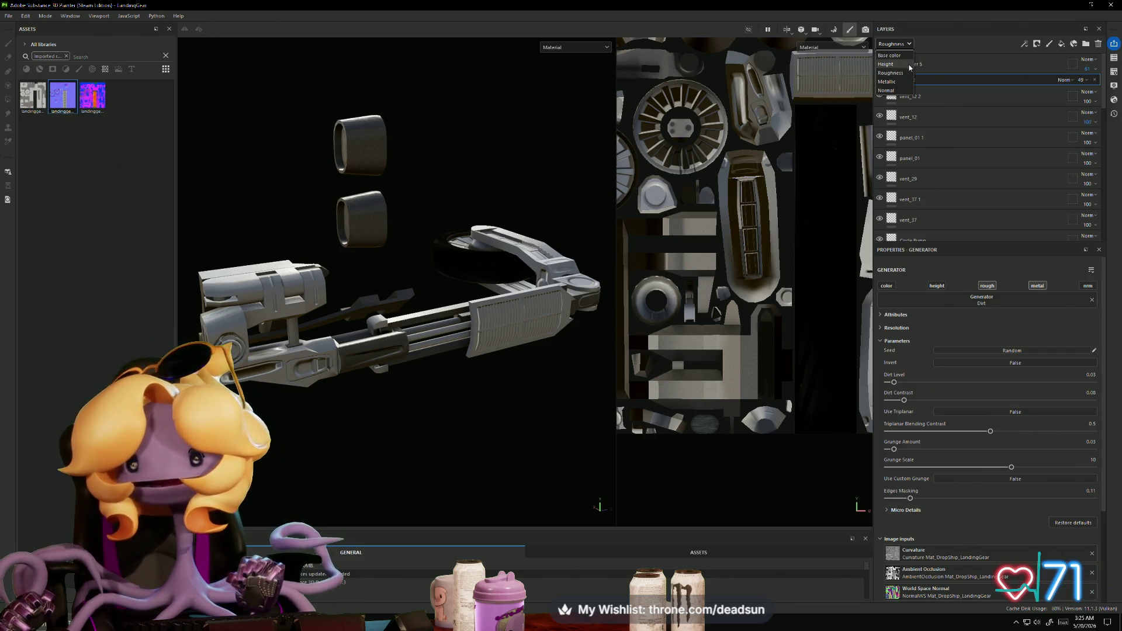
{"action": "left_click_drag", "start_coordinate": [409, 267], "coordinate": [474, 268], "text": "alt"}
{"action": "left_click", "coordinate": [944, 68]}
{"action": "mouse_move", "coordinate": [945, 67]}
{"action": "left_mouse_down"}
{"action": "mouse_move", "coordinate": [938, 230]}
{"action": "mouse_move", "coordinate": [935, 193]}
{"action": "mouse_move", "coordinate": [976, 224]}
{"action": "mouse_move", "coordinate": [976, 212]}
{"action": "left_mouse_up"}
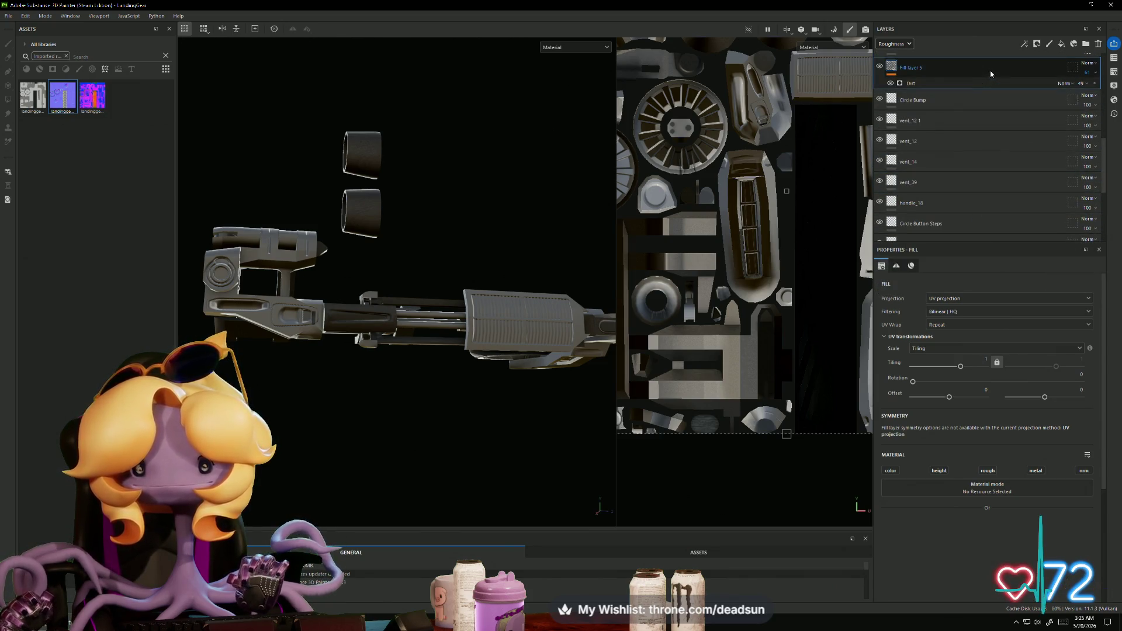
Step: Move Fill layer 5 below Fill layer 4 and set its Base color opacity to 63
{"action": "left_click_drag", "start_coordinate": [989, 70], "coordinate": [979, 204]}
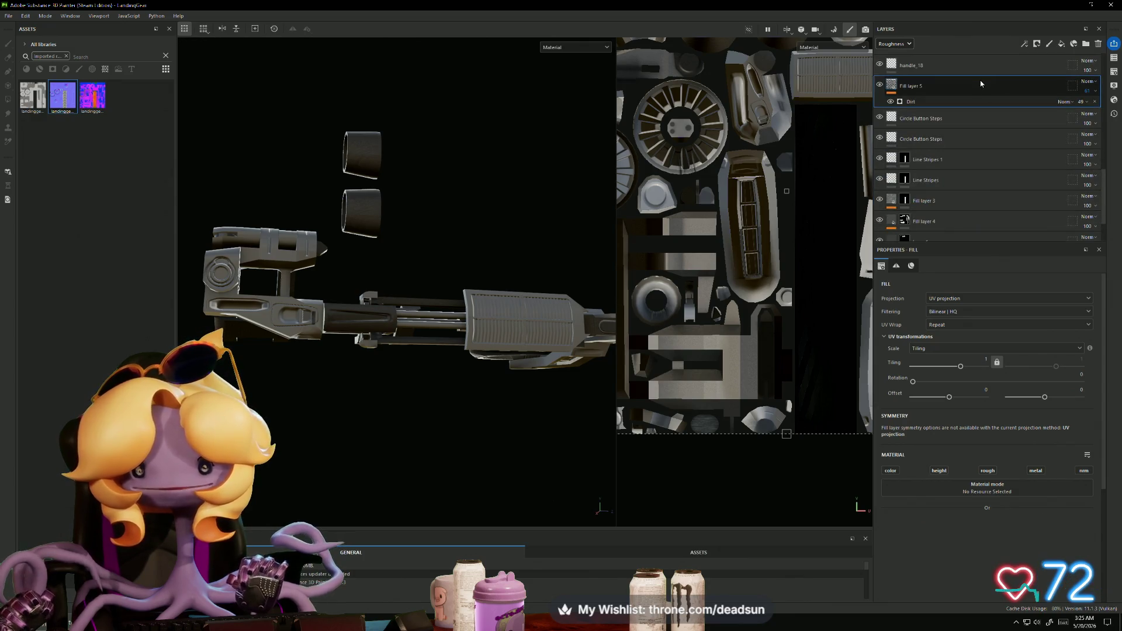
{"action": "left_click_drag", "start_coordinate": [980, 80], "coordinate": [985, 232]}
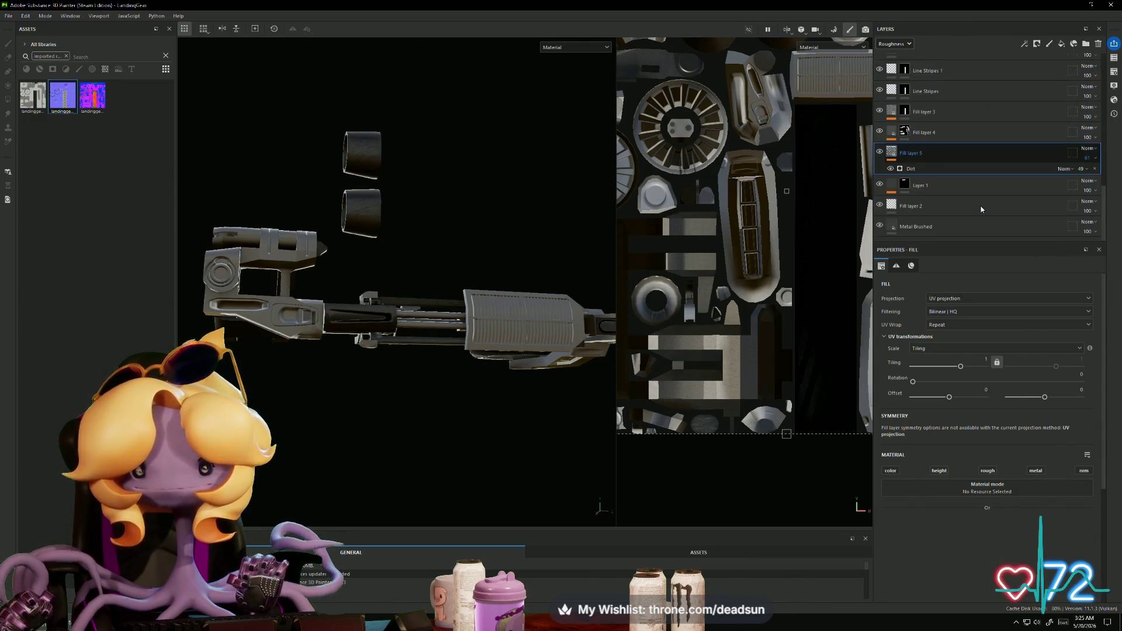
{"action": "mouse_move", "coordinate": [584, 304]}
{"action": "left_mouse_down", "text": "alt"}
{"action": "mouse_move", "coordinate": [383, 386]}
{"action": "mouse_move", "coordinate": [556, 469]}
{"action": "mouse_move", "coordinate": [391, 391]}
{"action": "mouse_move", "coordinate": [280, 388]}
{"action": "mouse_move", "coordinate": [439, 370]}
{"action": "left_mouse_up", "text": "alt"}
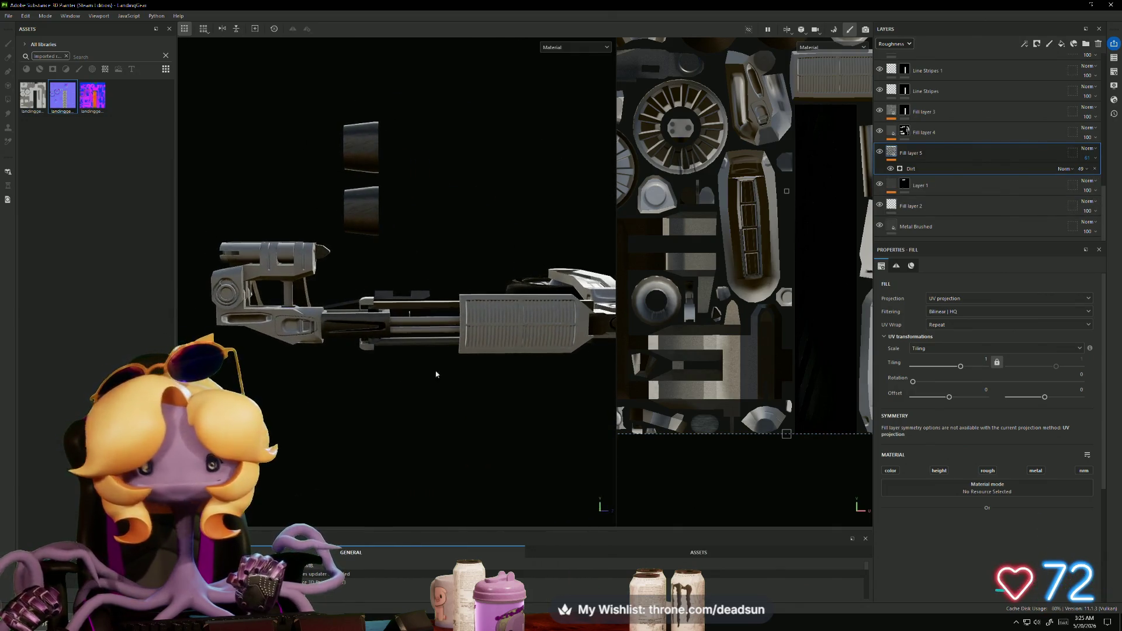
{"action": "left_click", "coordinate": [904, 44]}
{"action": "left_click", "coordinate": [905, 55]}
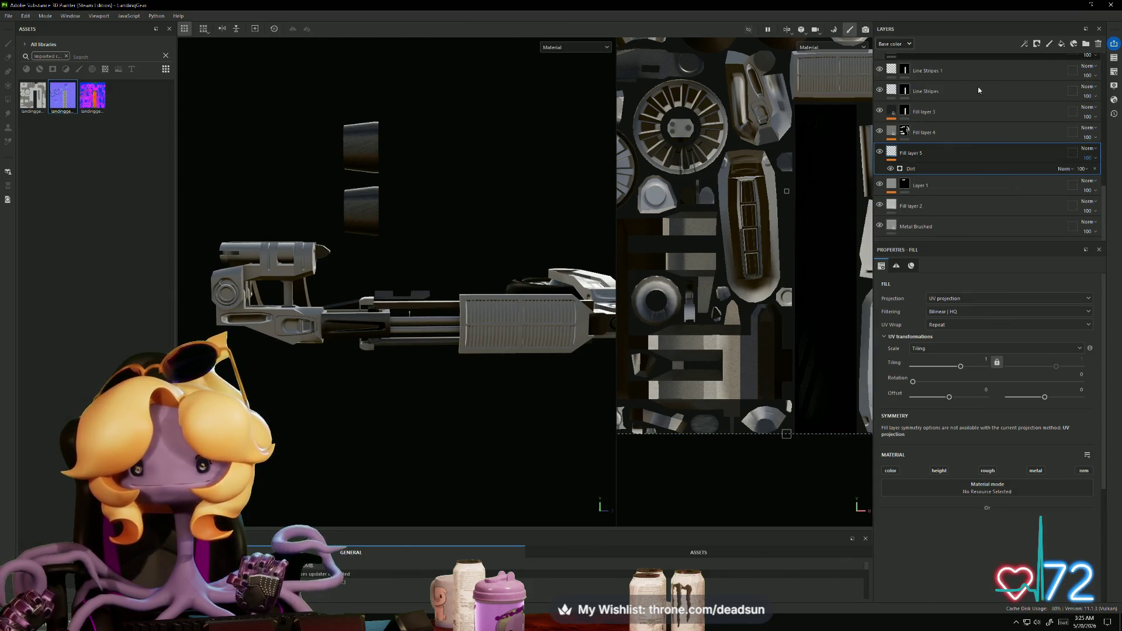
{"action": "left_click_drag", "start_coordinate": [1115, 177], "coordinate": [1083, 174]}
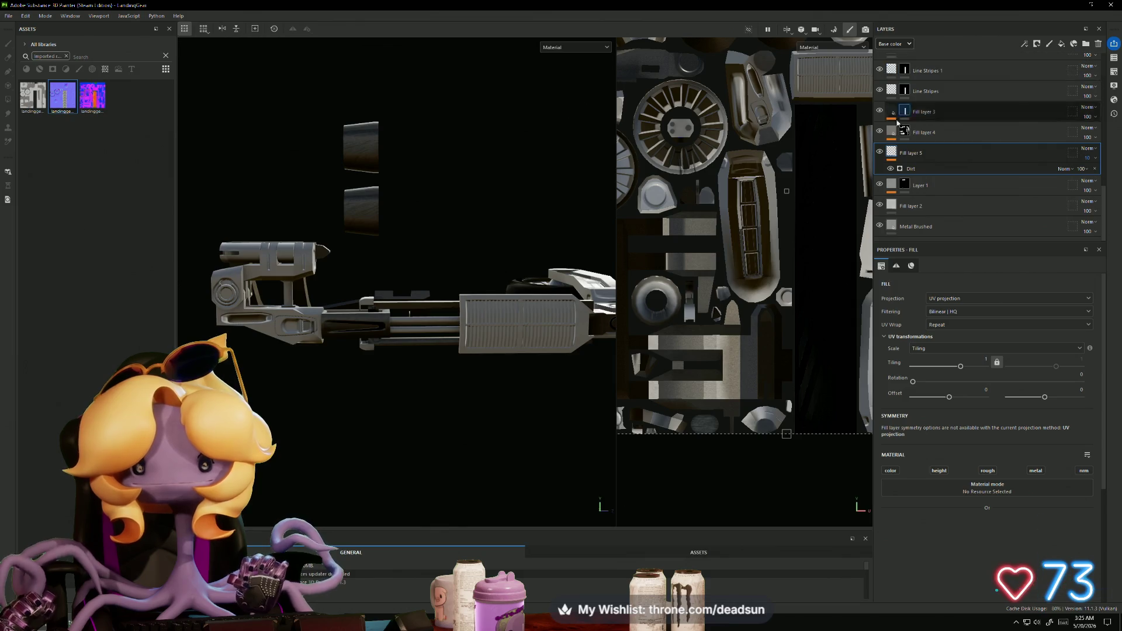
Step: Set Fill layer 5's Metallic opacity to 0 and inspect the landing-gear gun
{"action": "left_click", "coordinate": [906, 43]}
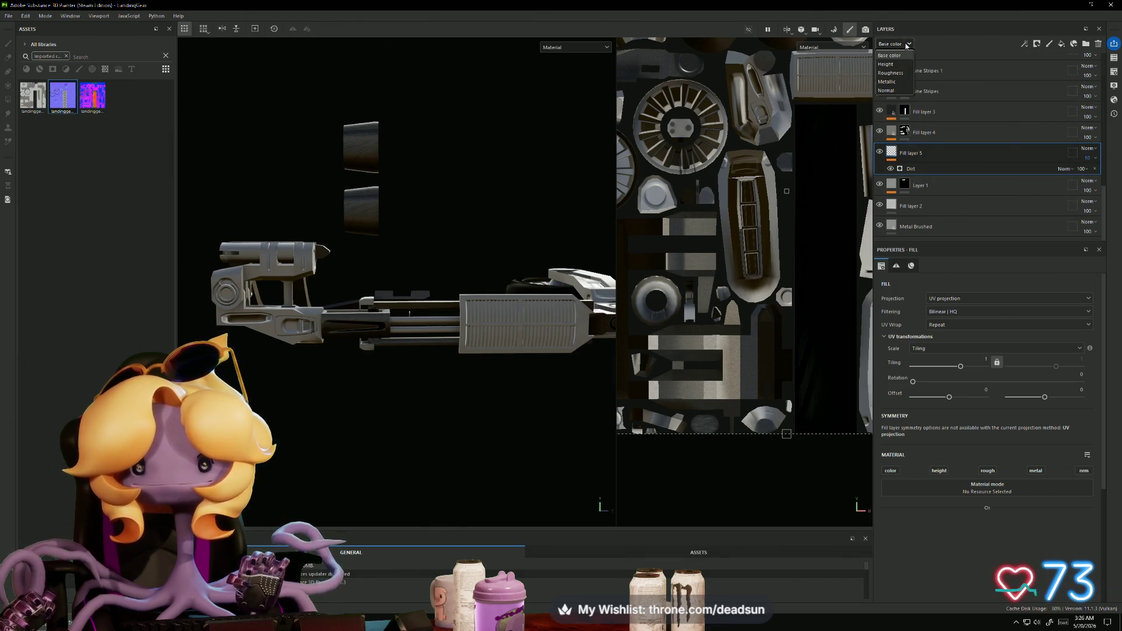
{"action": "left_click", "coordinate": [900, 81]}
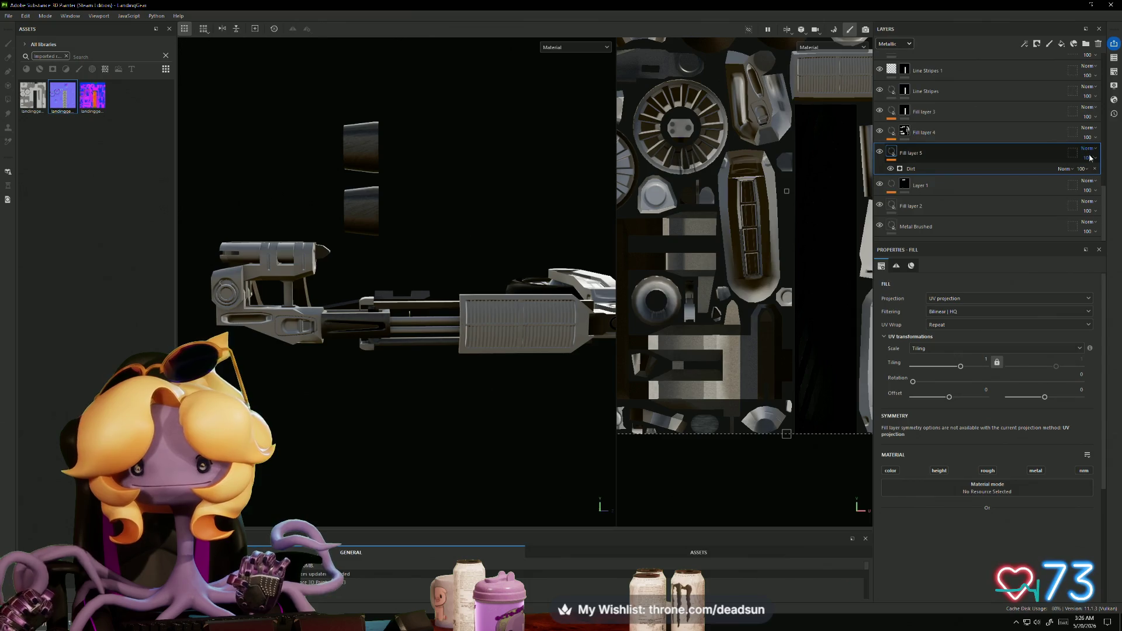
{"action": "left_click_drag", "start_coordinate": [1102, 171], "coordinate": [1078, 174]}
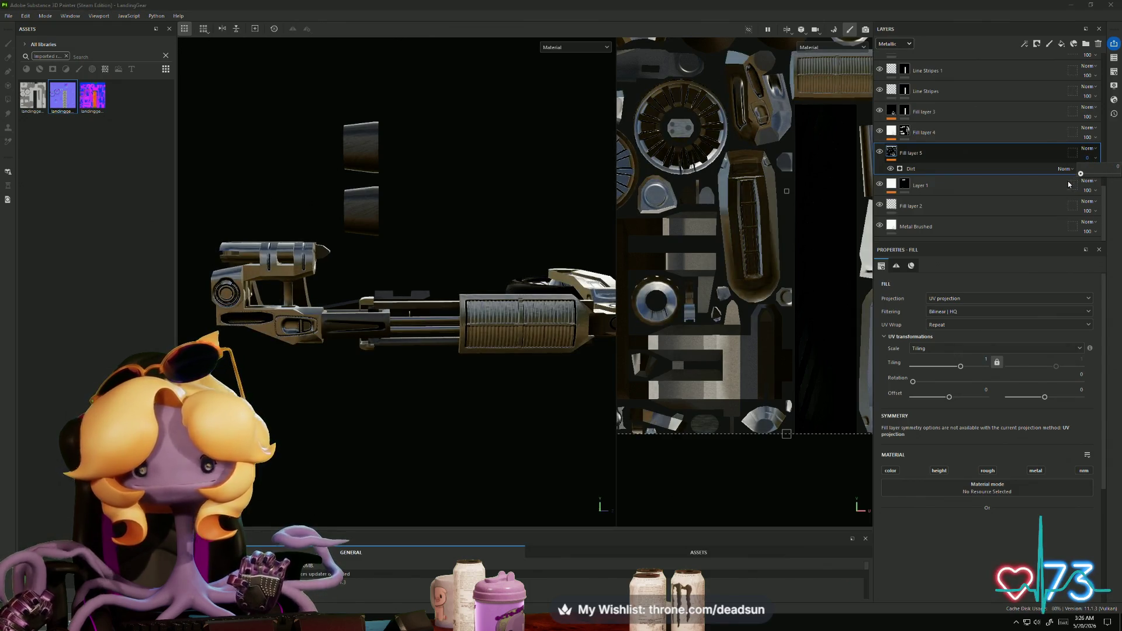
{"action": "mouse_move", "coordinate": [602, 327]}
{"action": "left_mouse_down", "text": "alt"}
{"action": "mouse_move", "coordinate": [524, 408]}
{"action": "mouse_move", "coordinate": [540, 383]}
{"action": "mouse_move", "coordinate": [501, 345]}
{"action": "left_mouse_up", "text": "alt"}
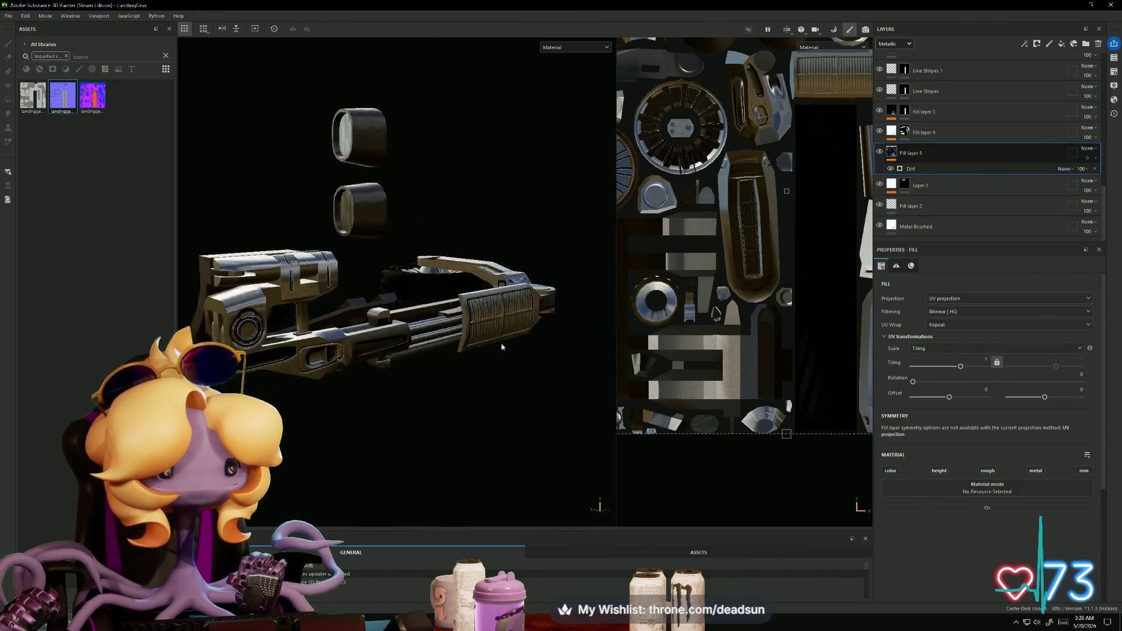
{"action": "mouse_move", "coordinate": [501, 345]}
{"action": "right_mouse_down", "text": "alt"}
{"action": "mouse_move", "coordinate": [503, 438]}
{"action": "mouse_move", "coordinate": [424, 433]}
{"action": "right_mouse_up", "text": "alt"}
{"action": "mouse_move", "coordinate": [423, 433]}
{"action": "left_mouse_down", "text": "alt"}
{"action": "mouse_move", "coordinate": [435, 434]}
{"action": "mouse_move", "coordinate": [396, 431]}
{"action": "left_mouse_up", "text": "alt"}
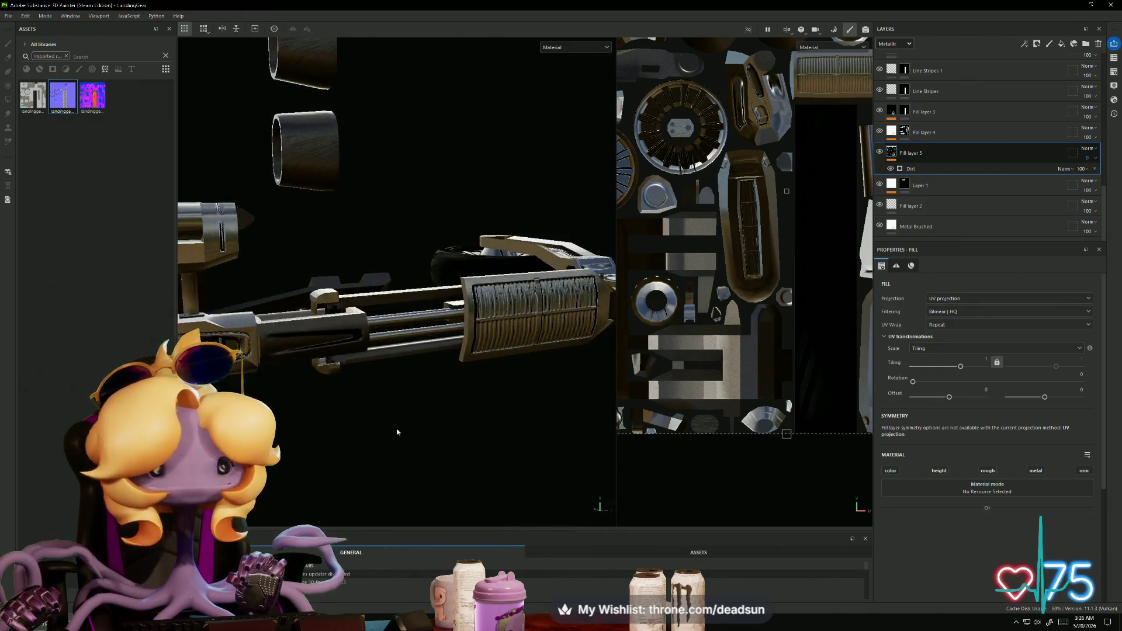
Step: Raise the Dirt layer's Roughness opacity to 100 and bring up the Dirt generator's settings
{"action": "left_click", "coordinate": [909, 45]}
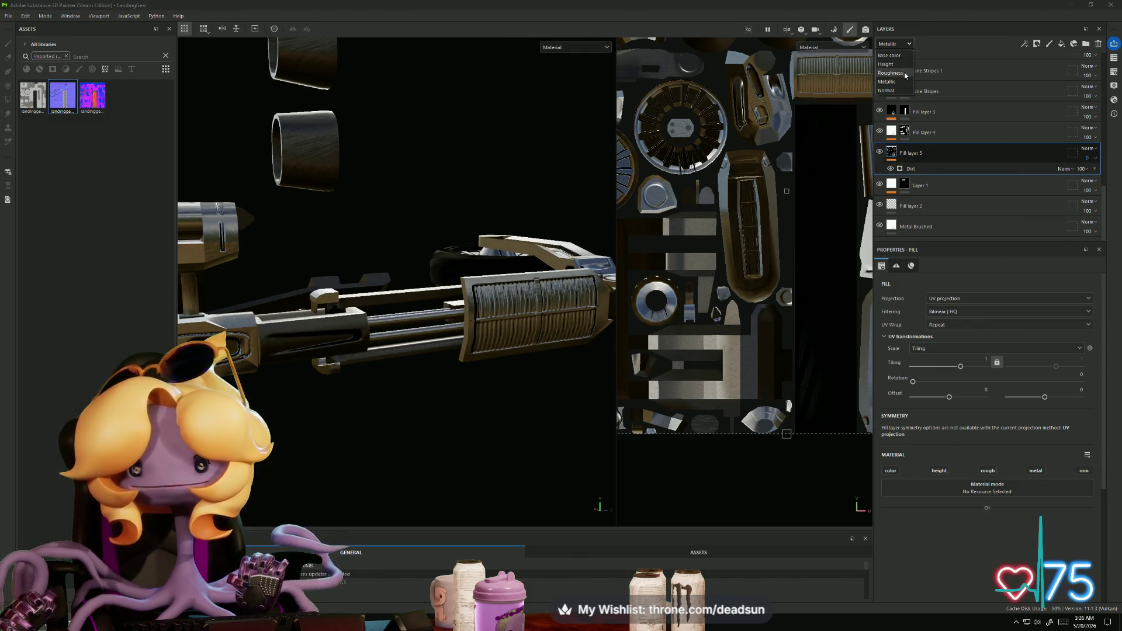
{"action": "left_click", "coordinate": [904, 72]}
{"action": "left_click_drag", "start_coordinate": [1099, 175], "coordinate": [1095, 176]}
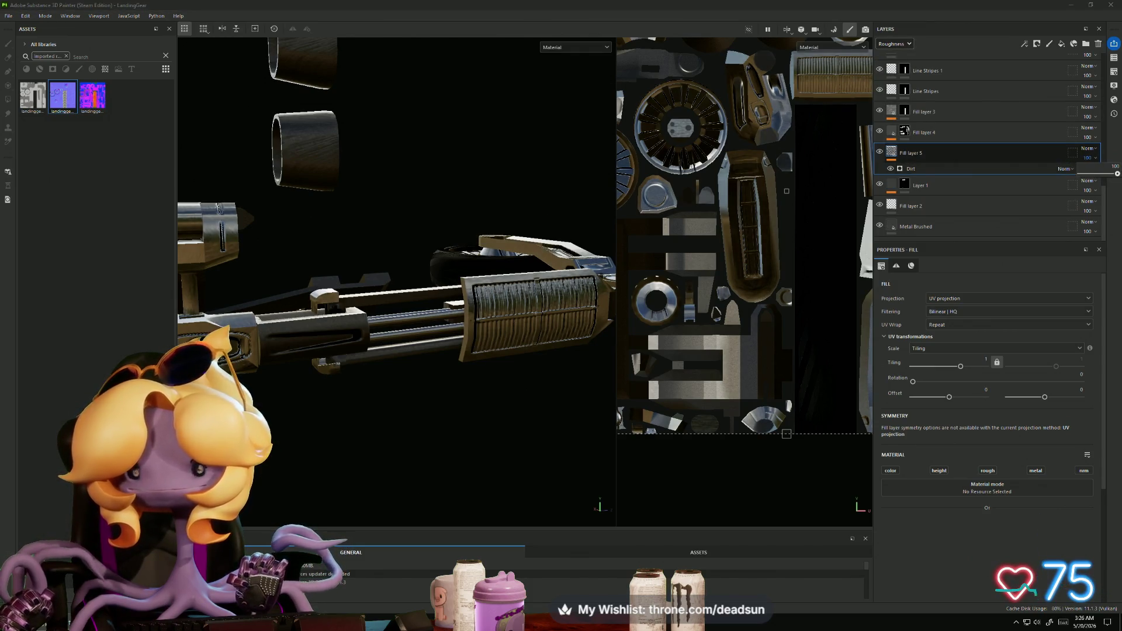
{"action": "left_click", "coordinate": [1081, 168]}
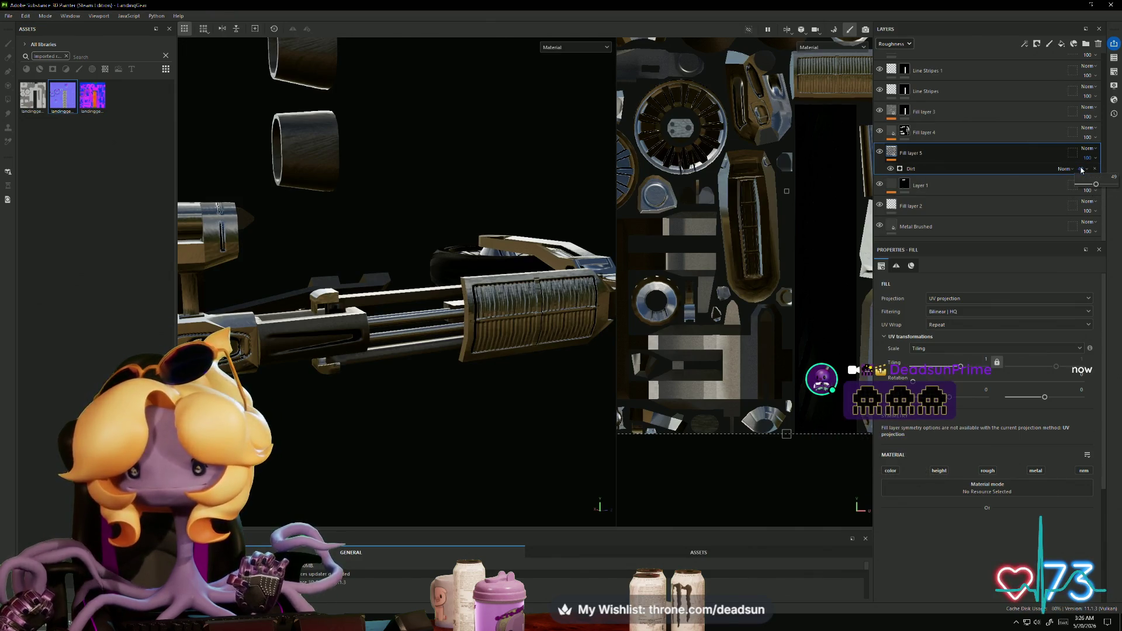
{"action": "left_click_drag", "start_coordinate": [1096, 184], "coordinate": [1113, 184]}
{"action": "mouse_move", "coordinate": [362, 374]}
{"action": "left_mouse_down", "text": "alt"}
{"action": "mouse_move", "coordinate": [421, 441]}
{"action": "mouse_move", "coordinate": [413, 370]}
{"action": "mouse_move", "coordinate": [388, 356]}
{"action": "mouse_move", "coordinate": [364, 244]}
{"action": "mouse_move", "coordinate": [395, 308]}
{"action": "mouse_move", "coordinate": [415, 298]}
{"action": "left_mouse_up", "text": "alt"}
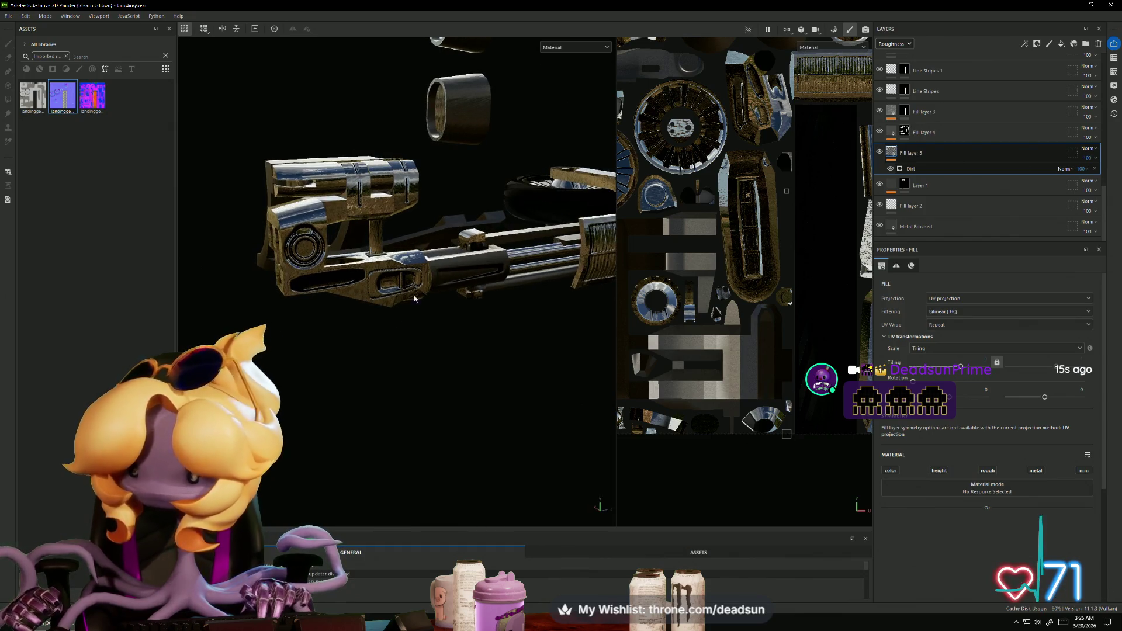
{"action": "left_click", "coordinate": [906, 168]}
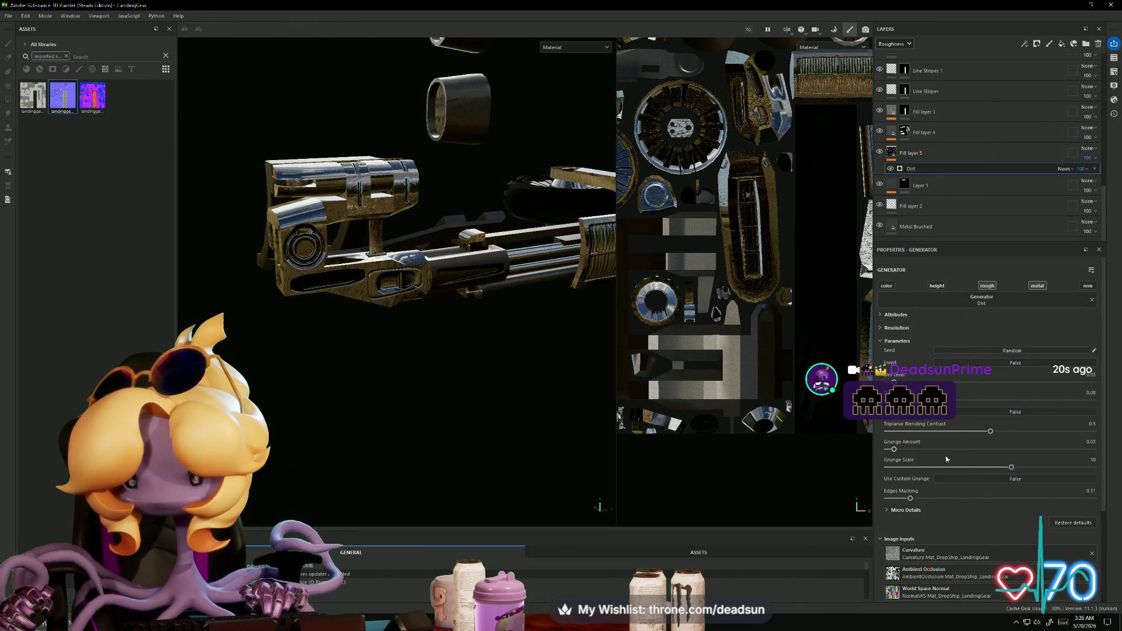
Step: Raise the Dirt generator's grunge amount, set Dirt Level to 0.1 and increase Dirt Contrast to 0.2
{"action": "scroll", "coordinate": [946, 459], "scroll_direction": "down", "scroll_amount": 3}
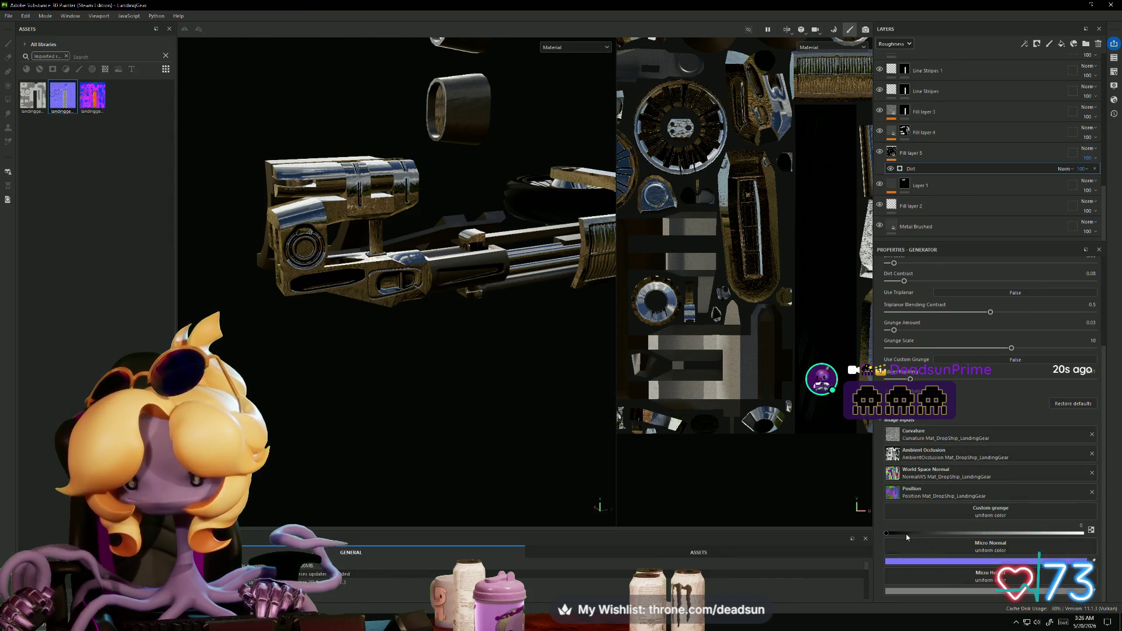
{"action": "mouse_move", "coordinate": [888, 536]}
{"action": "left_mouse_down"}
{"action": "mouse_move", "coordinate": [962, 538]}
{"action": "mouse_move", "coordinate": [939, 537]}
{"action": "left_mouse_up"}
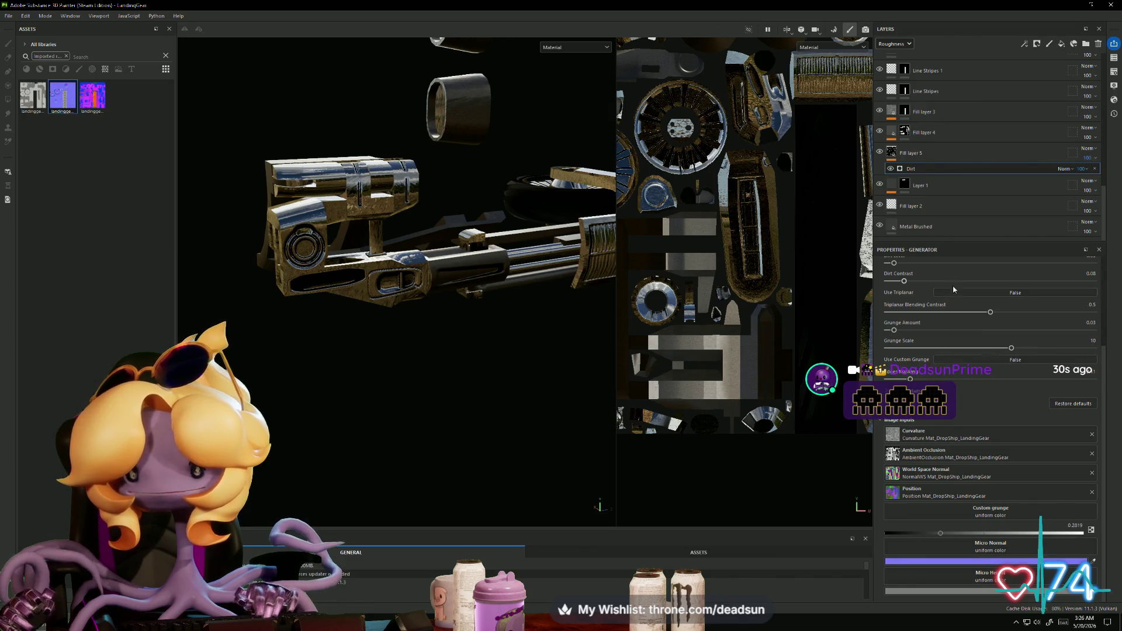
{"action": "scroll", "coordinate": [982, 337], "scroll_direction": "up", "scroll_amount": 4}
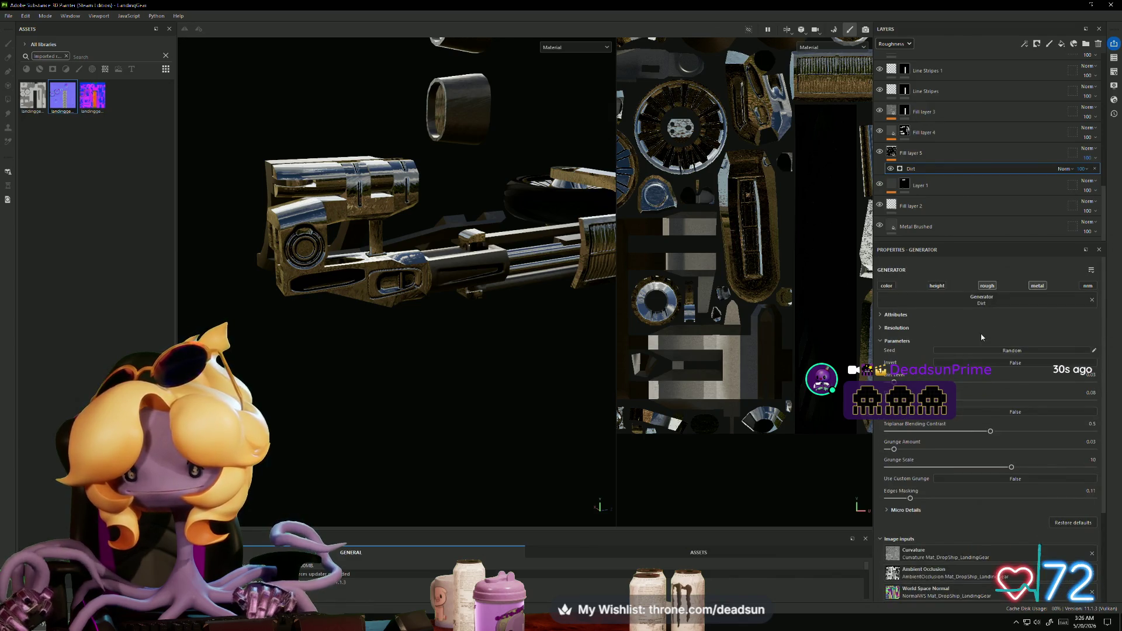
{"action": "left_click", "coordinate": [1091, 270]}
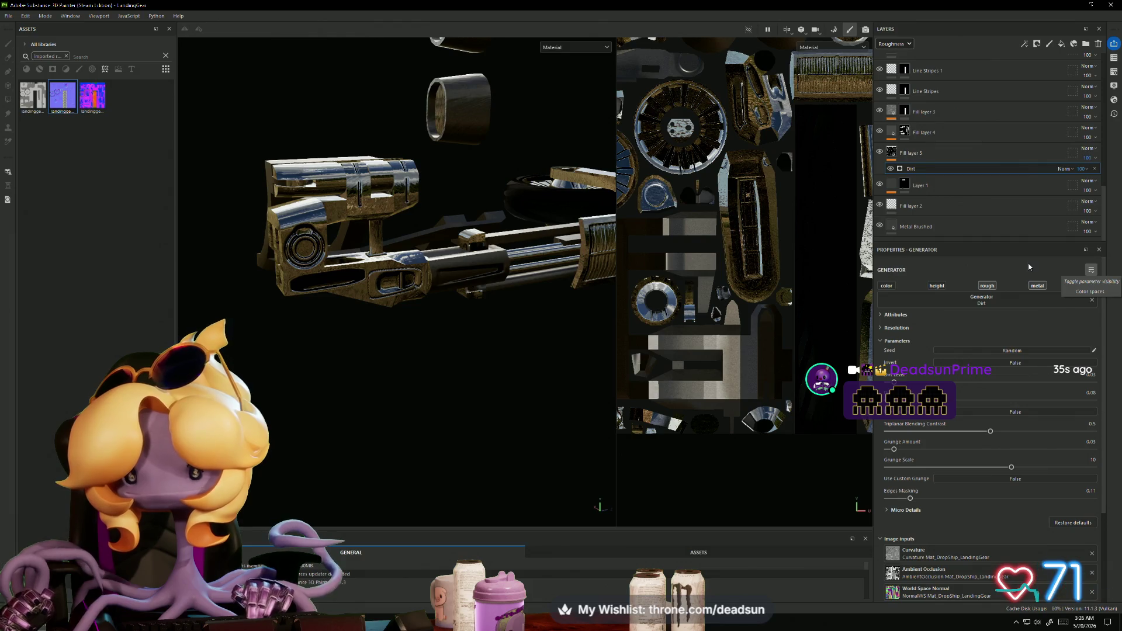
{"action": "left_click", "coordinate": [1091, 284]}
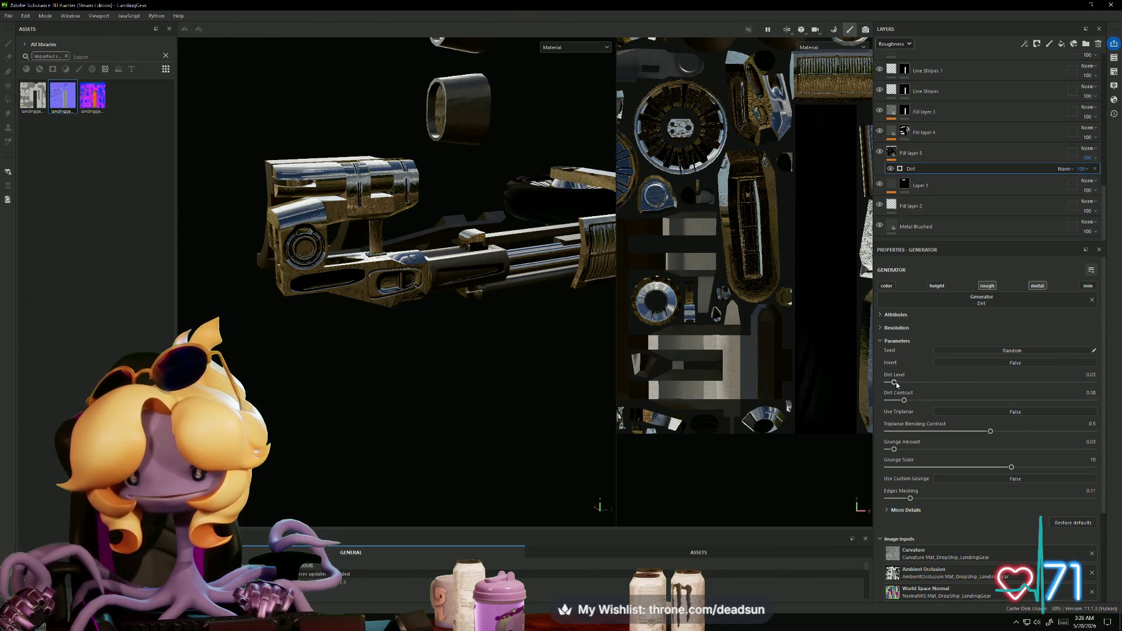
{"action": "left_click_drag", "start_coordinate": [894, 383], "coordinate": [910, 385]}
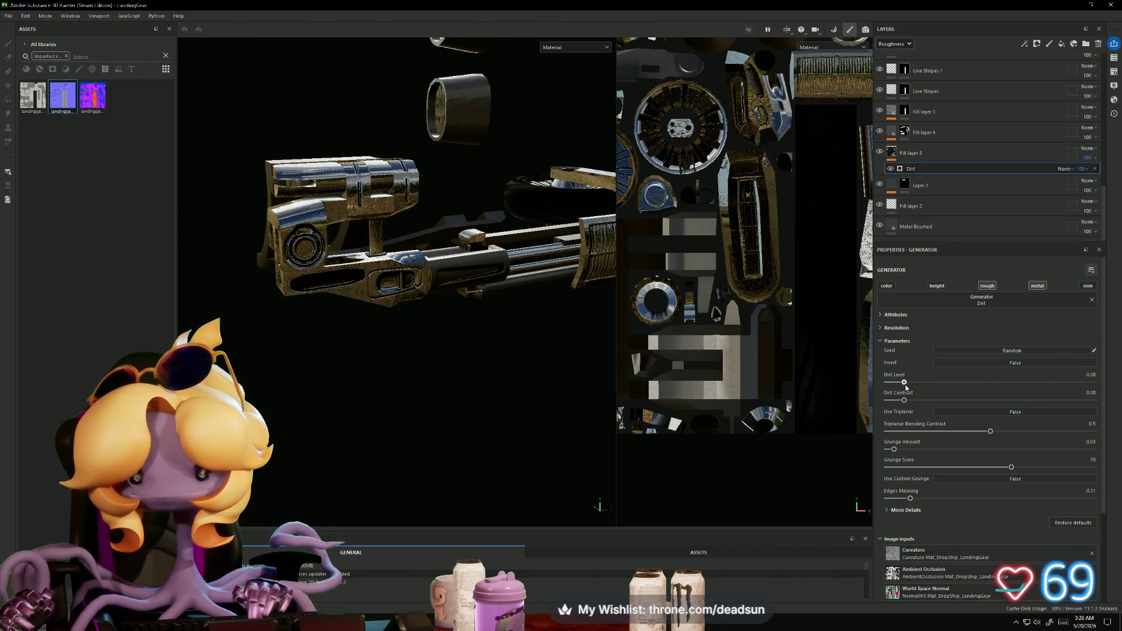
{"action": "left_click_drag", "start_coordinate": [904, 401], "coordinate": [956, 401]}
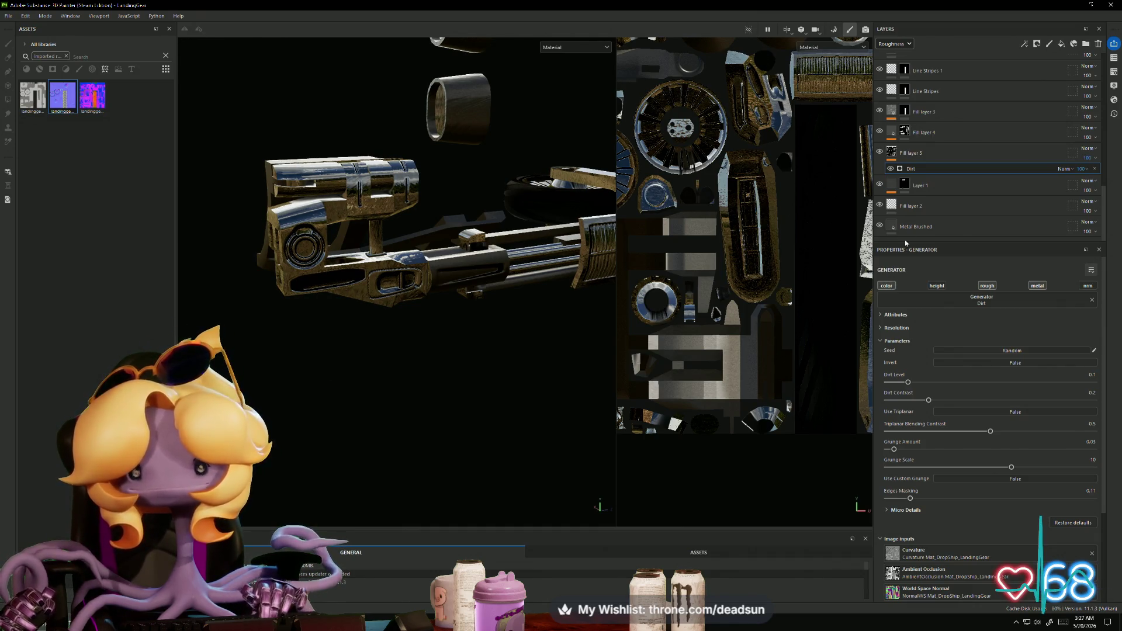
{"action": "left_click", "coordinate": [914, 152]}
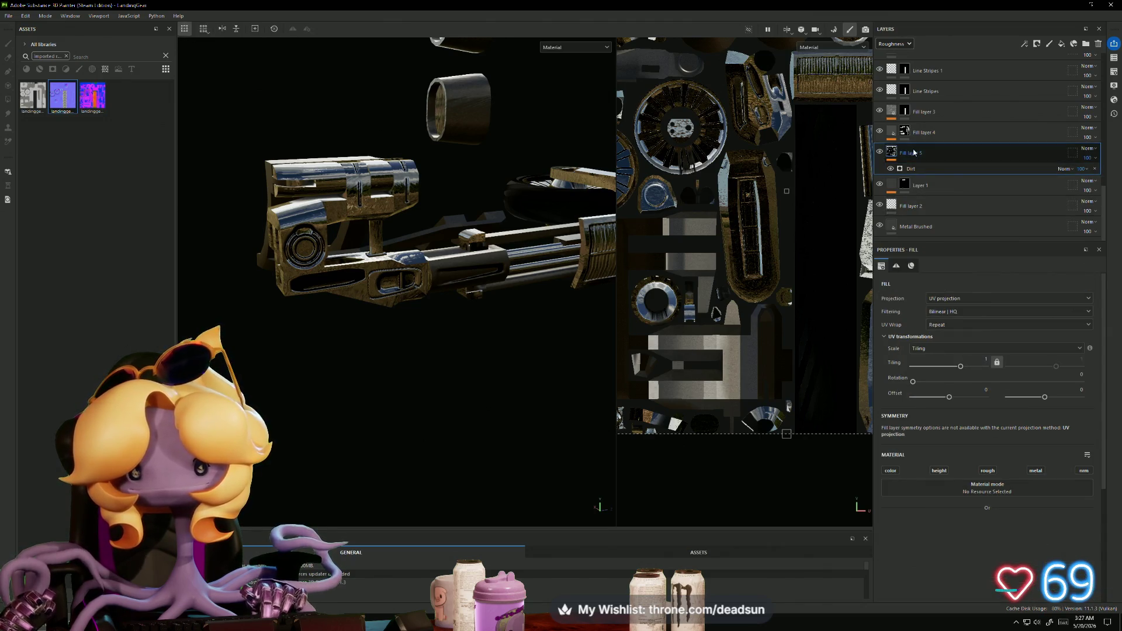
Step: Enable height and roughness on Fill layer 5, with height slightly above zero and roughness 0.5721
{"action": "left_click", "coordinate": [939, 471]}
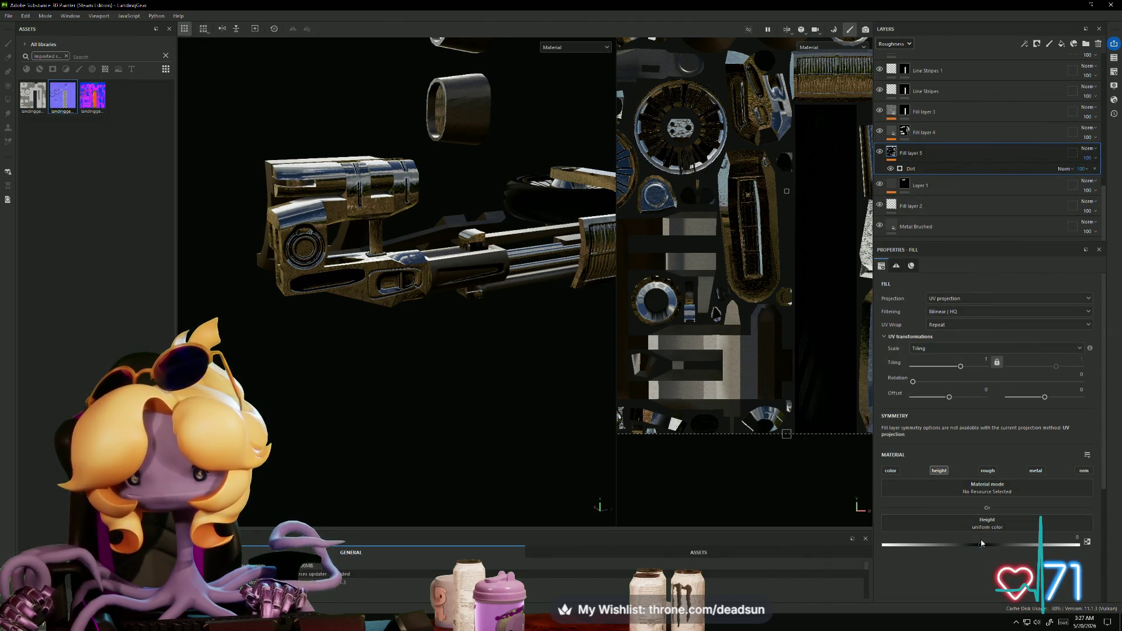
{"action": "left_click_drag", "start_coordinate": [980, 546], "coordinate": [982, 546]}
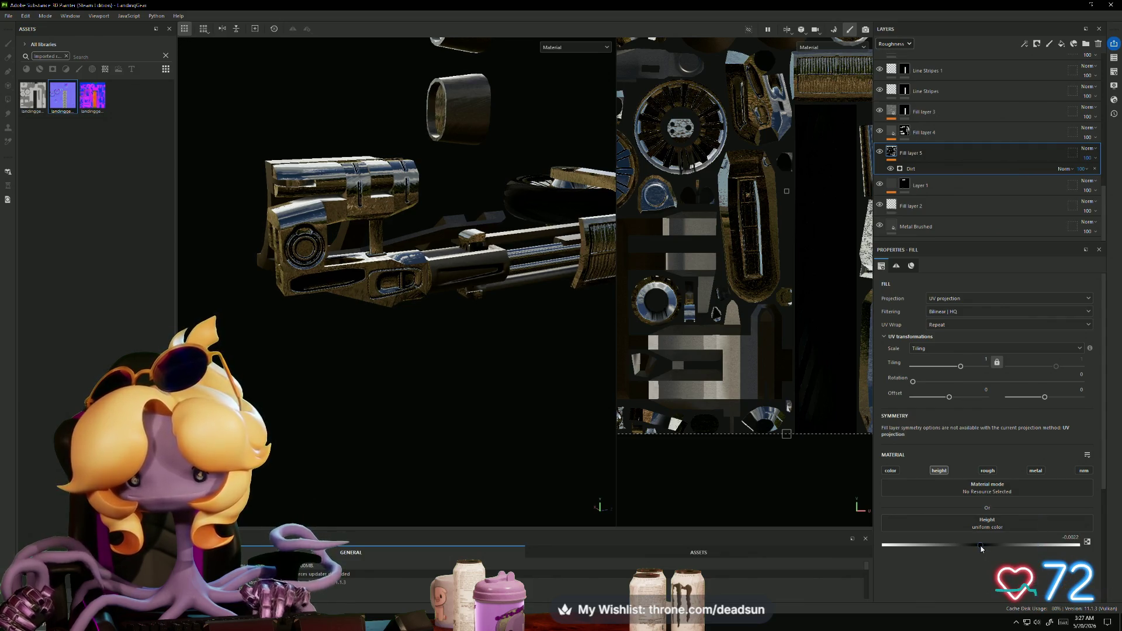
{"action": "left_click", "coordinate": [987, 470]}
{"action": "left_click_drag", "start_coordinate": [941, 547], "coordinate": [993, 547]}
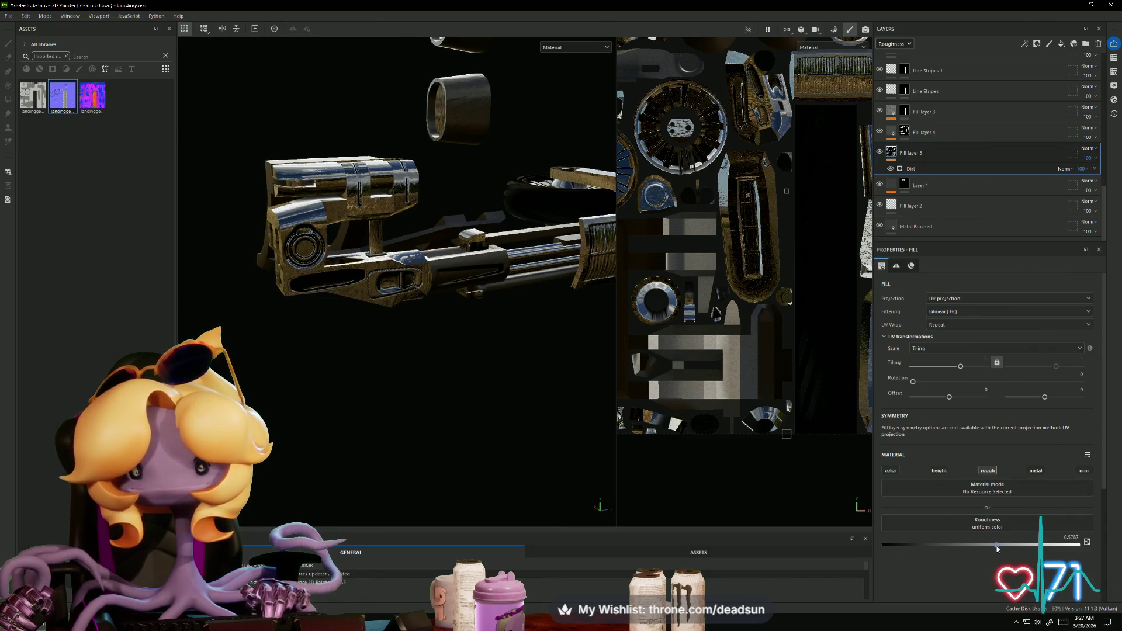
{"action": "left_click_drag", "start_coordinate": [996, 548], "coordinate": [1002, 549]}
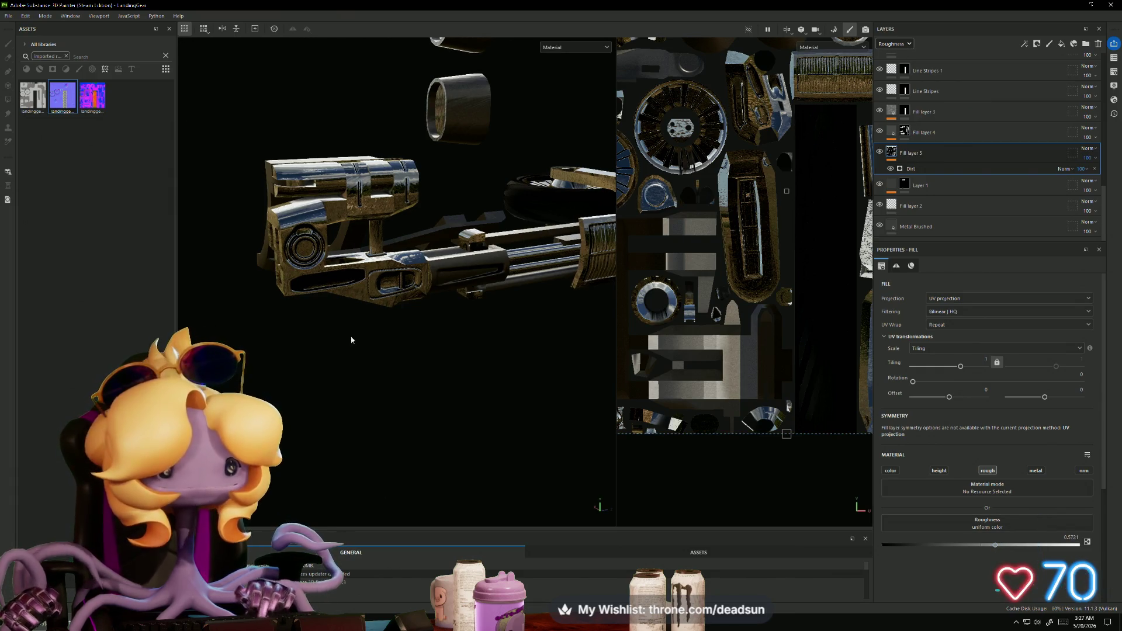
{"action": "scroll", "coordinate": [356, 335], "scroll_direction": "up", "scroll_amount": 3}
{"action": "mouse_move", "coordinate": [362, 336]}
{"action": "left_mouse_down", "text": "alt"}
{"action": "mouse_move", "coordinate": [308, 341]}
{"action": "mouse_move", "coordinate": [316, 295]}
{"action": "mouse_move", "coordinate": [298, 343]}
{"action": "mouse_move", "coordinate": [344, 395]}
{"action": "mouse_move", "coordinate": [453, 373]}
{"action": "mouse_move", "coordinate": [345, 336]}
{"action": "mouse_move", "coordinate": [429, 358]}
{"action": "mouse_move", "coordinate": [414, 339]}
{"action": "left_mouse_up", "text": "alt"}
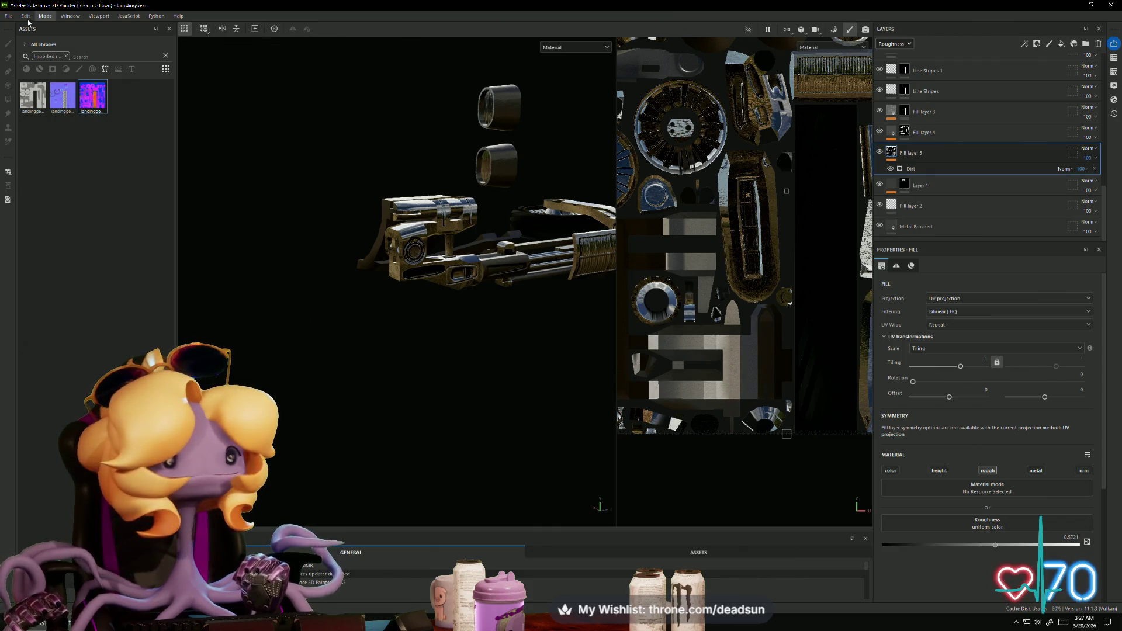
Step: Save the project, add Fill layer 6, and clear the imported-resources filter from Assets
{"action": "left_click", "coordinate": [9, 16]}
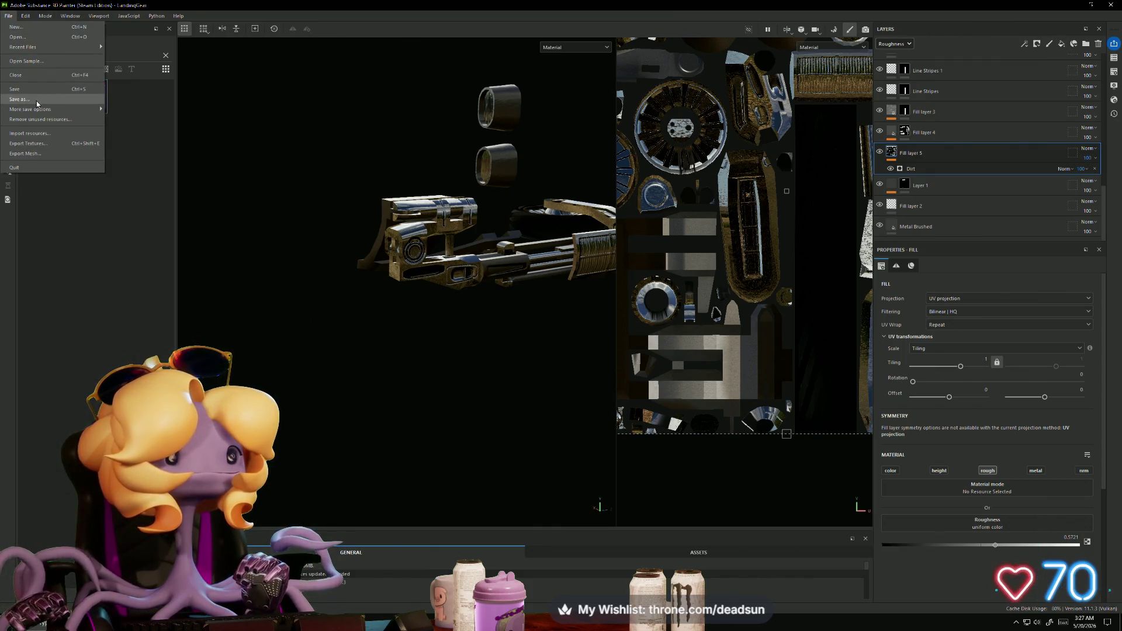
{"action": "left_click", "coordinate": [18, 89]}
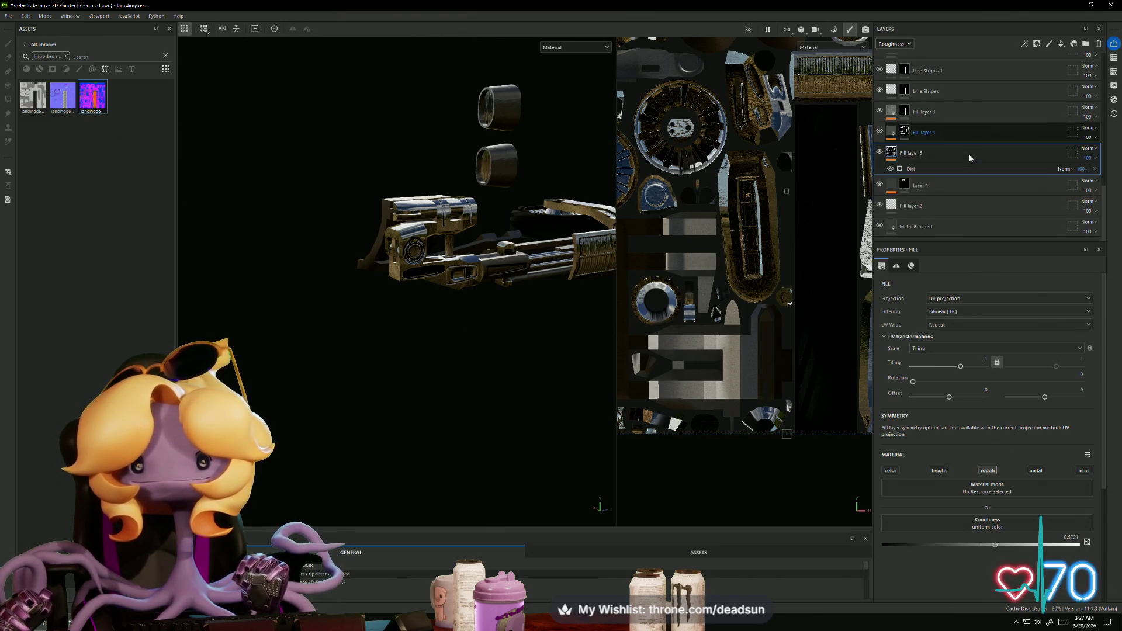
{"action": "left_click", "coordinate": [1061, 44]}
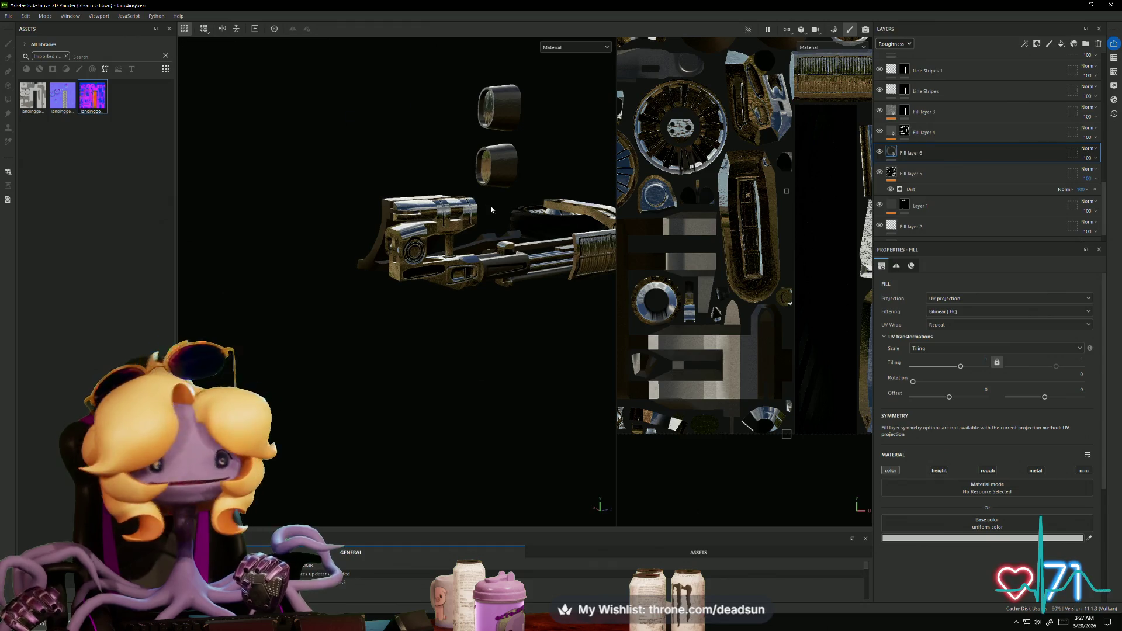
{"action": "left_click", "coordinate": [96, 58]}
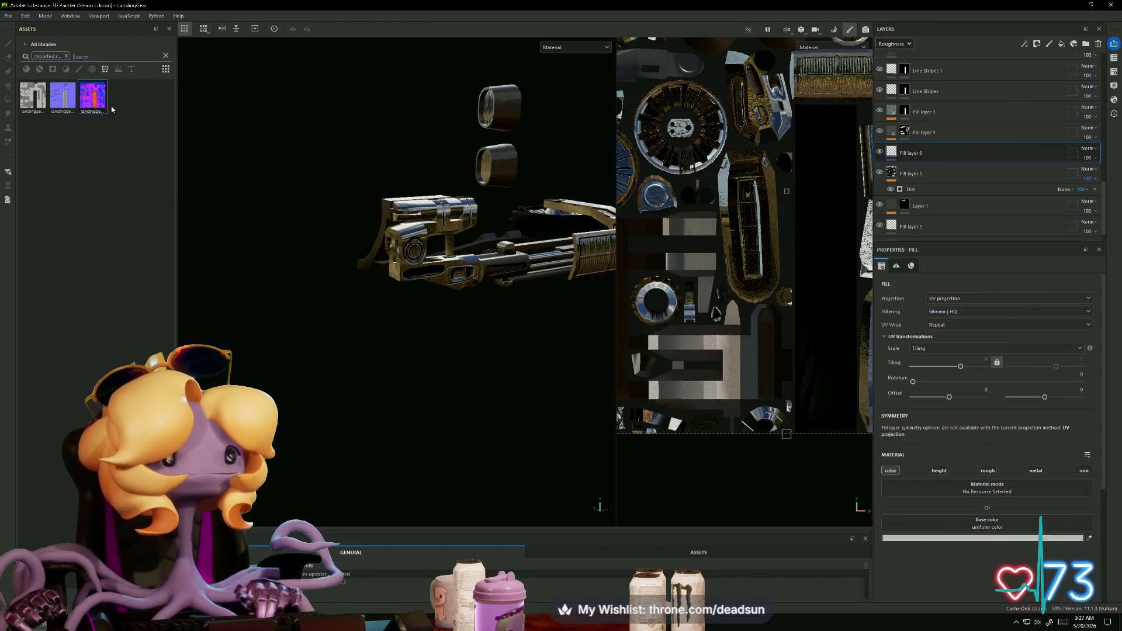
{"action": "left_click", "coordinate": [67, 56]}
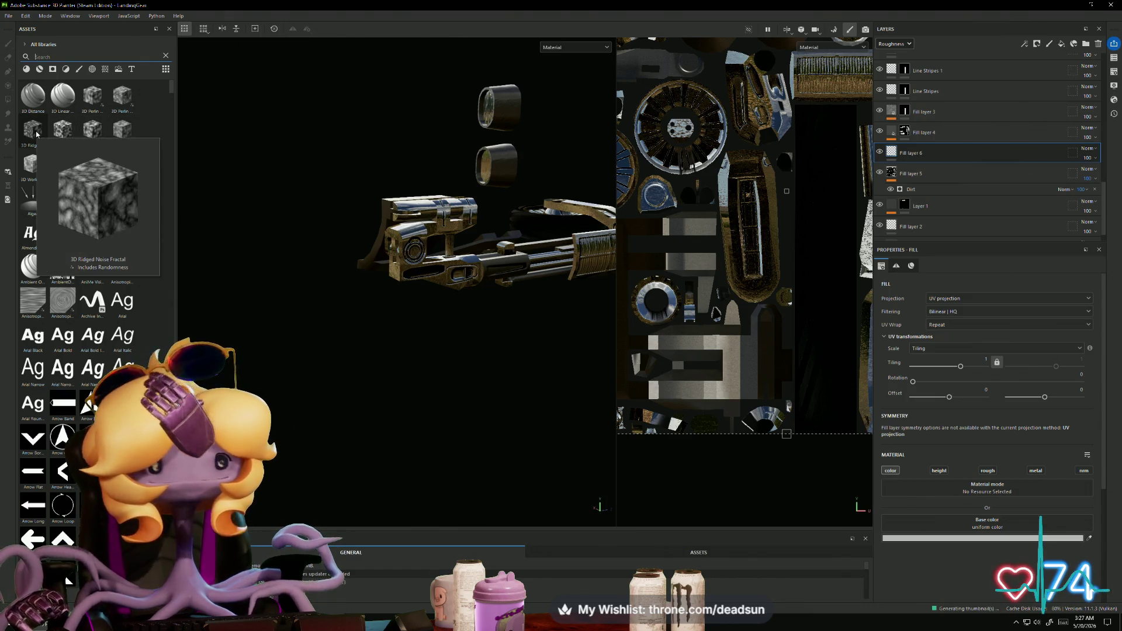
Step: Filter the asset library to materials and drop Paint Roll onto Fill layer 6
{"action": "mouse_move", "coordinate": [56, 128]}
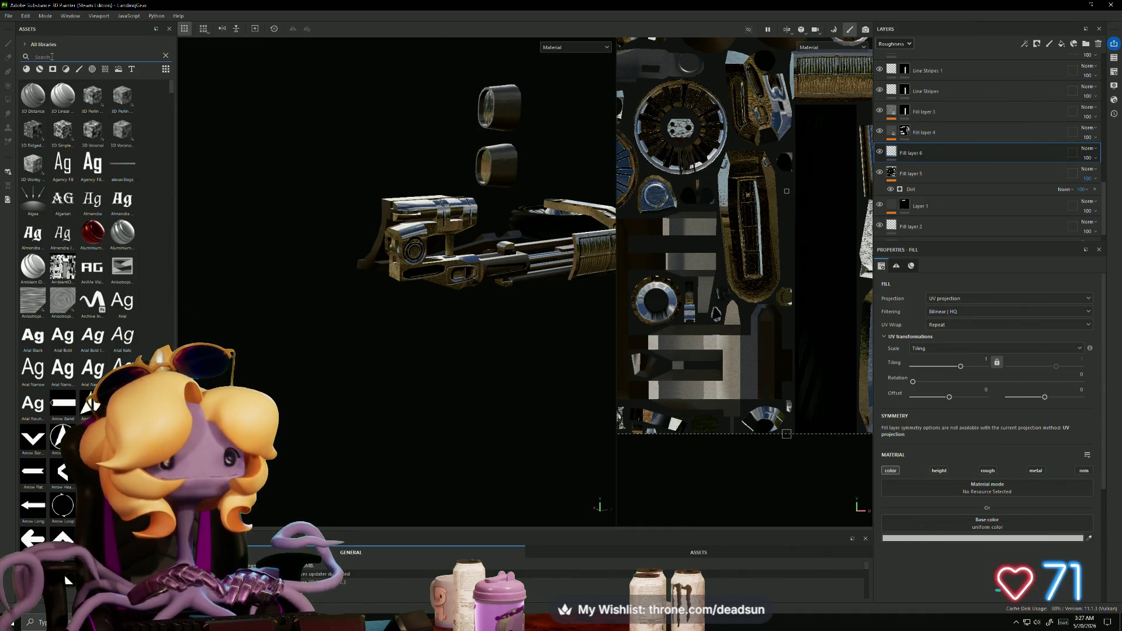
{"action": "left_click", "coordinate": [26, 69]}
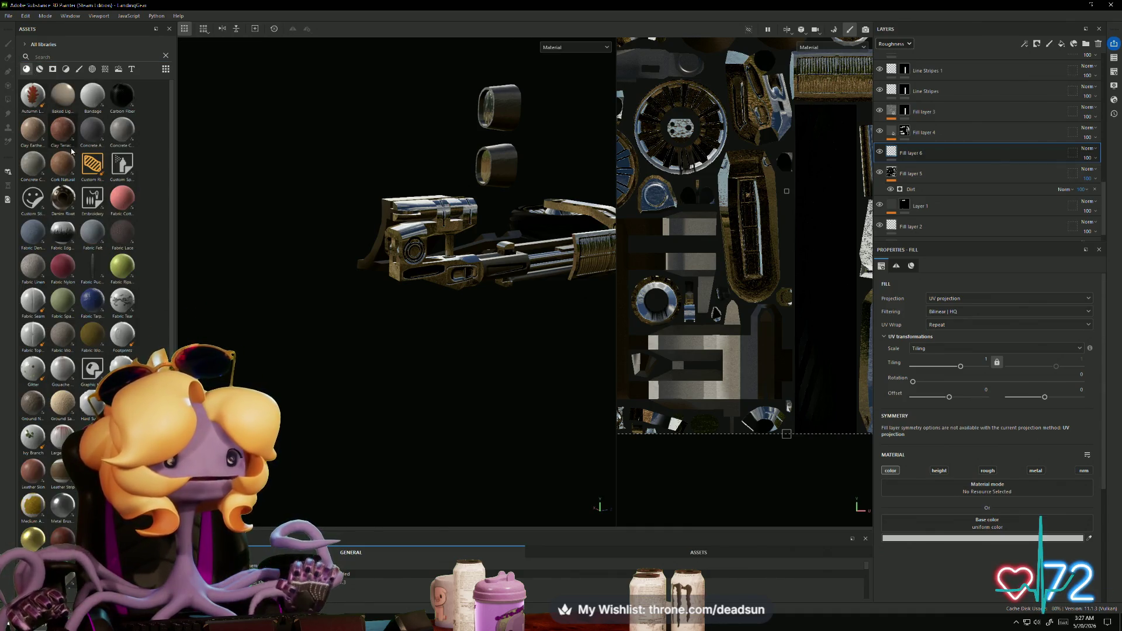
{"action": "scroll", "coordinate": [82, 266], "scroll_direction": "down", "scroll_amount": 3}
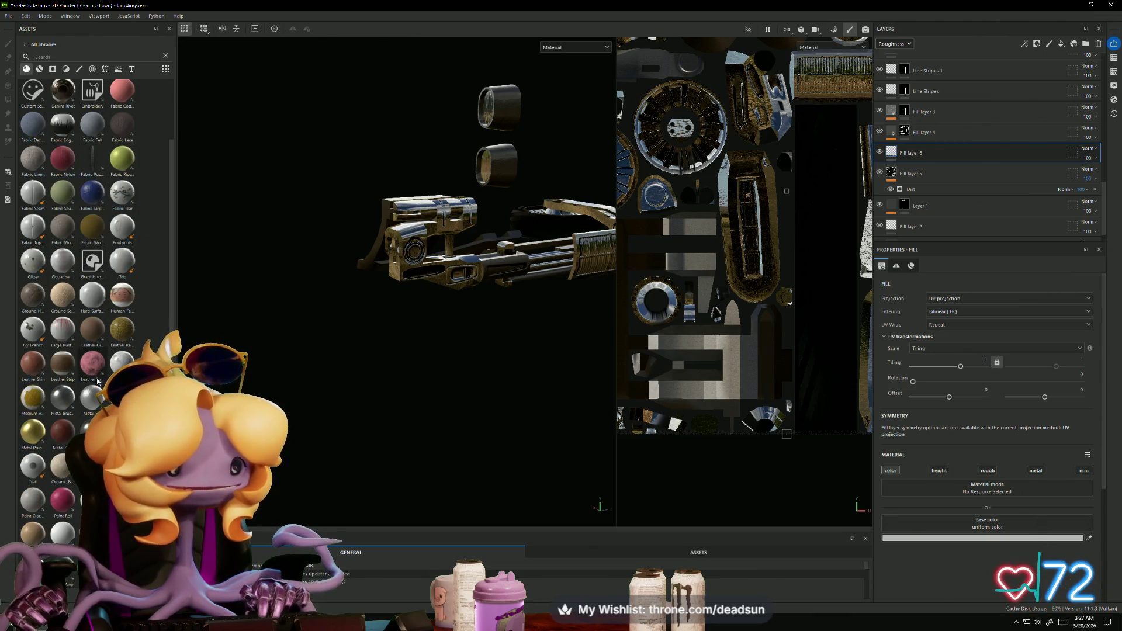
{"action": "scroll", "coordinate": [92, 401], "scroll_direction": "down", "scroll_amount": 3}
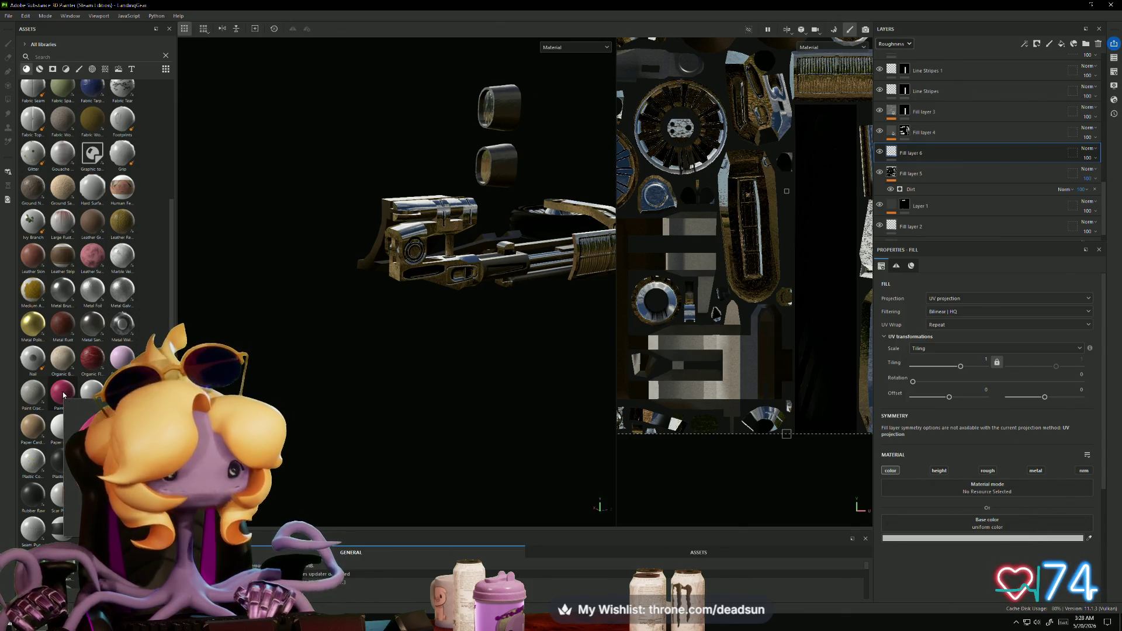
{"action": "mouse_move", "coordinate": [63, 395]}
{"action": "left_mouse_down"}
{"action": "mouse_move", "coordinate": [829, 189]}
{"action": "mouse_move", "coordinate": [894, 154]}
{"action": "left_mouse_up"}
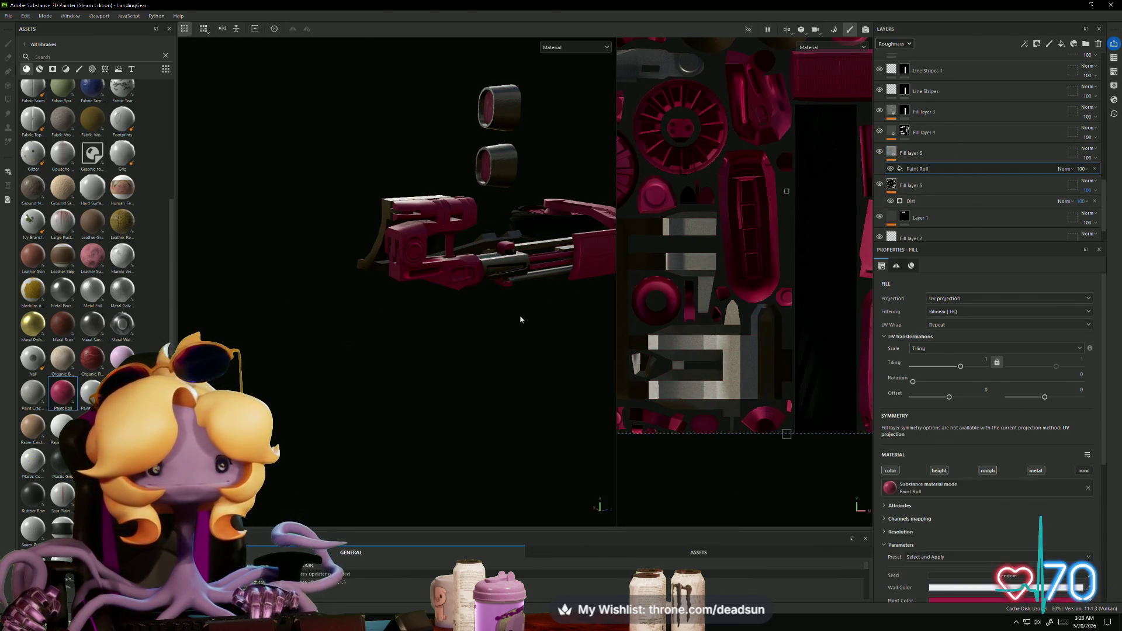
Step: Raise Paint Roll's paint roughness to 0.61 and shift its colour from magenta to a greyish mauve
{"action": "left_click_drag", "start_coordinate": [520, 319], "coordinate": [239, 384], "text": "alt"}
{"action": "mouse_move", "coordinate": [409, 327]}
{"action": "left_mouse_down", "text": "alt"}
{"action": "mouse_move", "coordinate": [390, 345]}
{"action": "mouse_move", "coordinate": [303, 368]}
{"action": "mouse_move", "coordinate": [413, 367]}
{"action": "mouse_move", "coordinate": [467, 416]}
{"action": "left_mouse_up", "text": "alt"}
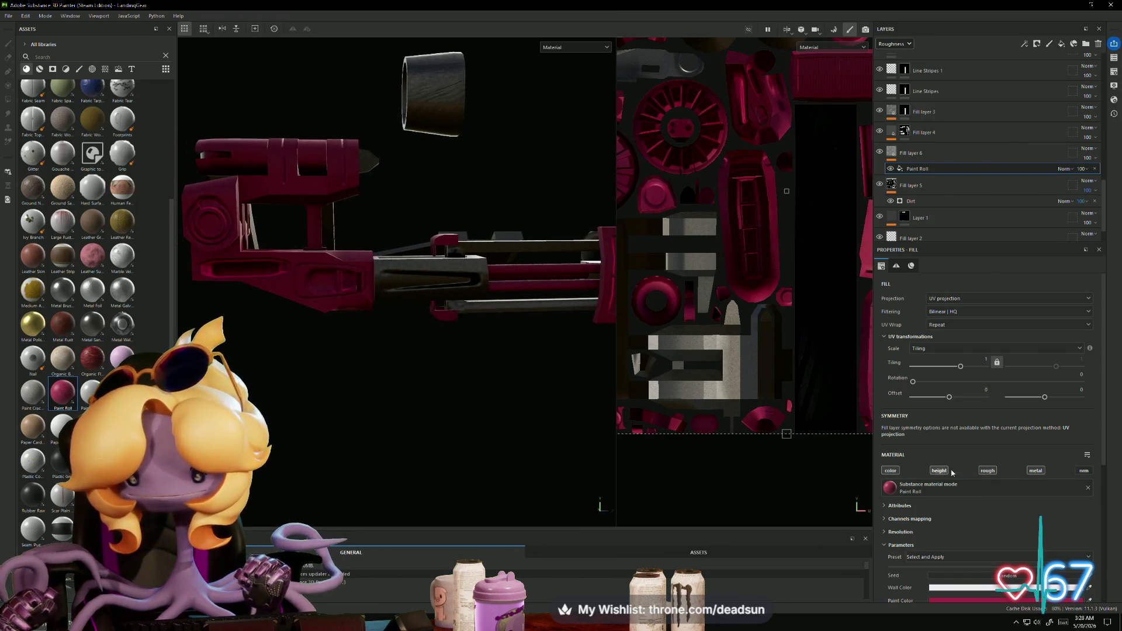
{"action": "scroll", "coordinate": [959, 515], "scroll_direction": "down", "scroll_amount": 5}
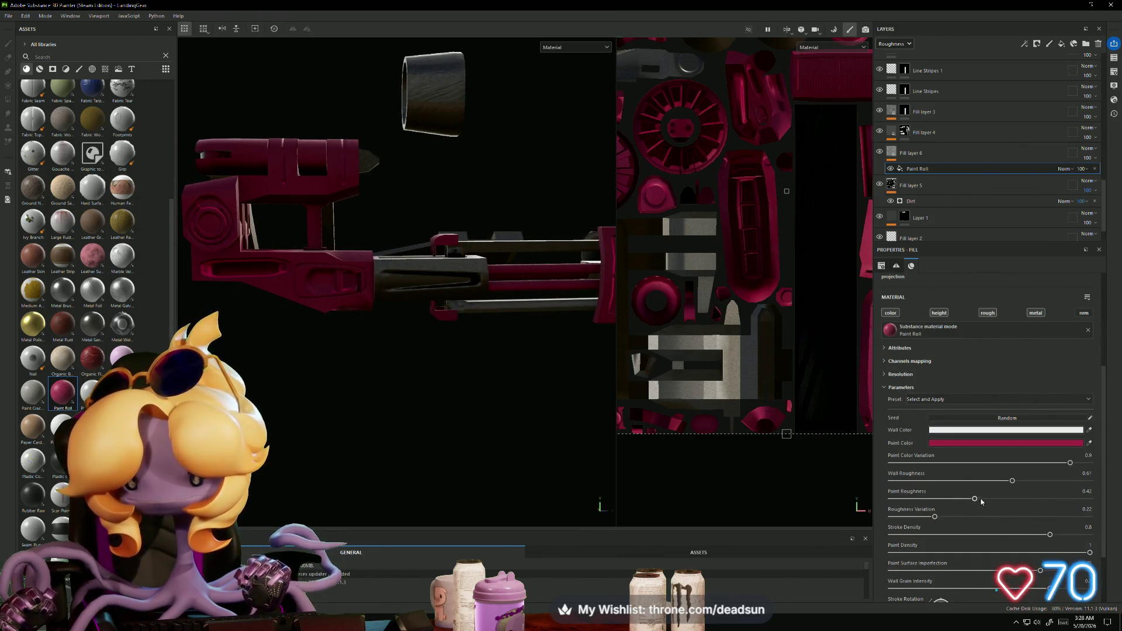
{"action": "left_click_drag", "start_coordinate": [981, 502], "coordinate": [990, 501]}
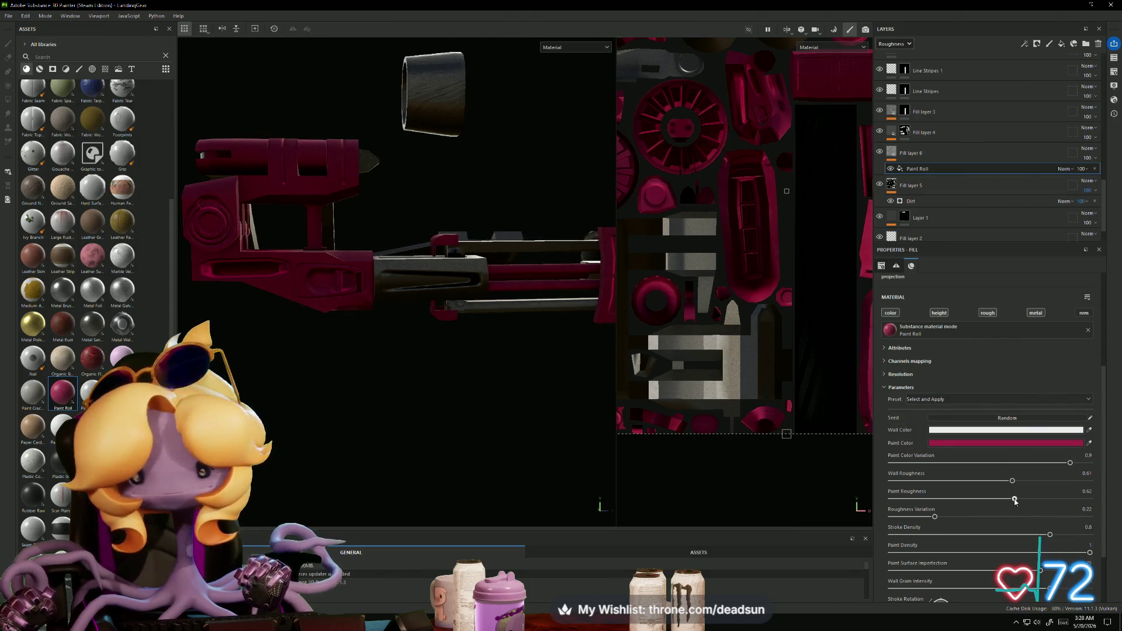
{"action": "mouse_move", "coordinate": [444, 473]}
{"action": "left_mouse_down", "text": "alt"}
{"action": "mouse_move", "coordinate": [321, 466]}
{"action": "mouse_move", "coordinate": [375, 482]}
{"action": "left_mouse_up", "text": "alt"}
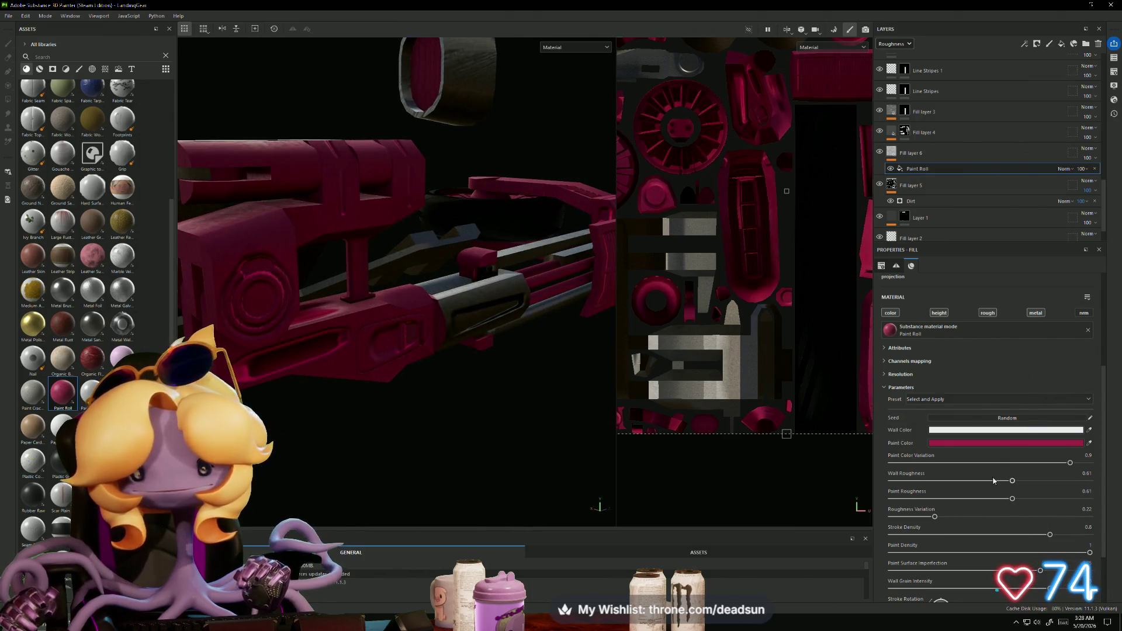
{"action": "left_click", "coordinate": [1011, 444]}
{"action": "mouse_move", "coordinate": [949, 476]}
{"action": "left_mouse_down"}
{"action": "mouse_move", "coordinate": [929, 496]}
{"action": "mouse_move", "coordinate": [905, 505]}
{"action": "mouse_move", "coordinate": [900, 495]}
{"action": "left_mouse_up"}
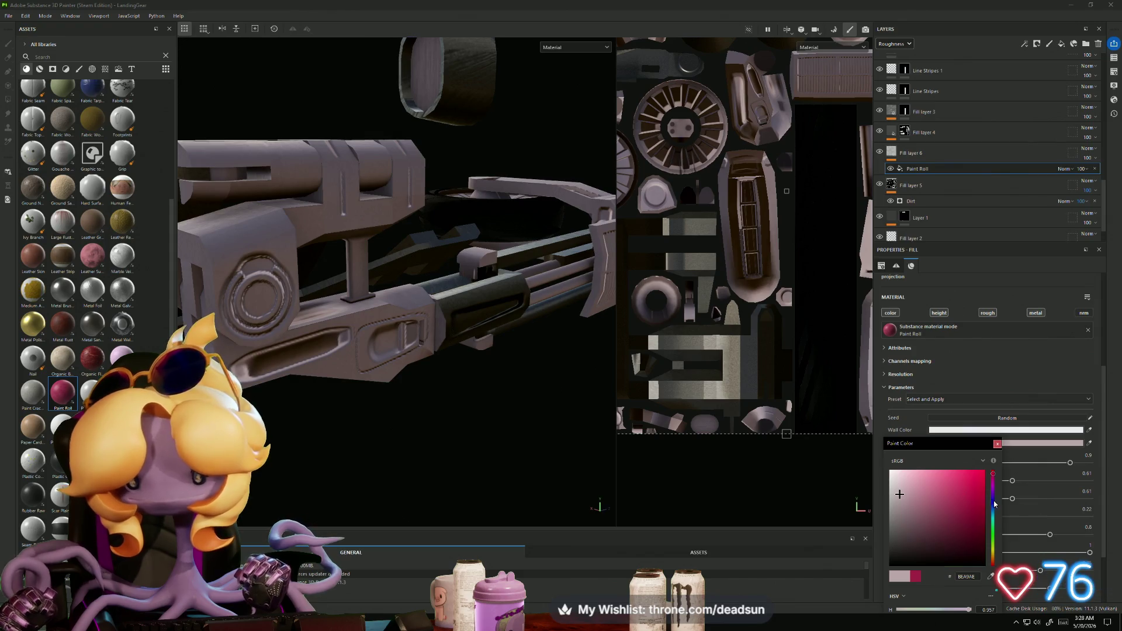
Step: Change the Paint Roll paint colour to a pale blue-grey
{"action": "left_click_drag", "start_coordinate": [994, 503], "coordinate": [993, 513]}
{"action": "left_click", "coordinate": [886, 464]}
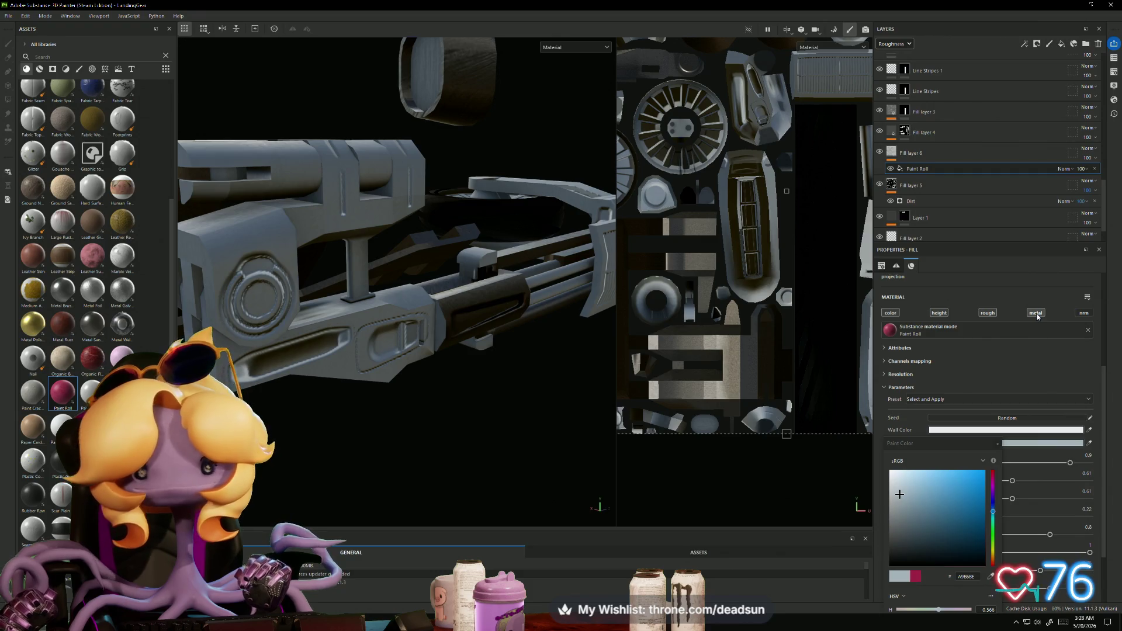
{"action": "left_click", "coordinate": [1037, 316]}
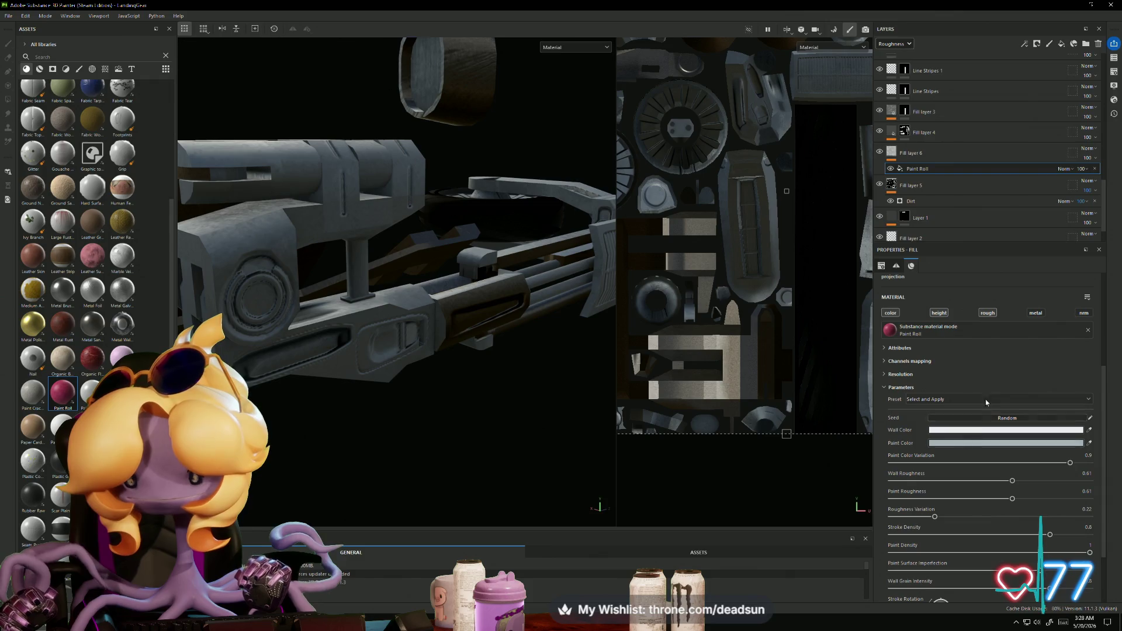
Step: Show the Metallic channel in the layer stack and set the Paint Roll fill's opacity to 0
{"action": "left_click", "coordinate": [1037, 313]}
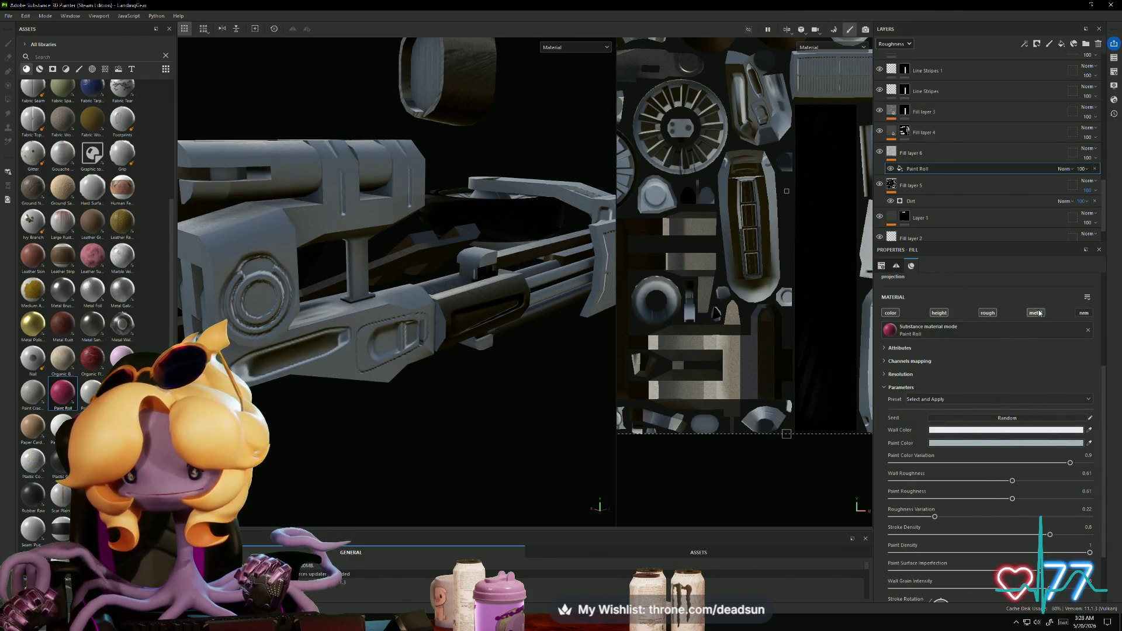
{"action": "left_click", "coordinate": [1036, 314]}
{"action": "left_click", "coordinate": [1035, 314]}
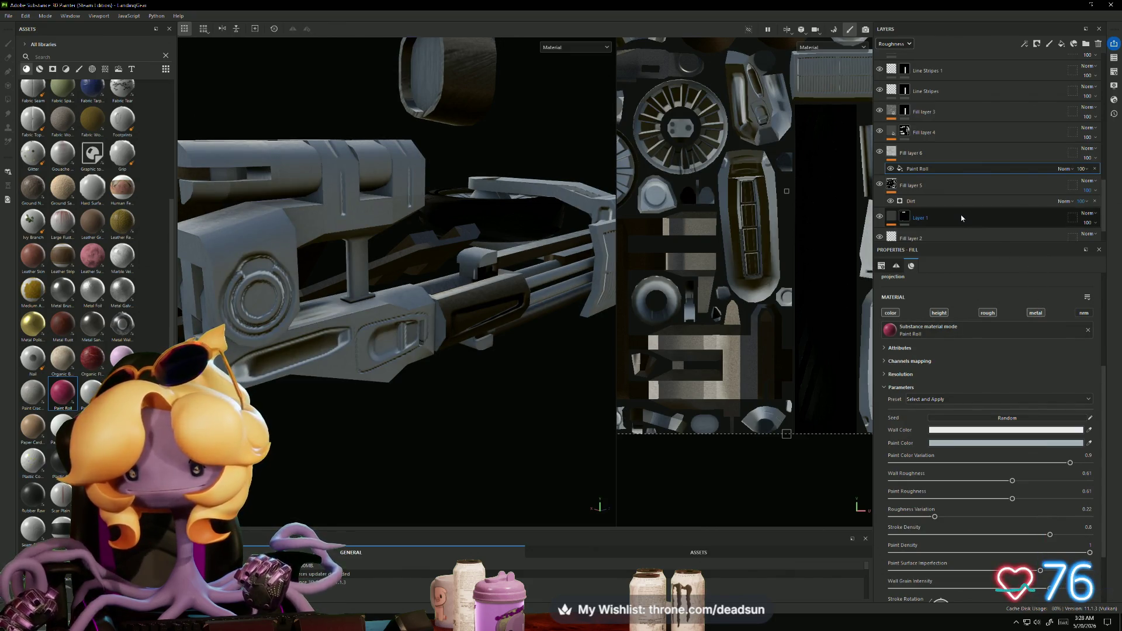
{"action": "left_click", "coordinate": [909, 45]}
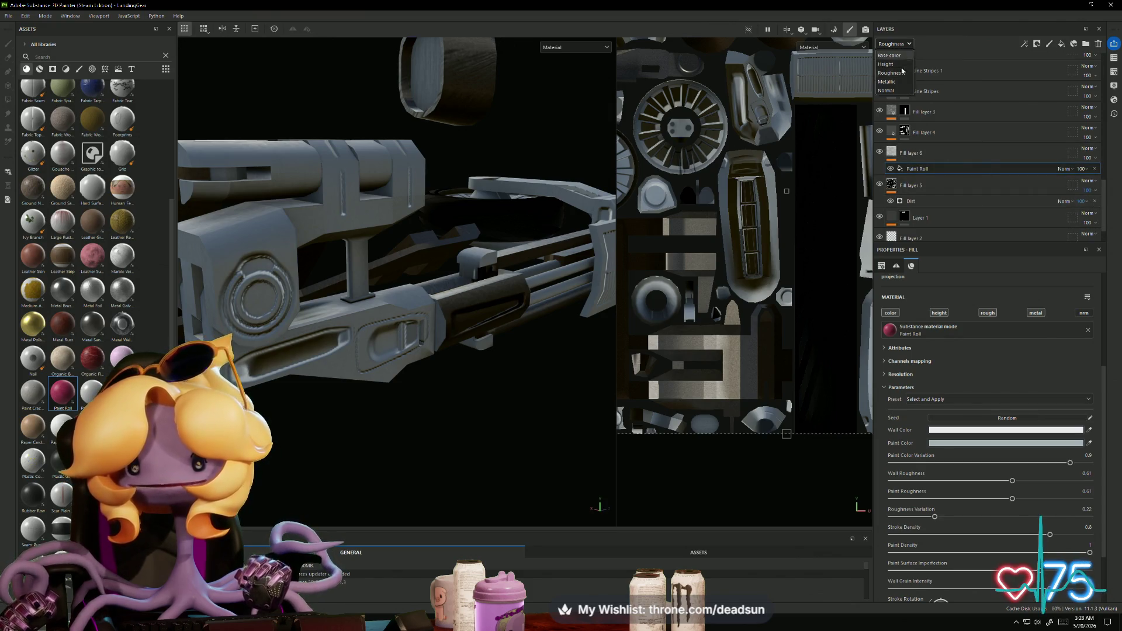
{"action": "left_click", "coordinate": [893, 83]}
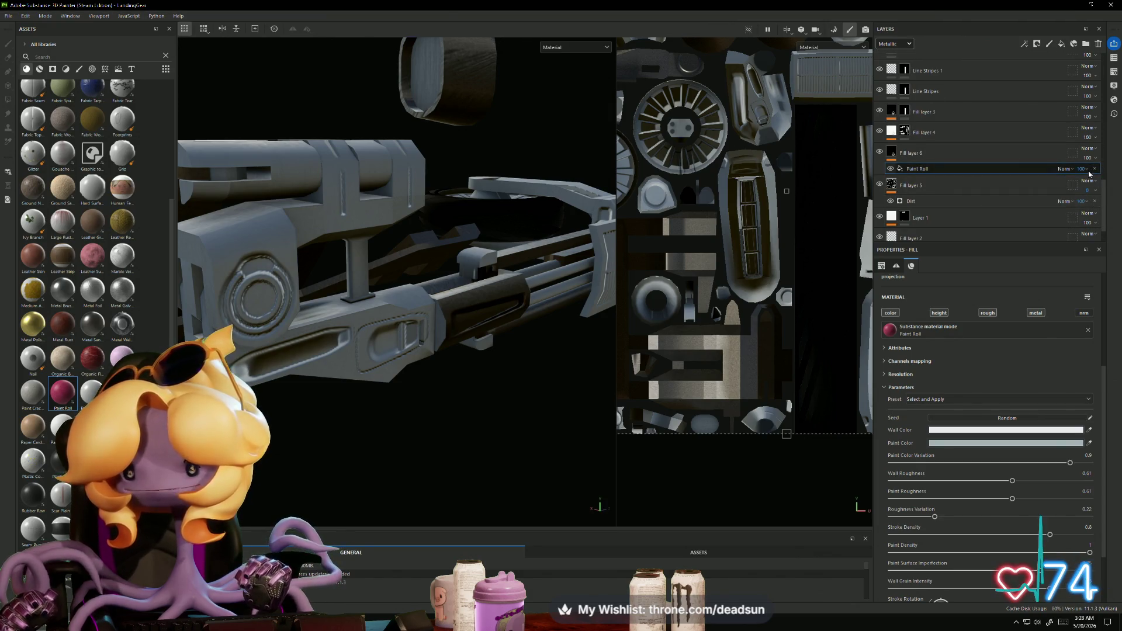
{"action": "type", "text": "0"}
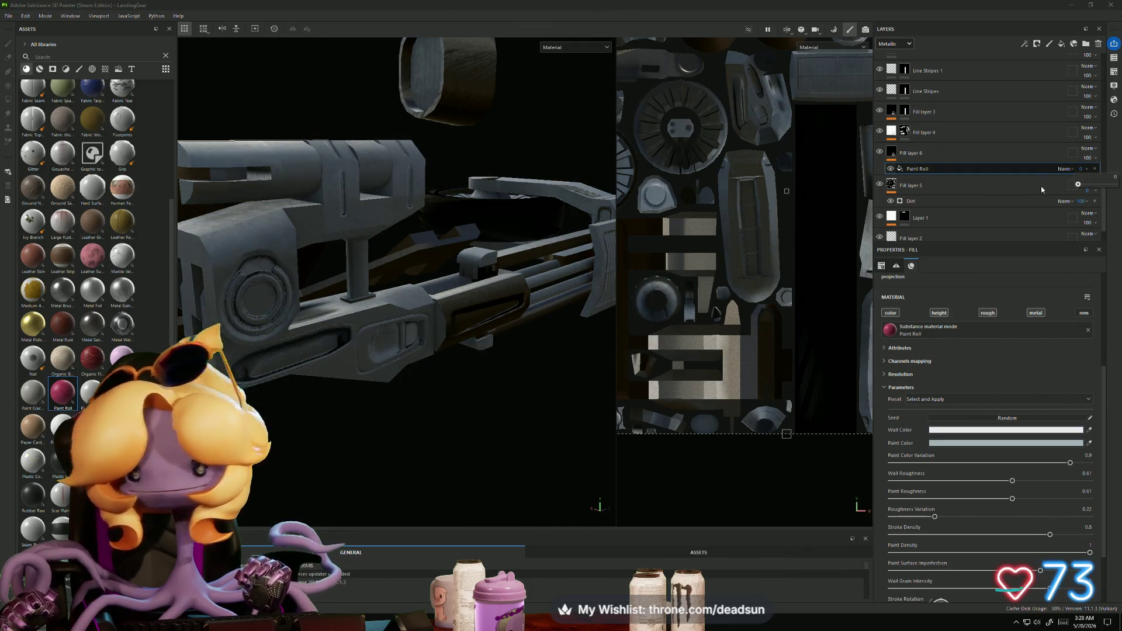
{"action": "mouse_move", "coordinate": [445, 328]}
{"action": "left_mouse_down", "text": "alt"}
{"action": "mouse_move", "coordinate": [398, 393]}
{"action": "mouse_move", "coordinate": [438, 443]}
{"action": "mouse_move", "coordinate": [313, 368]}
{"action": "mouse_move", "coordinate": [416, 343]}
{"action": "mouse_move", "coordinate": [433, 327]}
{"action": "mouse_move", "coordinate": [298, 391]}
{"action": "mouse_move", "coordinate": [391, 444]}
{"action": "mouse_move", "coordinate": [410, 492]}
{"action": "mouse_move", "coordinate": [375, 393]}
{"action": "mouse_move", "coordinate": [388, 431]}
{"action": "mouse_move", "coordinate": [379, 328]}
{"action": "mouse_move", "coordinate": [502, 350]}
{"action": "left_mouse_up", "text": "alt"}
Step: Export the four landing gear textures with the Unreal Engine (Packed) template and return to Unreal
{"action": "left_click", "coordinate": [7, 15]}
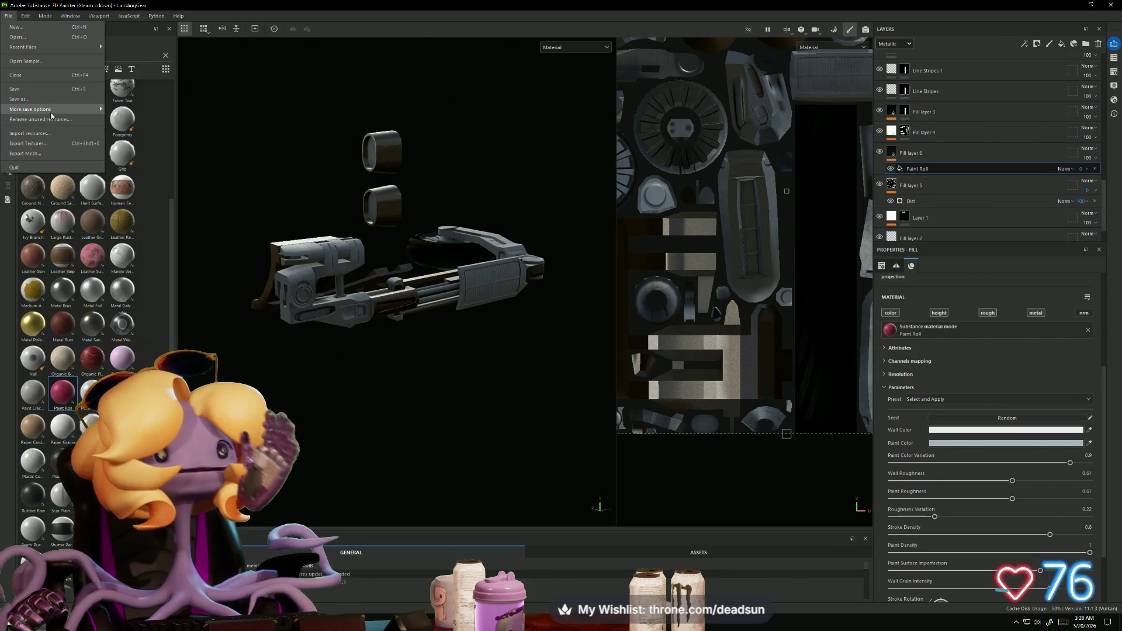
{"action": "left_click", "coordinate": [36, 145]}
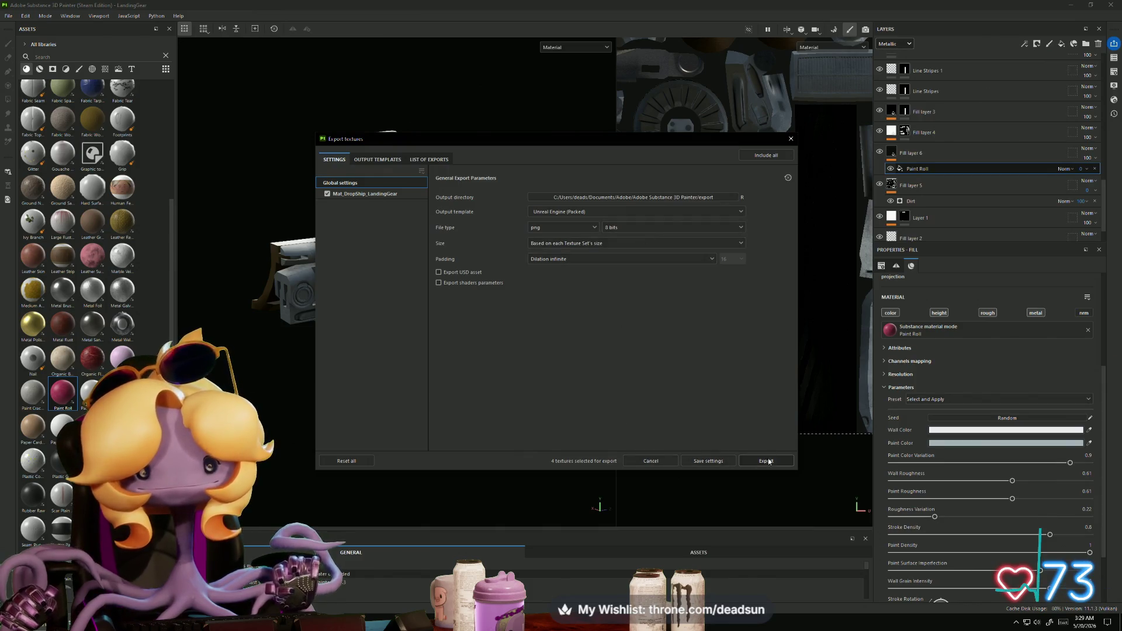
{"action": "left_click", "coordinate": [770, 461]}
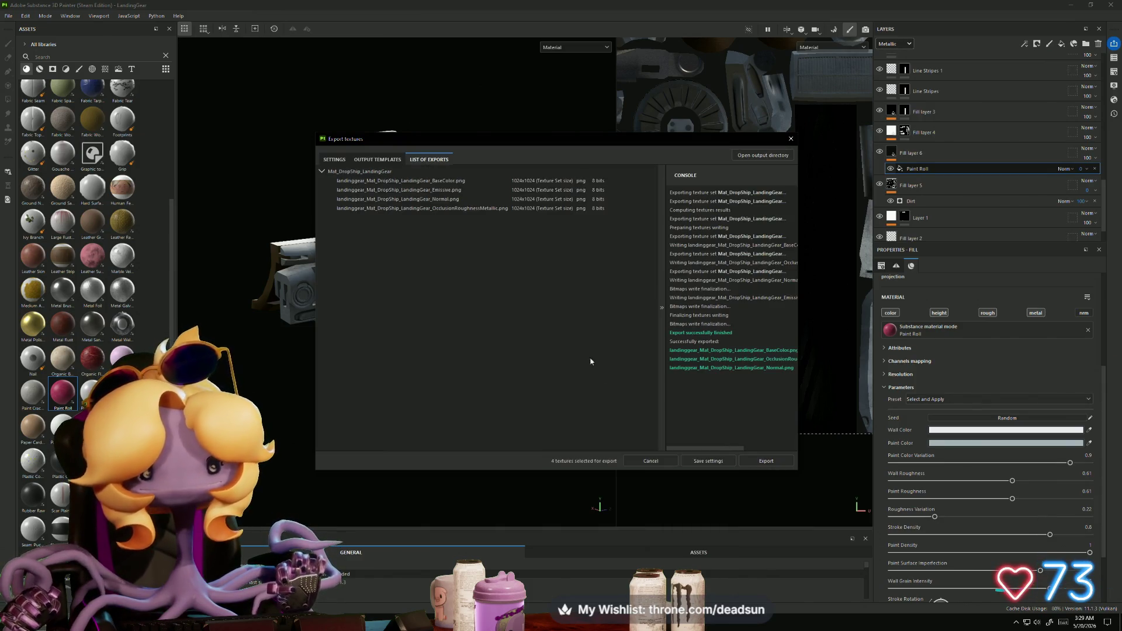
{"action": "key", "text": "alt+Tab"}
{"action": "key", "text": "alt+Tab"}
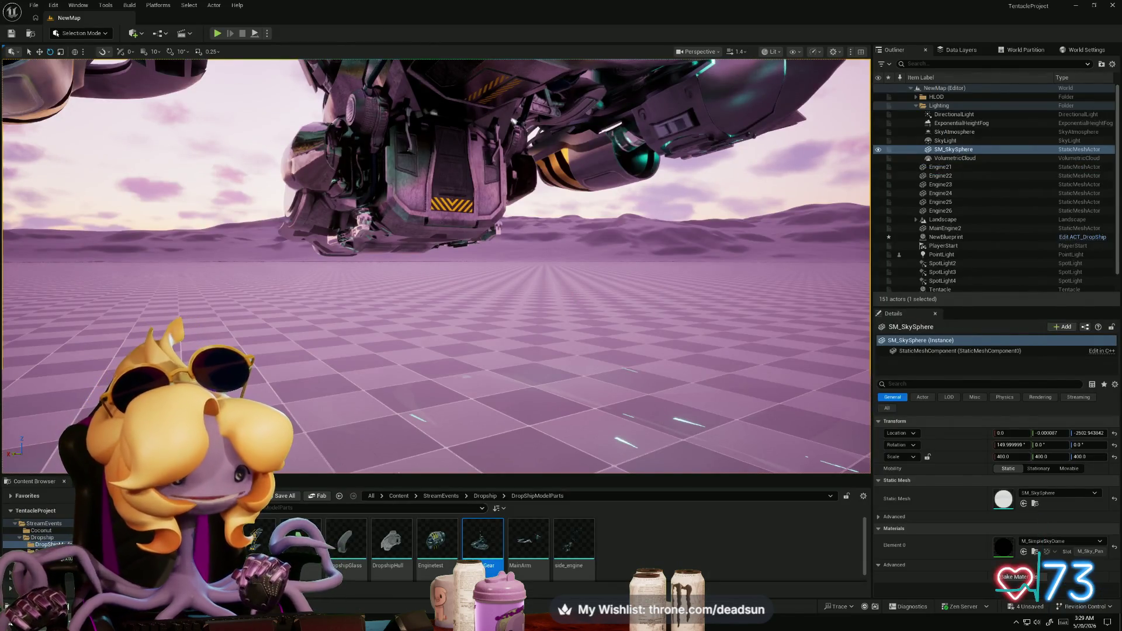
Step: Reimport the three landing gear textures in DropShipTexture and view the dropship's underside
{"action": "left_click", "coordinate": [56, 558]}
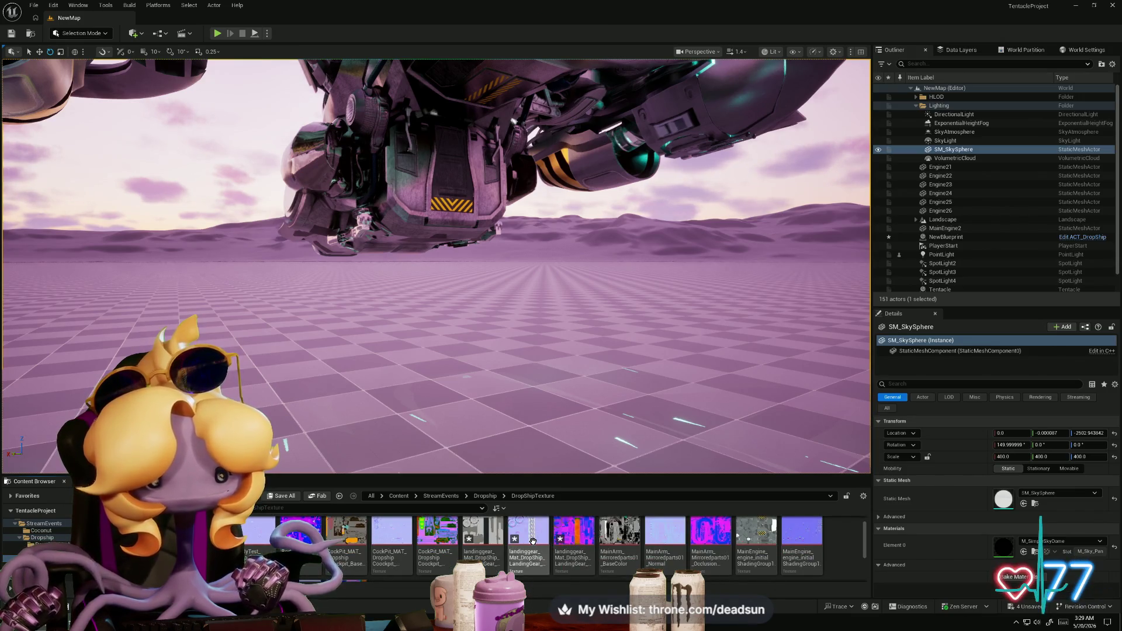
{"action": "right_click", "coordinate": [533, 541]}
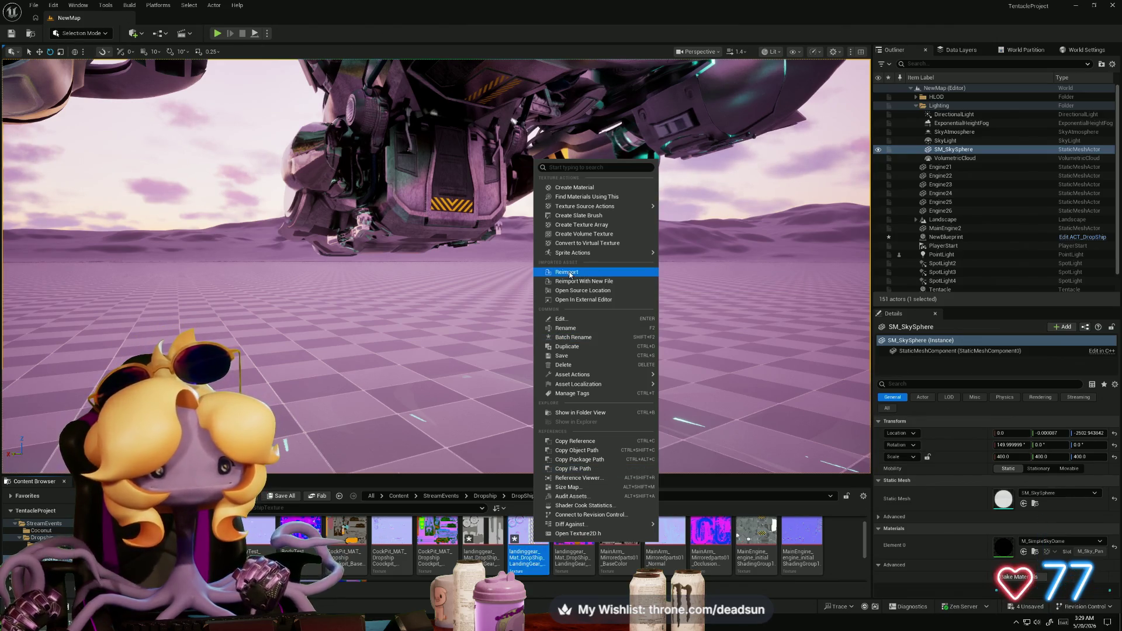
{"action": "left_click", "coordinate": [570, 273]}
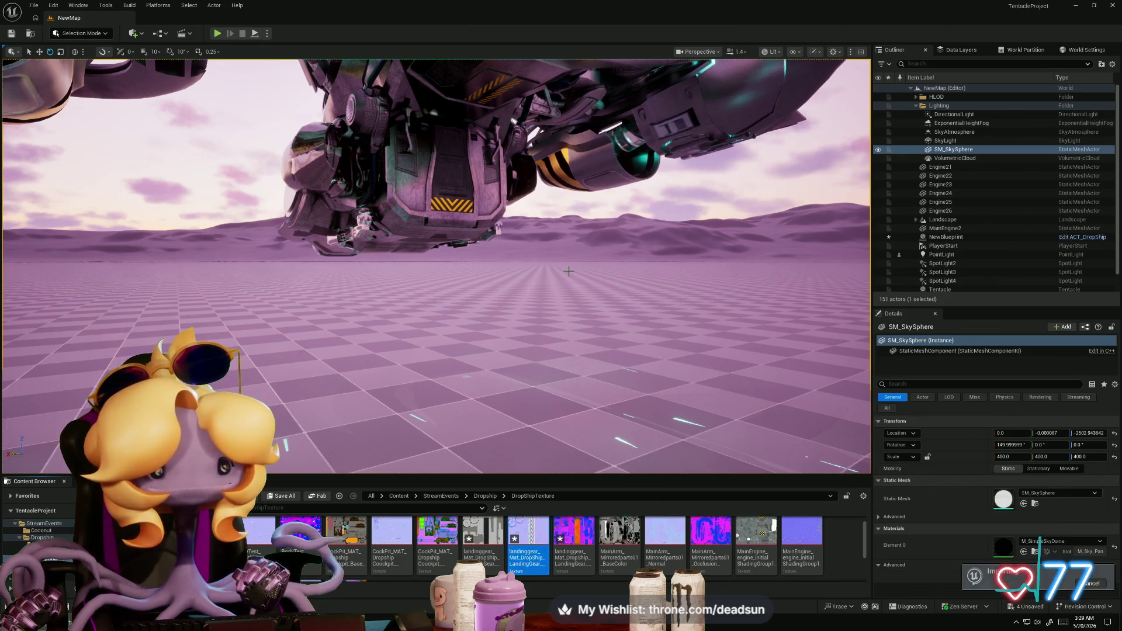
{"action": "left_click_drag", "start_coordinate": [506, 547], "coordinate": [483, 533]}
{"action": "right_click", "coordinate": [482, 533]}
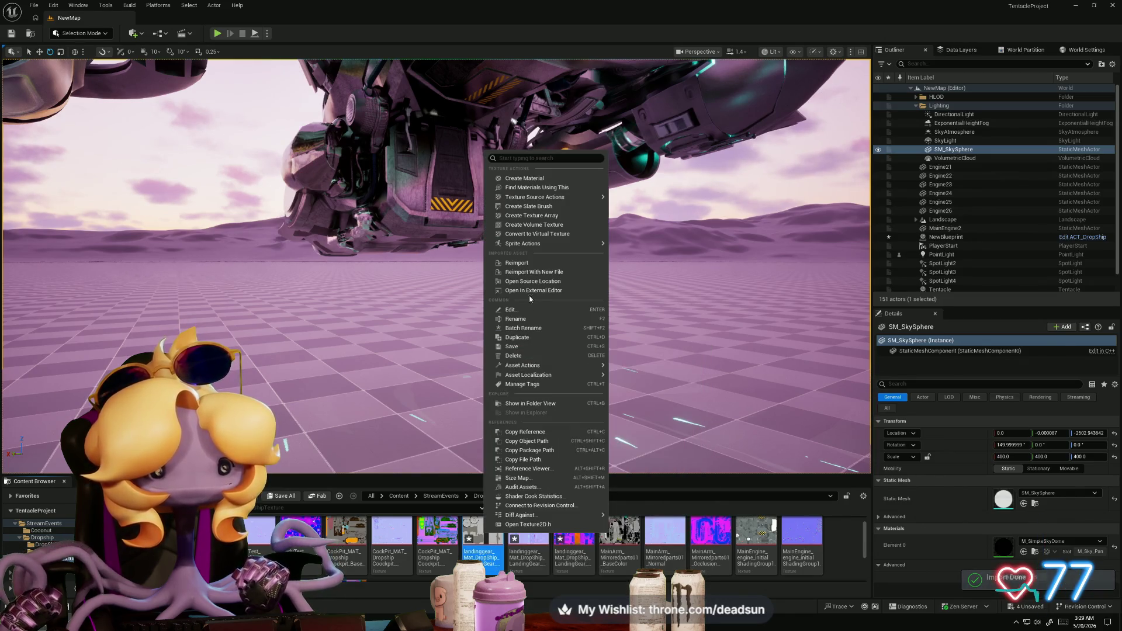
{"action": "left_click", "coordinate": [522, 266]}
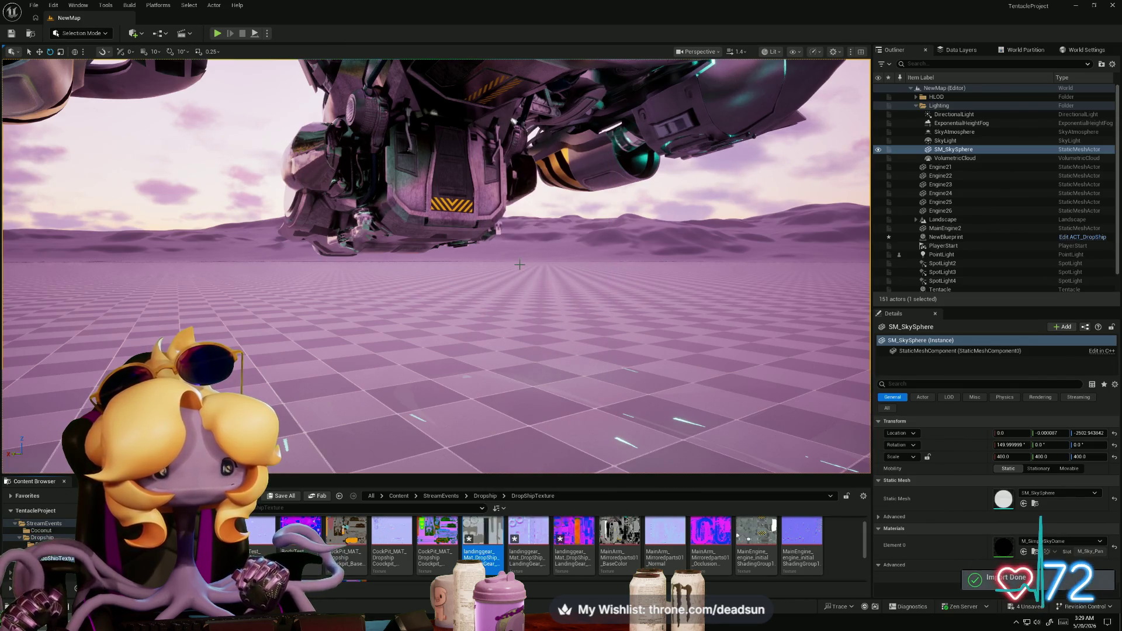
{"action": "left_click", "coordinate": [576, 535]}
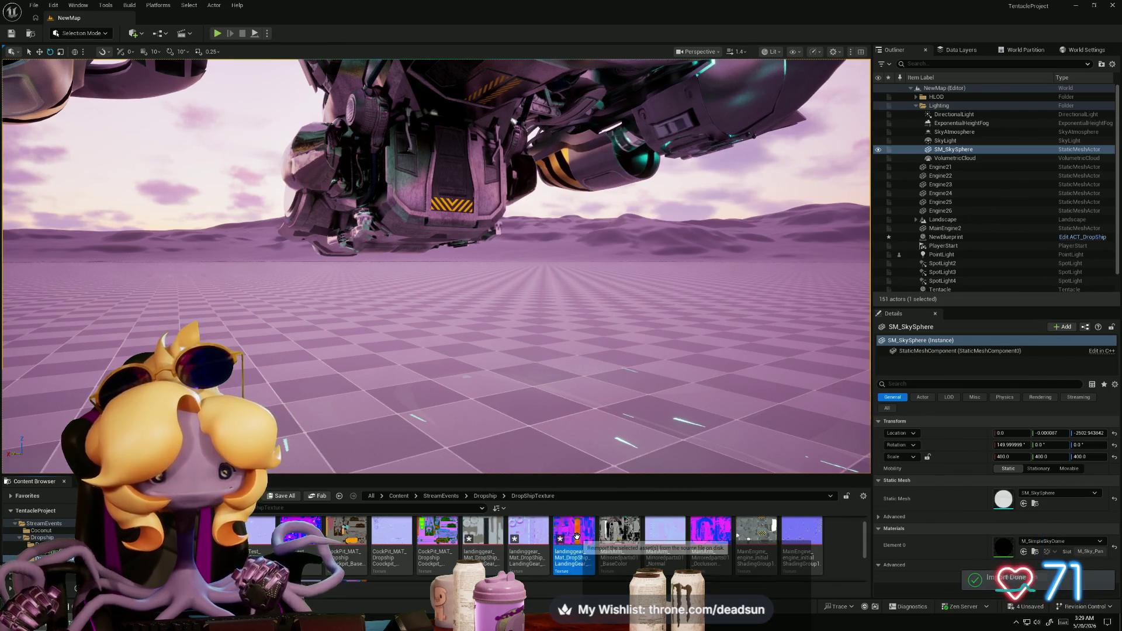
{"action": "right_click", "coordinate": [576, 535]}
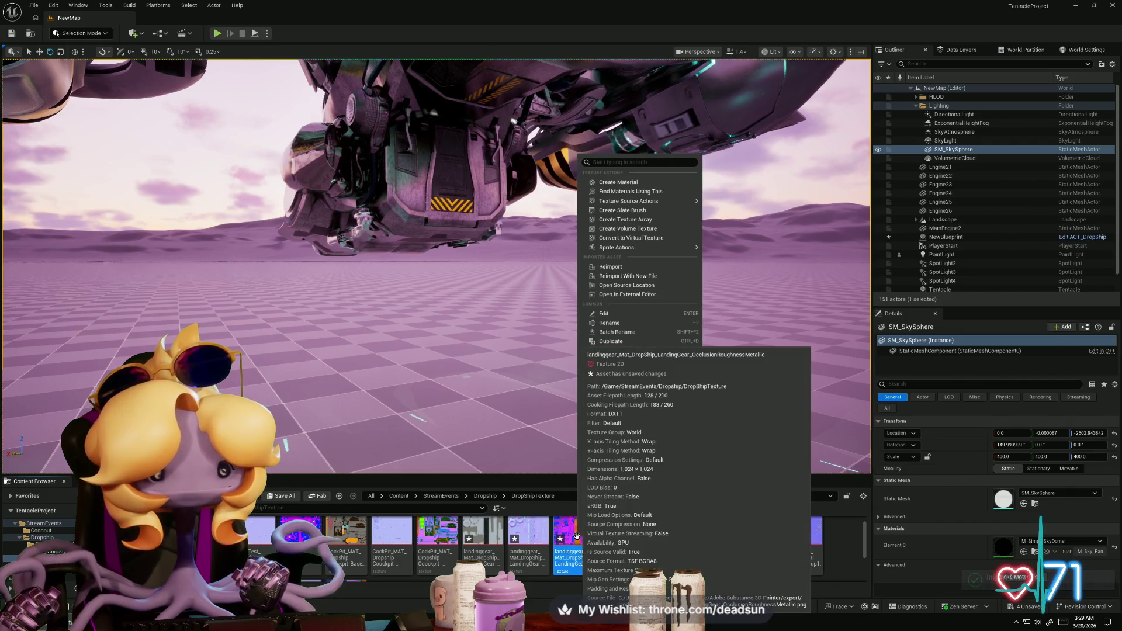
{"action": "left_click", "coordinate": [622, 267]}
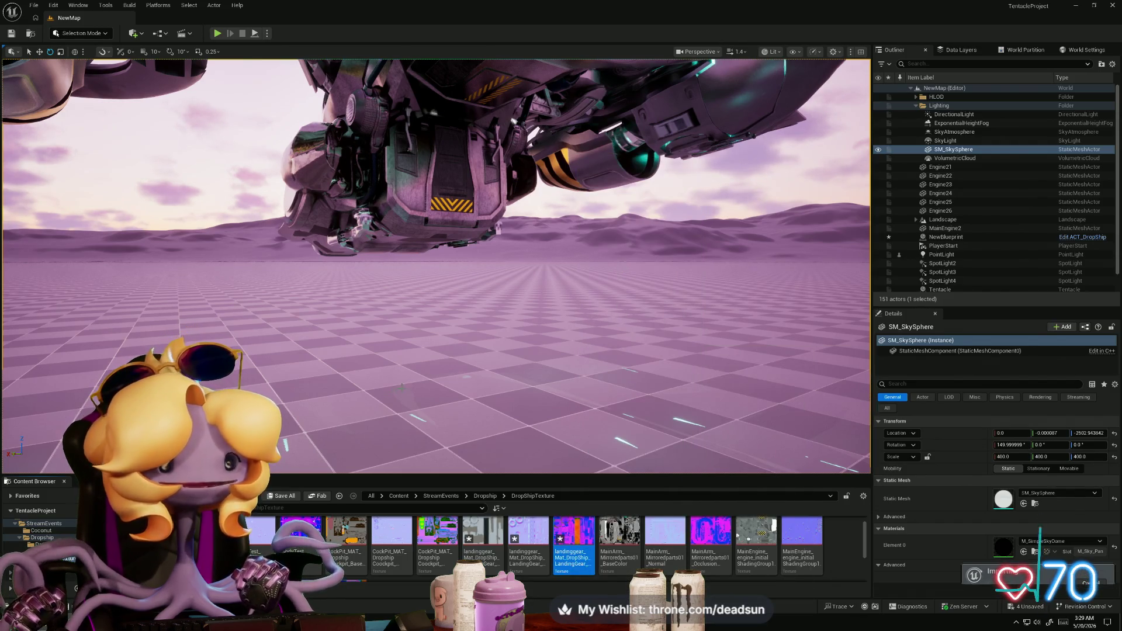
{"action": "mouse_move", "coordinate": [444, 263]}
{"action": "left_mouse_down"}
{"action": "mouse_move", "coordinate": [496, 193]}
{"action": "mouse_move", "coordinate": [367, 213]}
{"action": "mouse_move", "coordinate": [374, 179]}
{"action": "mouse_move", "coordinate": [327, 178]}
{"action": "left_mouse_up"}
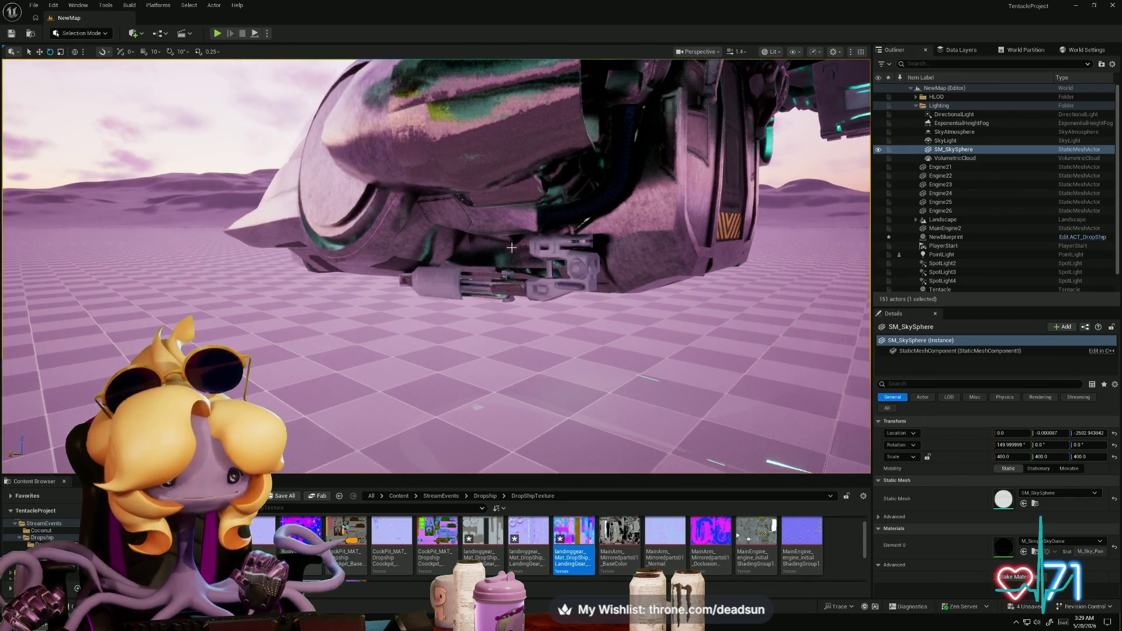
Step: Close the export summary and rename Fill layer 6 to 'roughness Layer'
{"action": "key", "text": "alt+Tab"}
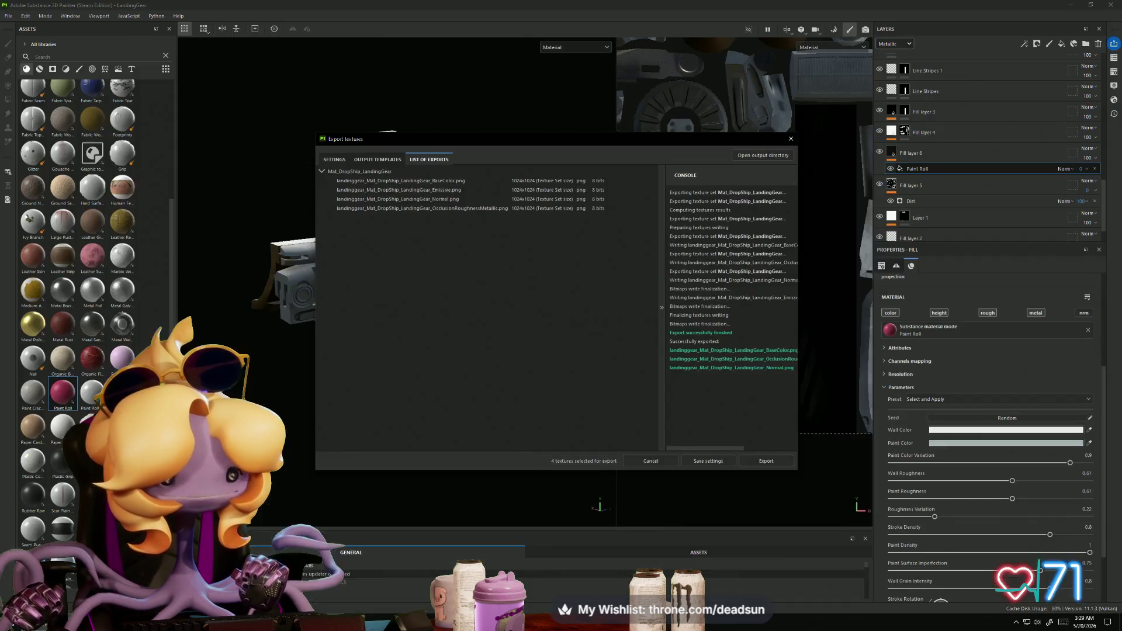
{"action": "left_click", "coordinate": [789, 138]}
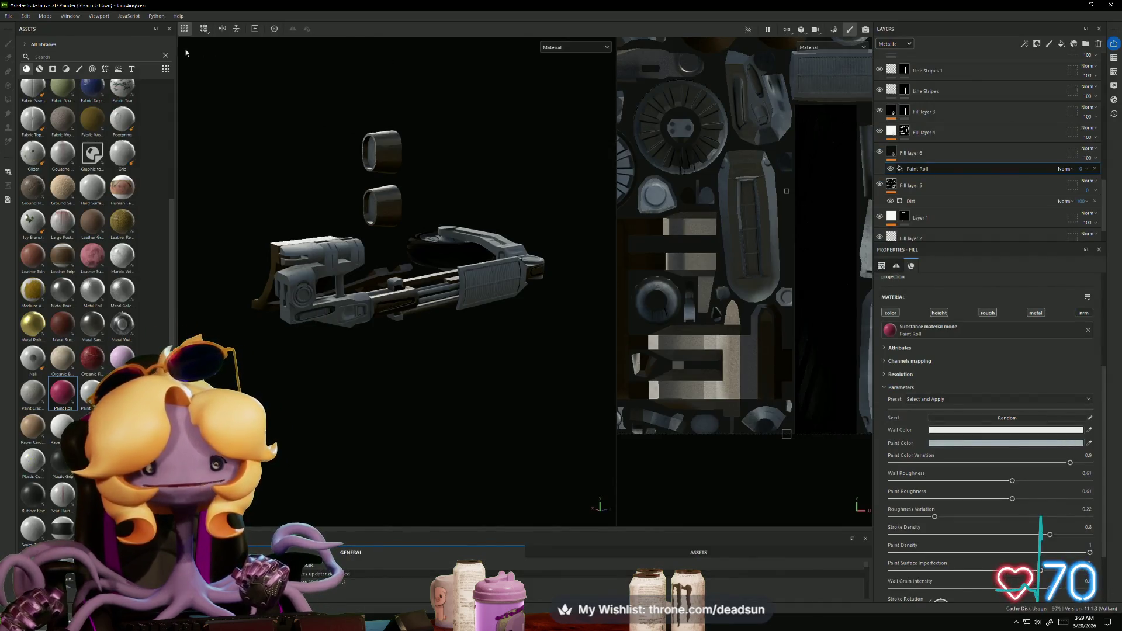
{"action": "left_click", "coordinate": [8, 16]}
{"action": "key", "text": "Escape"}
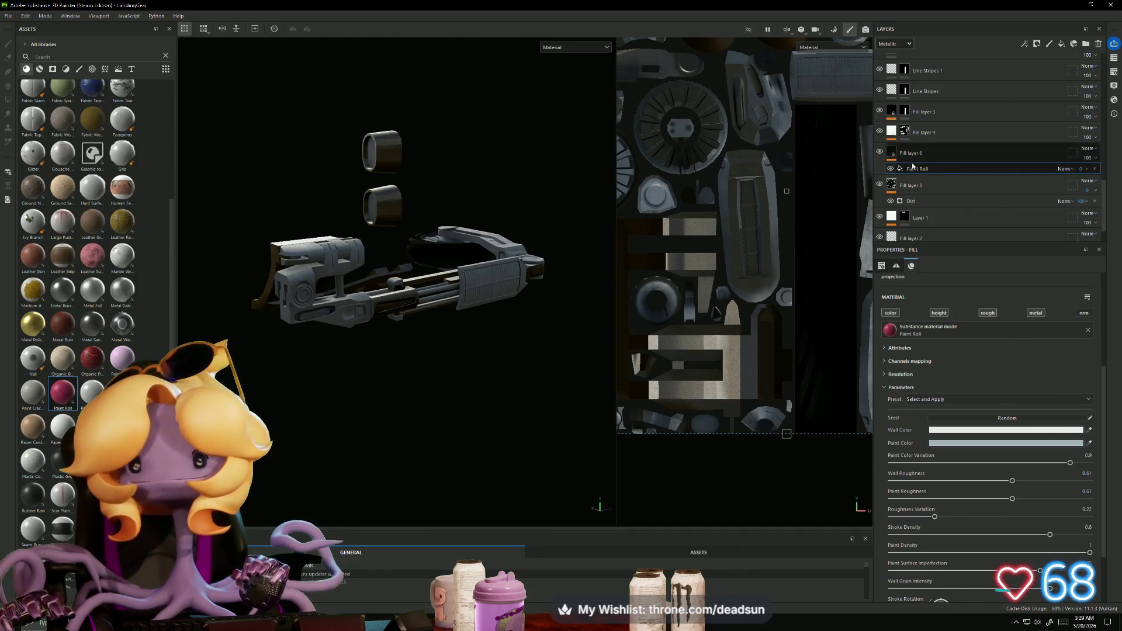
{"action": "double_click", "coordinate": [915, 153]}
{"action": "type", "text": "roughness Layer"}
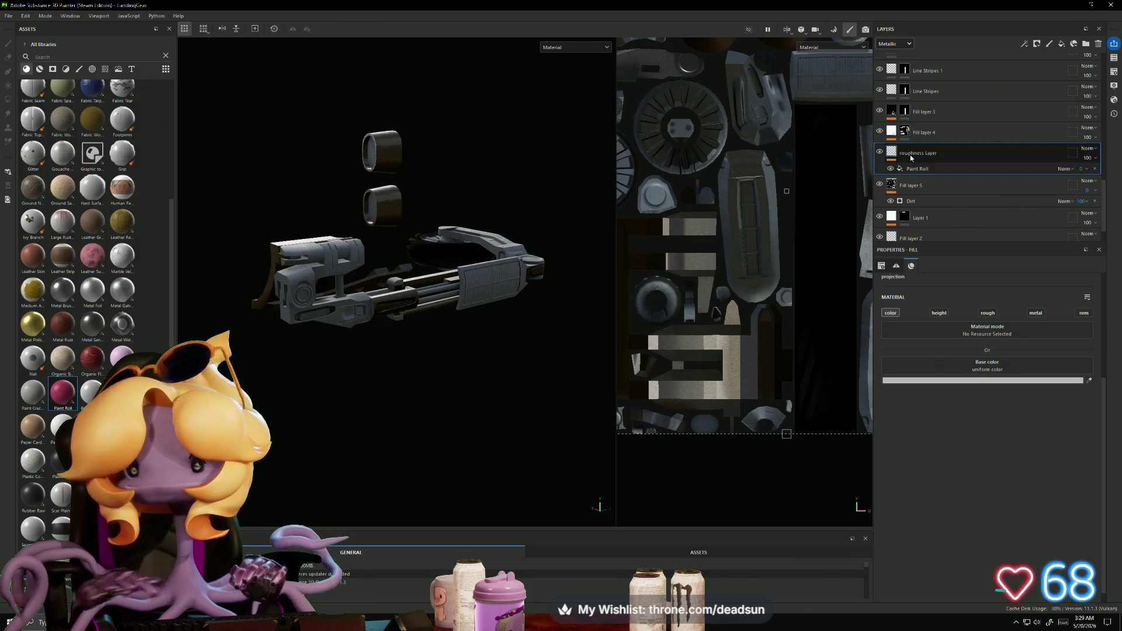
{"action": "key", "text": "Return"}
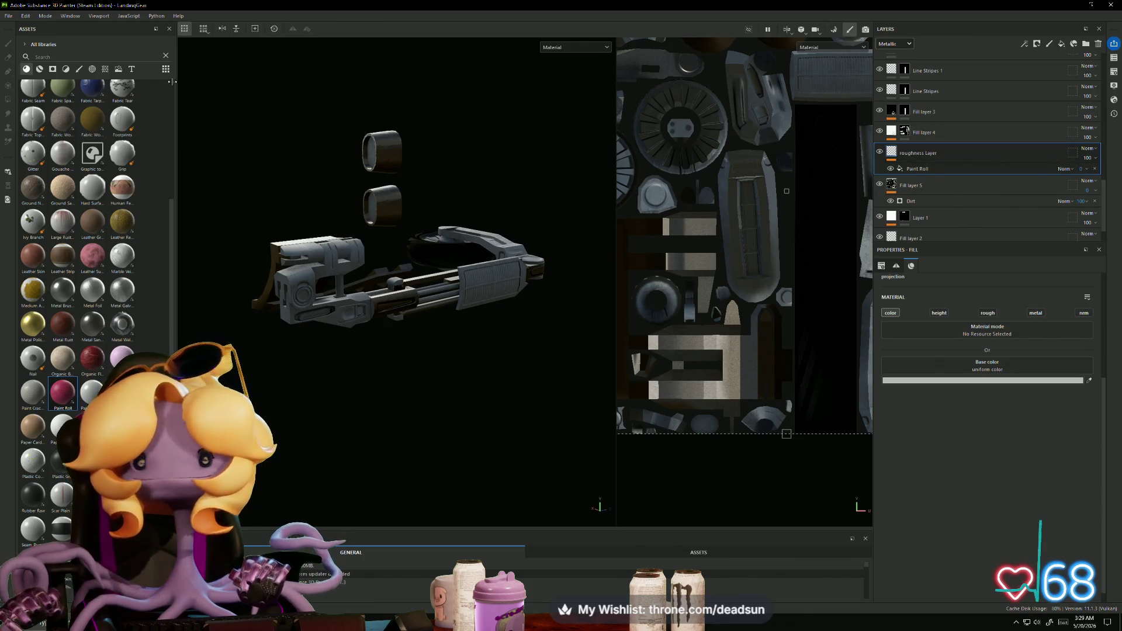
Step: Save the Substance project, then in Unreal view the underside of the dropship
{"action": "left_click", "coordinate": [8, 17]}
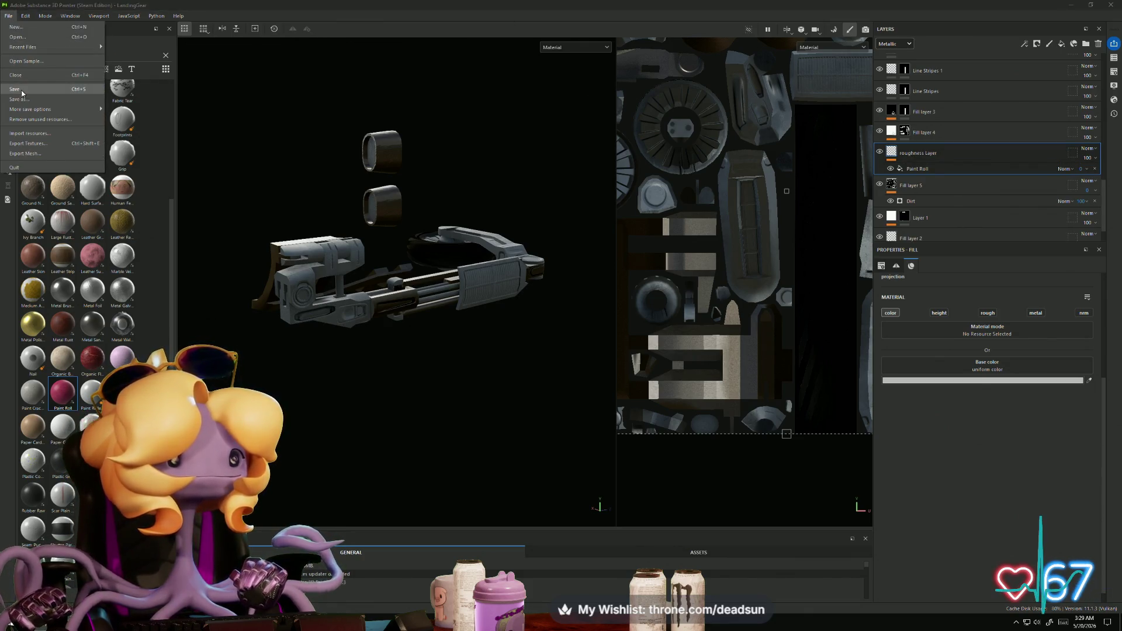
{"action": "left_click", "coordinate": [1084, 5]}
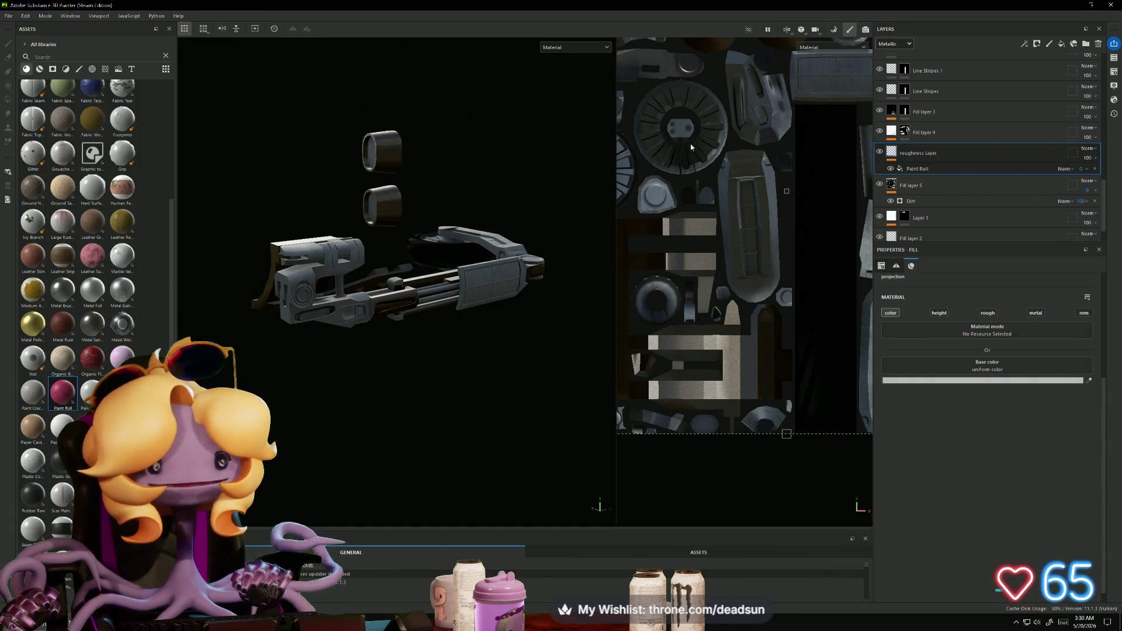
{"action": "key", "text": "alt+Tab"}
{"action": "mouse_move", "coordinate": [529, 328]}
{"action": "right_mouse_down"}
{"action": "mouse_move", "coordinate": [510, 325]}
{"action": "mouse_move", "coordinate": [395, 105]}
{"action": "right_mouse_up"}
Step: Play NewMap, eject with F8 to inspect the dropship and sky, then repossess the player
{"action": "left_click", "coordinate": [219, 34]}
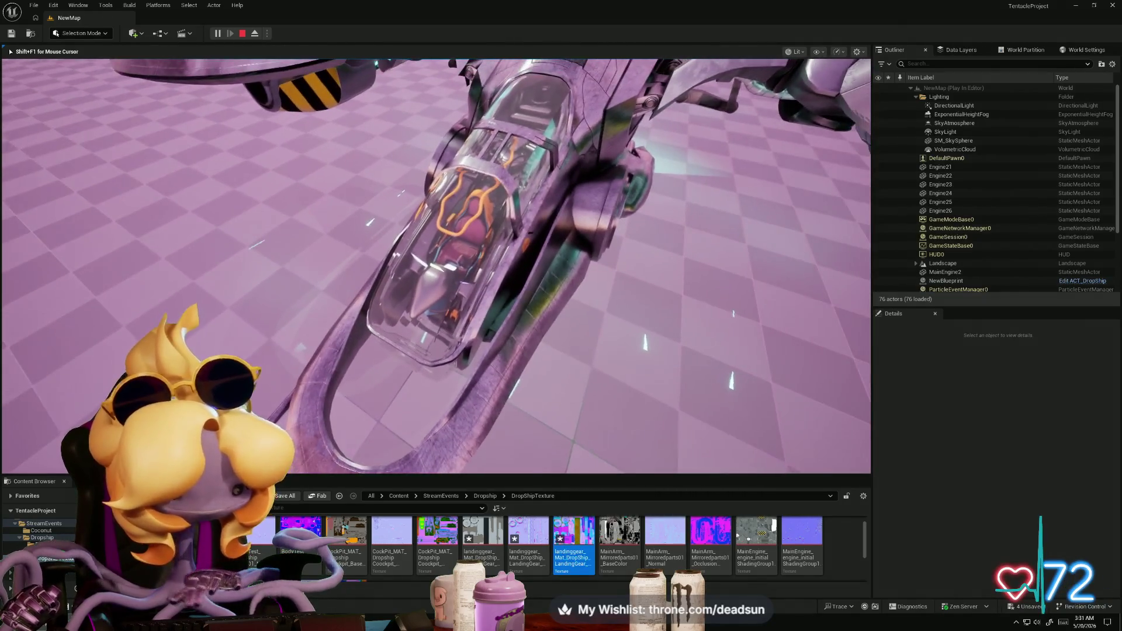
{"action": "key", "text": "F8"}
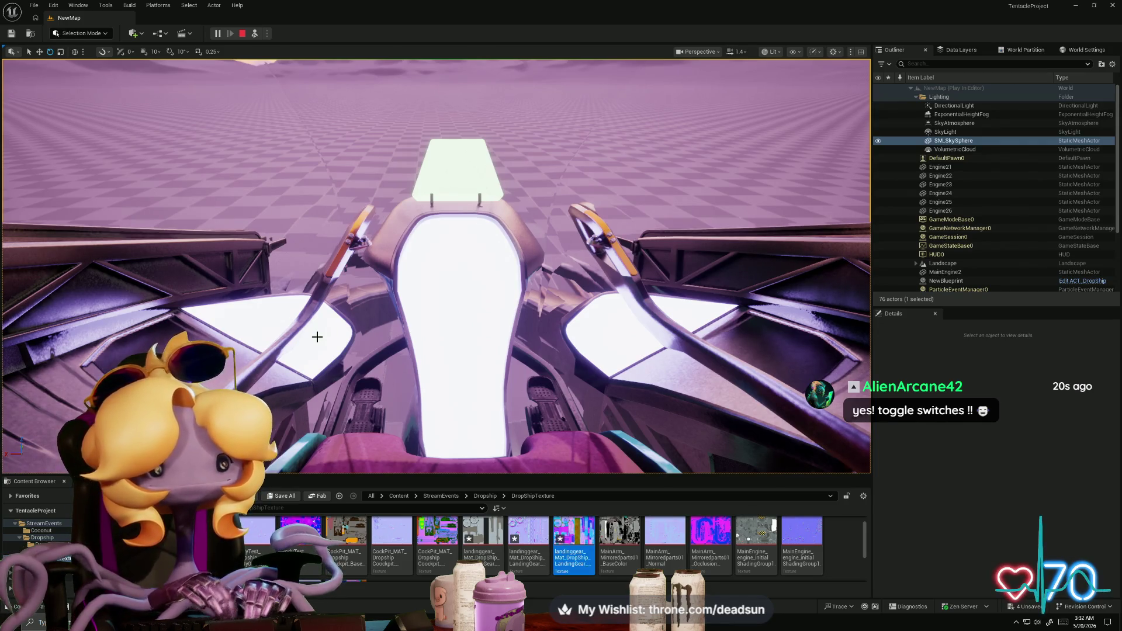
{"action": "left_click", "coordinate": [325, 326]}
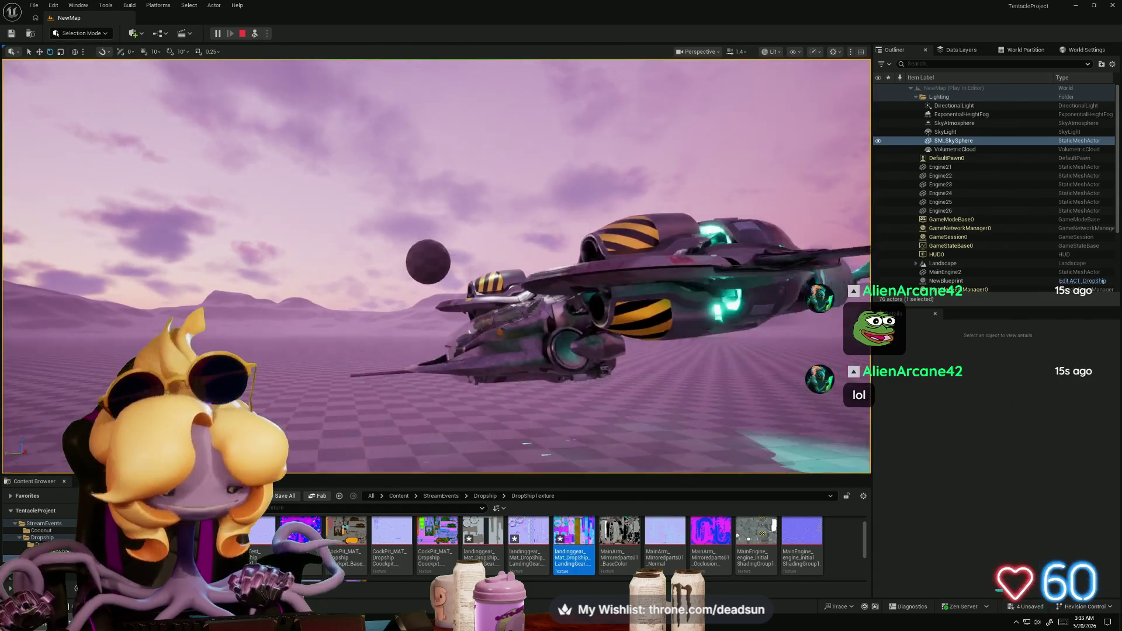
{"action": "key", "text": "F8"}
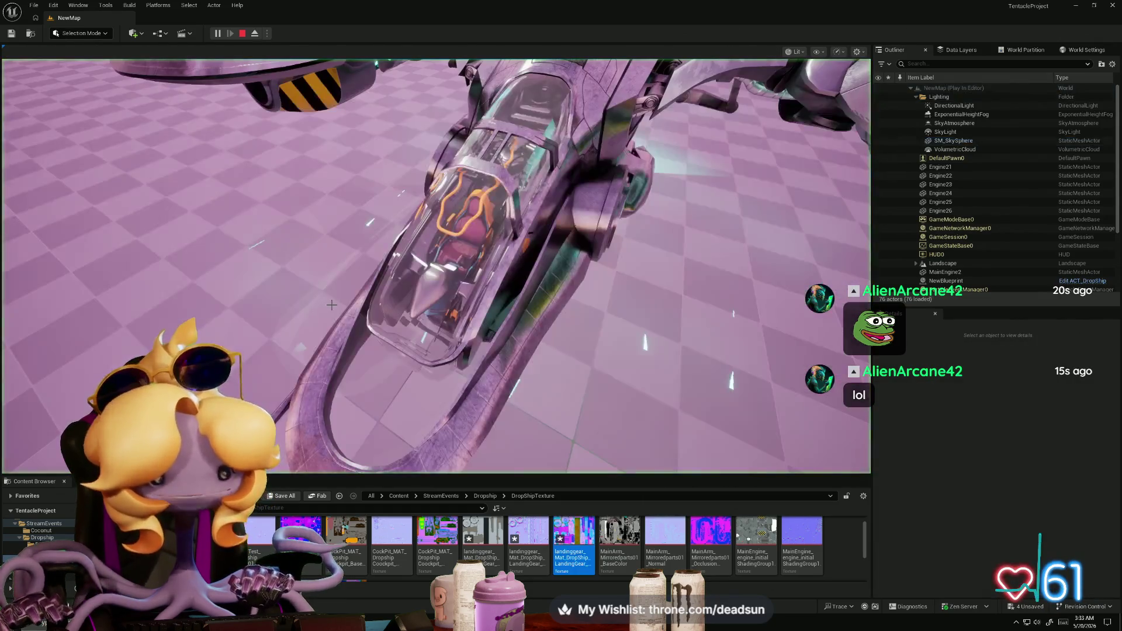
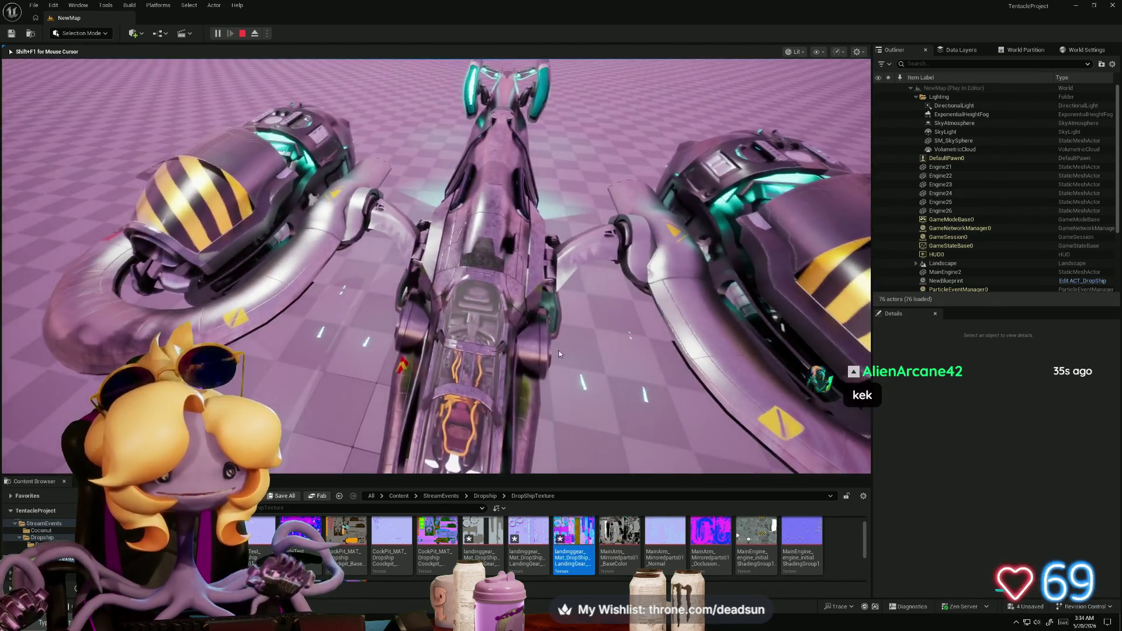
Step: End Play-In-Editor and fly the viewport camera down past the dropship cockpit seat
{"action": "key", "text": "Escape"}
{"action": "mouse_move", "coordinate": [486, 351]}
{"action": "right_mouse_down"}
{"action": "mouse_move", "coordinate": [455, 350]}
{"action": "mouse_move", "coordinate": [467, 368]}
{"action": "mouse_move", "coordinate": [447, 348]}
{"action": "mouse_move", "coordinate": [726, 74]}
{"action": "mouse_move", "coordinate": [668, 100]}
{"action": "mouse_move", "coordinate": [676, 82]}
{"action": "mouse_move", "coordinate": [669, 91]}
{"action": "right_mouse_up"}
{"action": "mouse_move", "coordinate": [351, 333]}
{"action": "right_mouse_down"}
{"action": "mouse_move", "coordinate": [95, 205]}
{"action": "mouse_move", "coordinate": [85, 187]}
{"action": "right_mouse_up"}
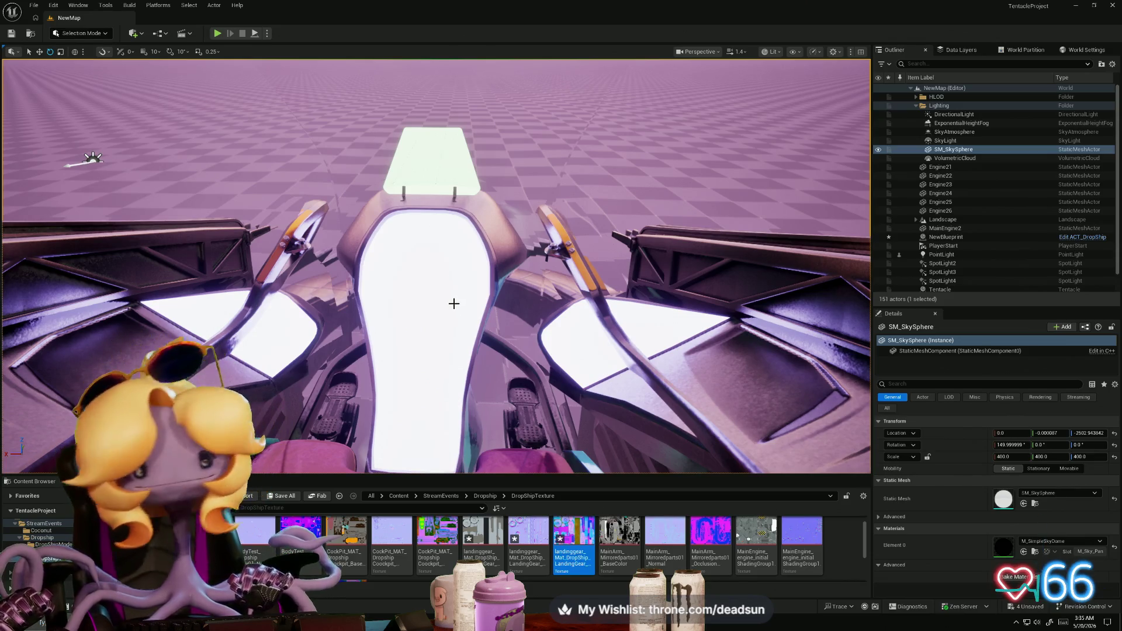
{"action": "right_click_drag", "start_coordinate": [459, 302], "coordinate": [473, 300]}
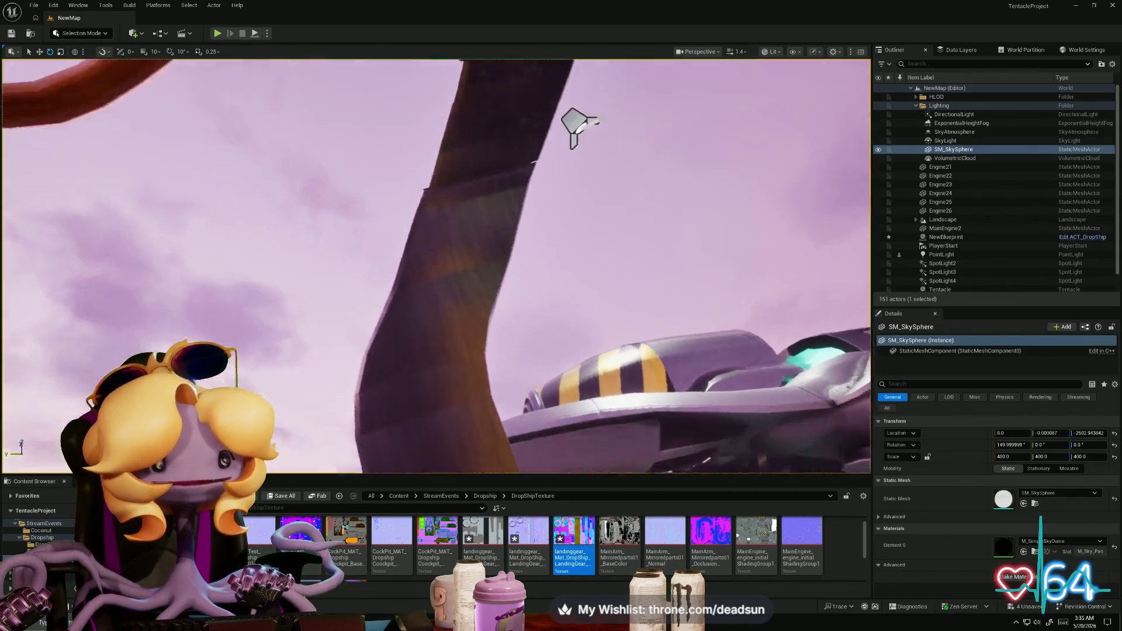
{"action": "right_click_drag", "start_coordinate": [473, 300], "coordinate": [508, 286]}
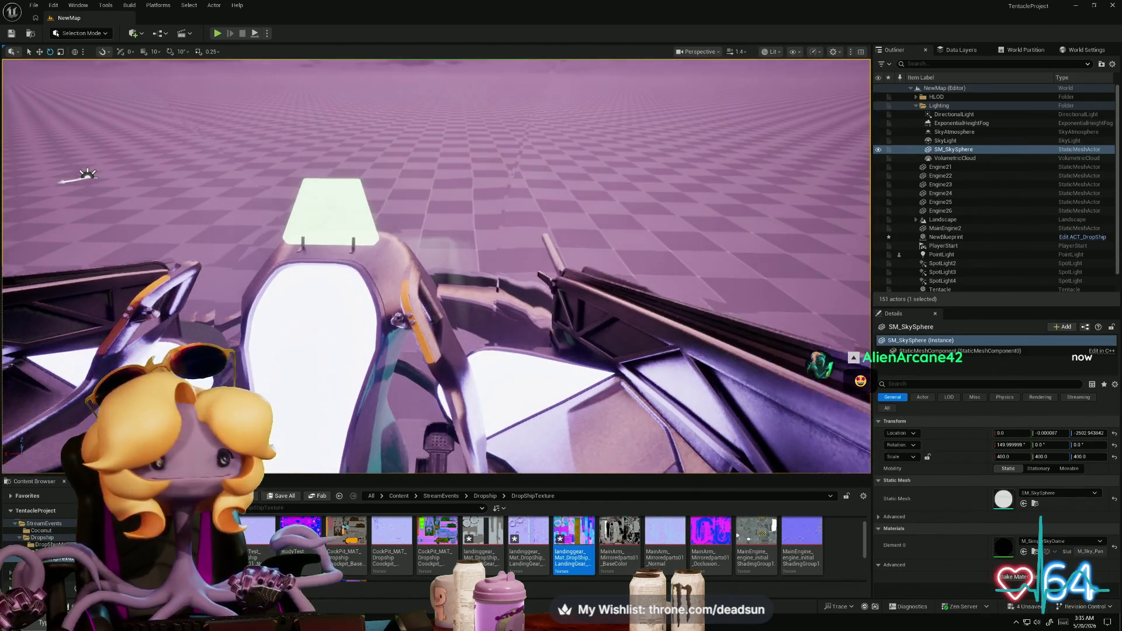
{"action": "right_click_drag", "start_coordinate": [509, 287], "coordinate": [508, 298]}
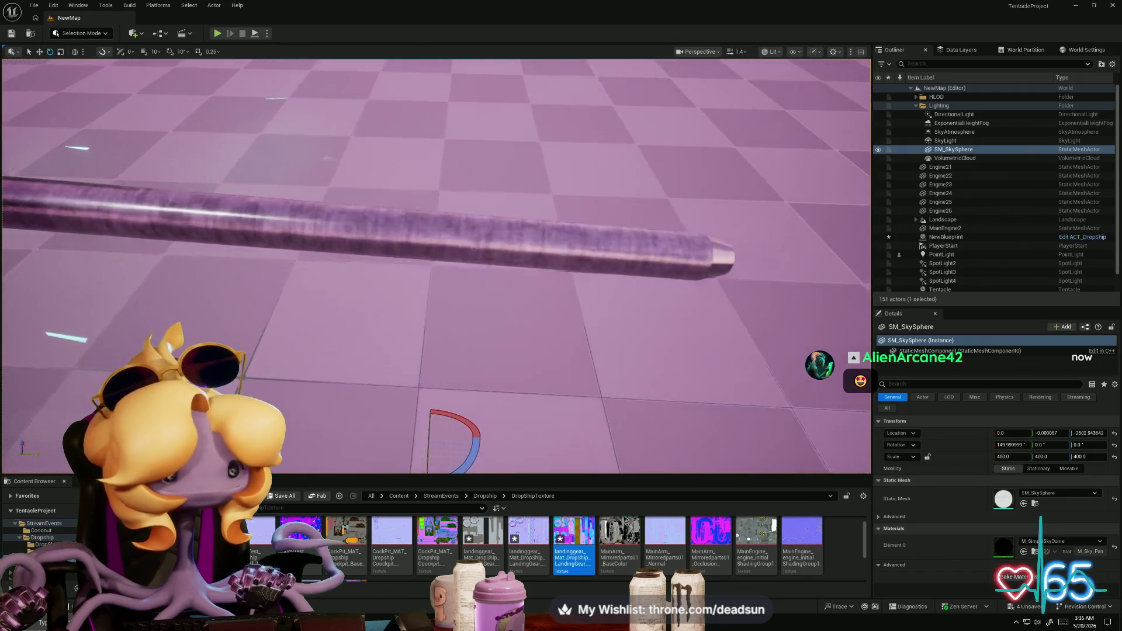
{"action": "right_click_drag", "start_coordinate": [509, 298], "coordinate": [508, 298]}
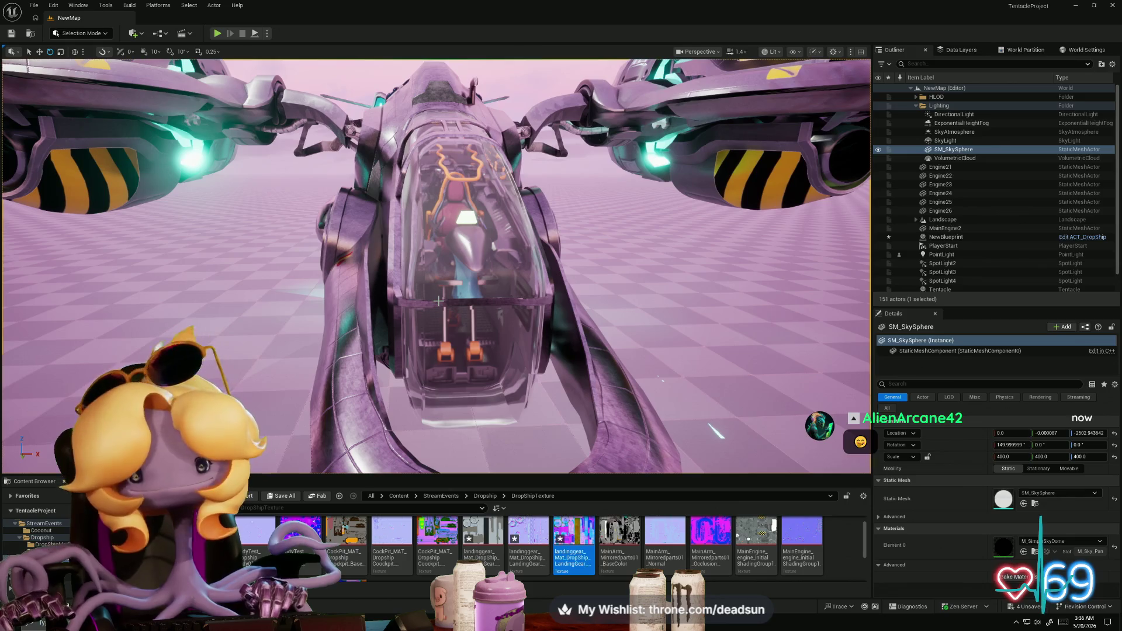
Step: Open Dropship > DropShipModelParts in the Content Browser and make the asset panel taller
{"action": "left_click", "coordinate": [45, 538]}
{"action": "double_click", "coordinate": [298, 529]}
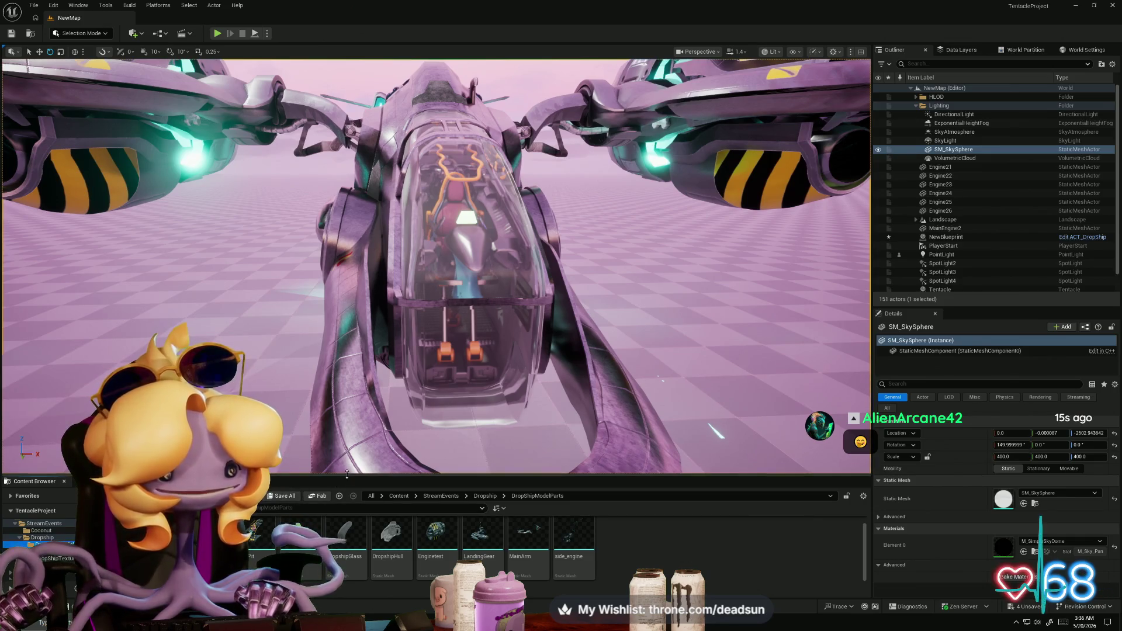
{"action": "left_click_drag", "start_coordinate": [343, 476], "coordinate": [350, 381]}
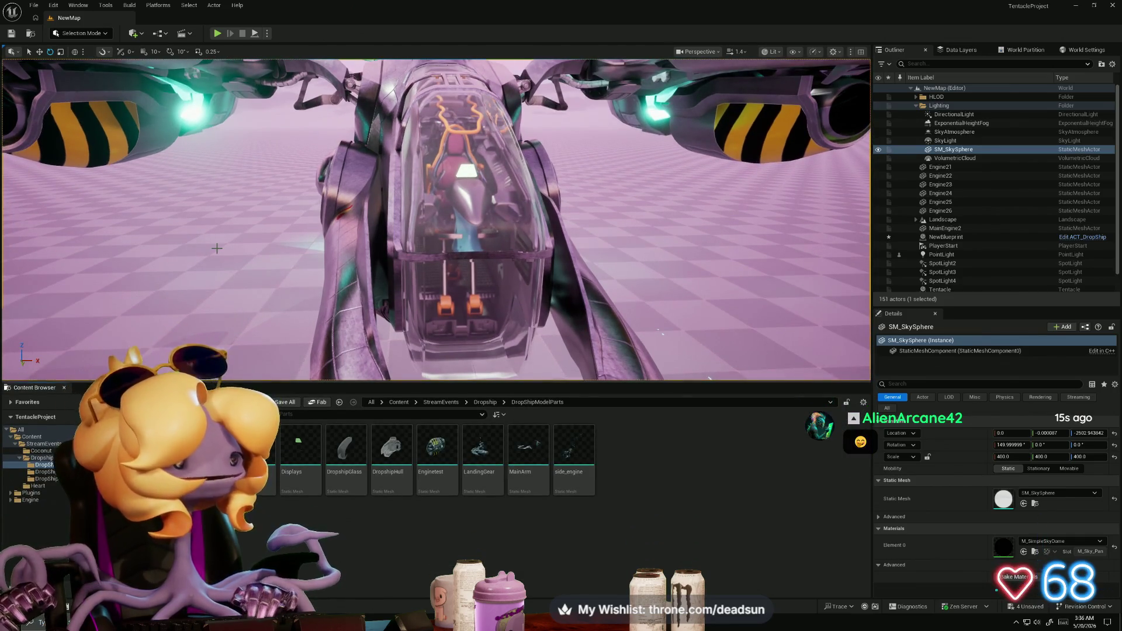
Step: Fly under and into the dropship, through the corridor to the hazard-striped panel
{"action": "right_click_drag", "start_coordinate": [217, 248], "coordinate": [217, 248]}
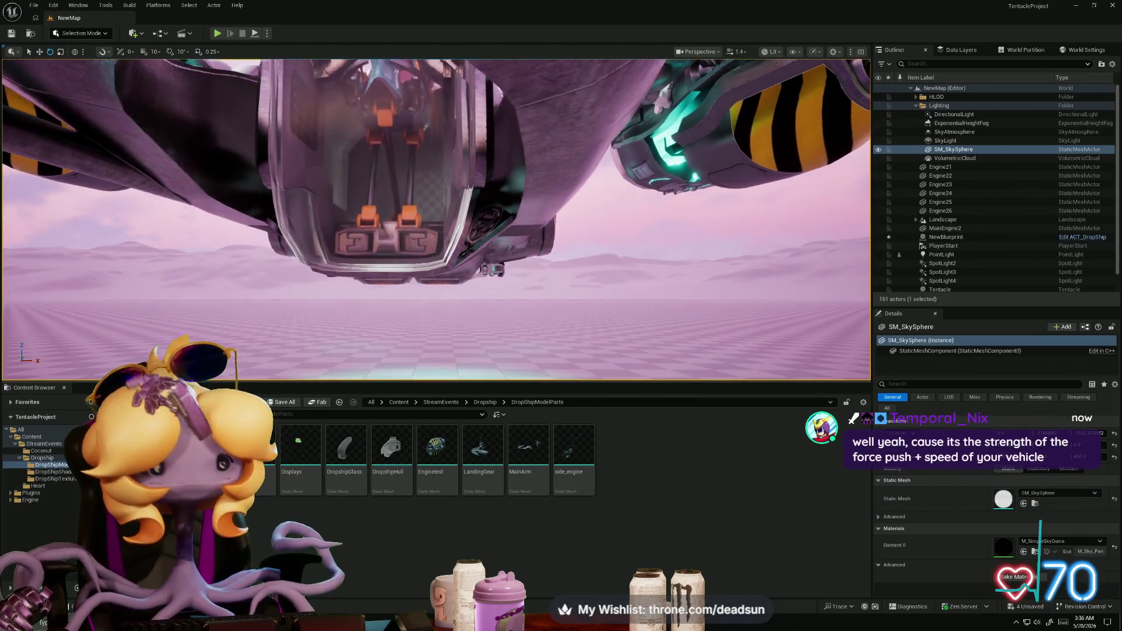
{"action": "right_click_drag", "start_coordinate": [217, 249], "coordinate": [217, 248]}
{"action": "key", "text": "w"}
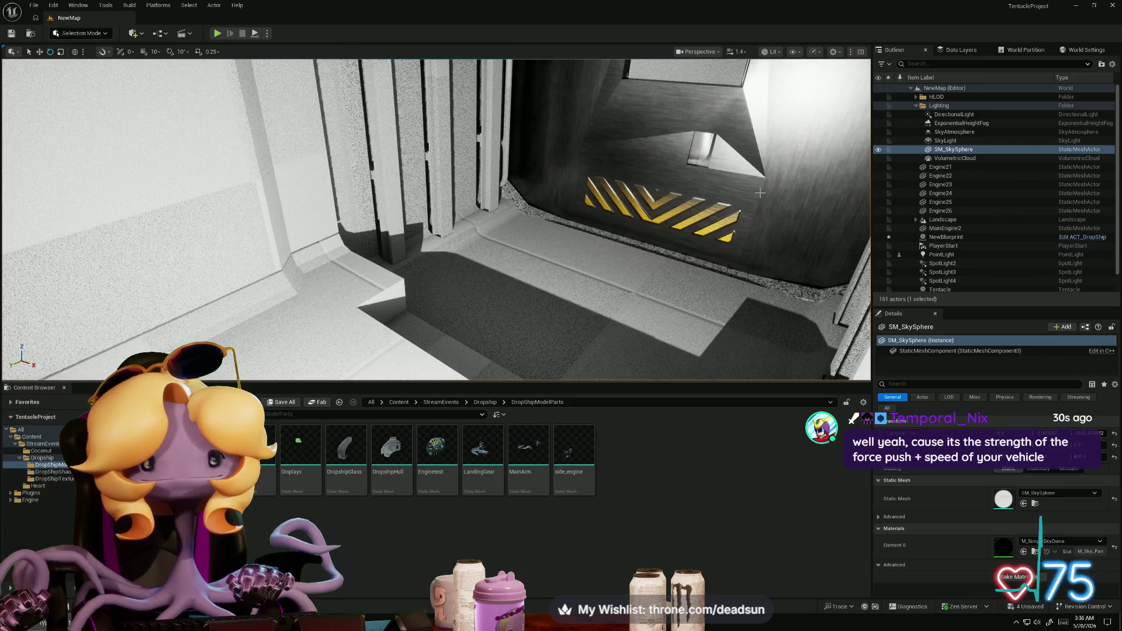
{"action": "right_click_drag", "start_coordinate": [760, 192], "coordinate": [754, 235]}
{"action": "right_click_drag", "start_coordinate": [667, 221], "coordinate": [668, 220]}
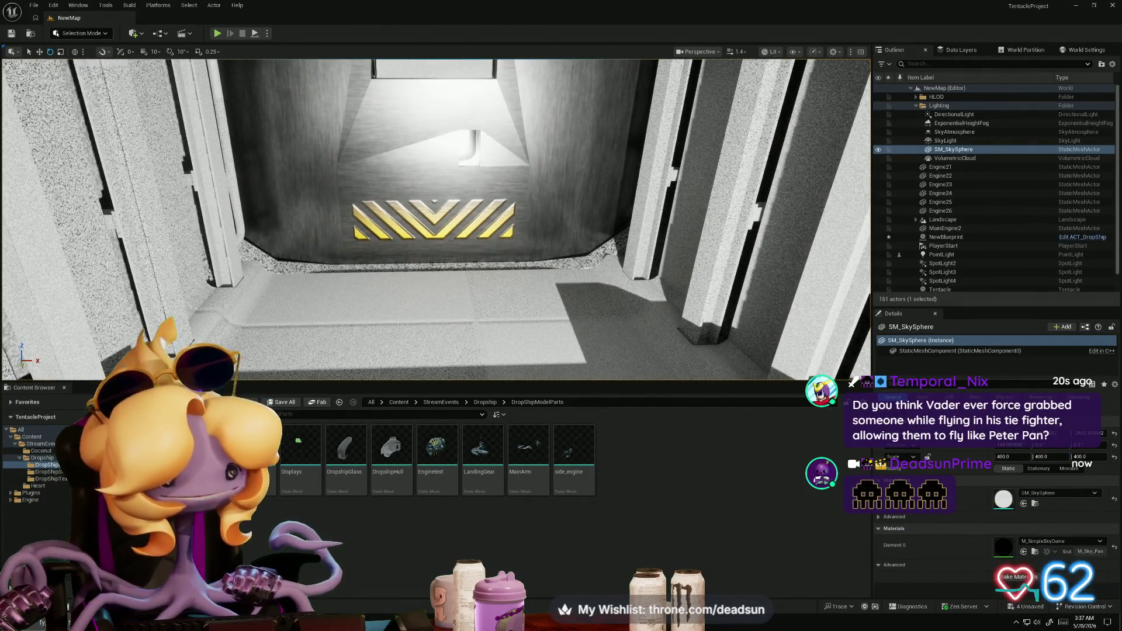
Step: Switch to Maya and frame the teal wireframe hull mesh
{"action": "left_click", "coordinate": [354, 573]}
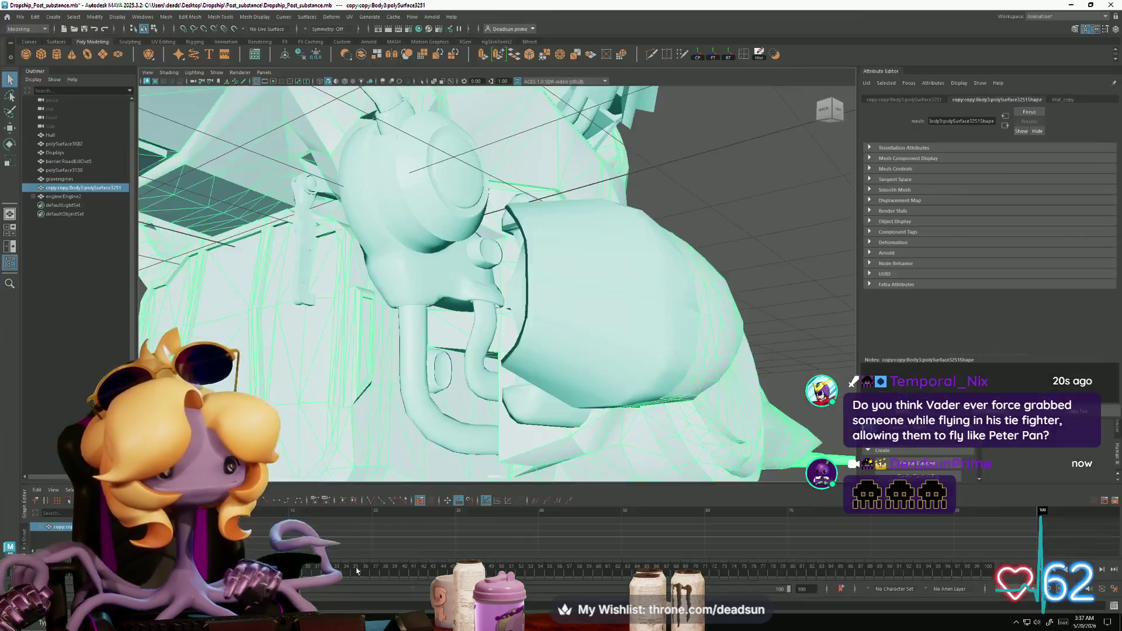
{"action": "mouse_move", "coordinate": [420, 432]}
{"action": "right_mouse_down", "text": "alt"}
{"action": "mouse_move", "coordinate": [612, 445]}
{"action": "mouse_move", "coordinate": [657, 435]}
{"action": "right_mouse_up", "text": "alt"}
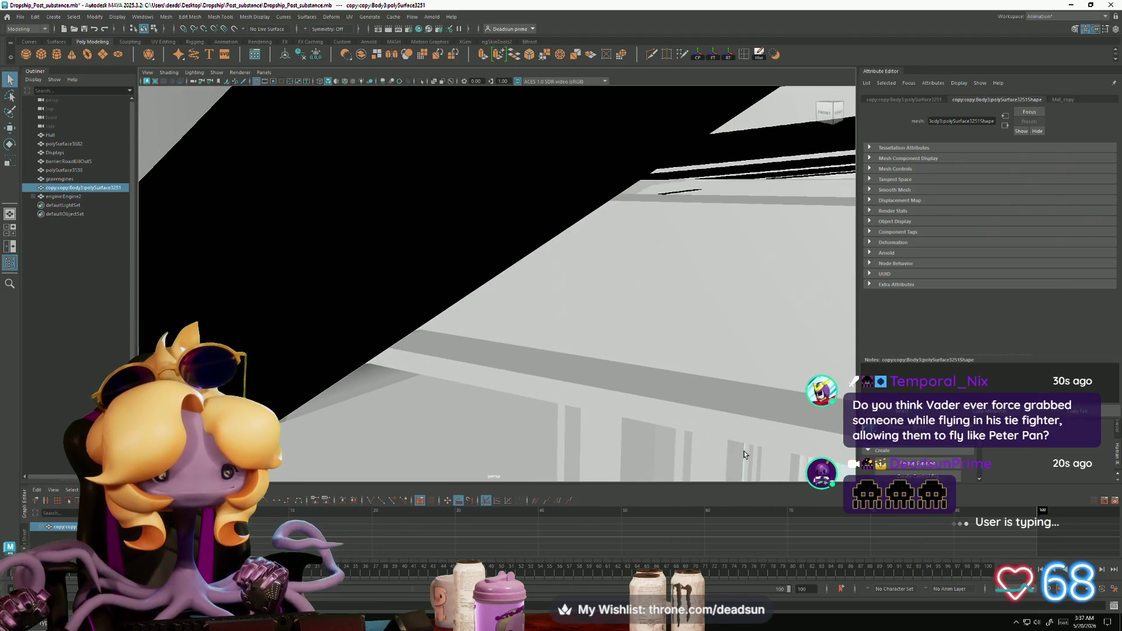
{"action": "mouse_move", "coordinate": [749, 442]}
{"action": "middle_mouse_down", "text": "alt"}
{"action": "mouse_move", "coordinate": [651, 368]}
{"action": "mouse_move", "coordinate": [439, 258]}
{"action": "mouse_move", "coordinate": [618, 254]}
{"action": "middle_mouse_up", "text": "alt"}
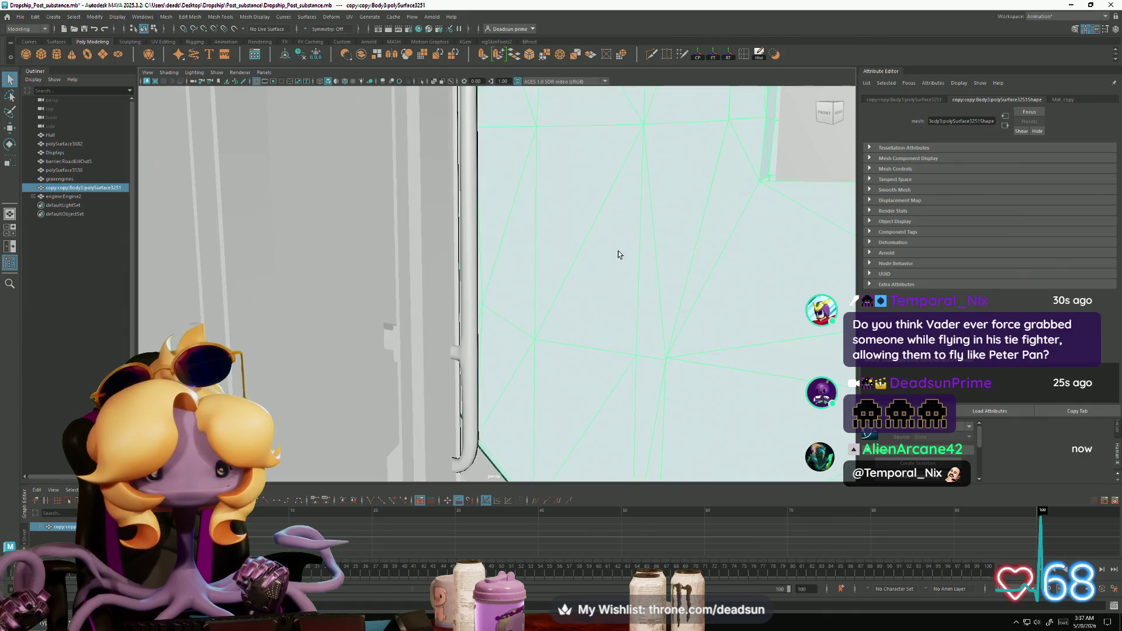
{"action": "mouse_move", "coordinate": [654, 296]}
{"action": "middle_mouse_down", "text": "alt"}
{"action": "mouse_move", "coordinate": [694, 310]}
{"action": "mouse_move", "coordinate": [731, 298]}
{"action": "mouse_move", "coordinate": [367, 313]}
{"action": "middle_mouse_up", "text": "alt"}
Step: In edge mode, select the eight diagonal and horizontal edges bordering the small square
{"action": "right_click_drag", "start_coordinate": [431, 270], "coordinate": [436, 246]}
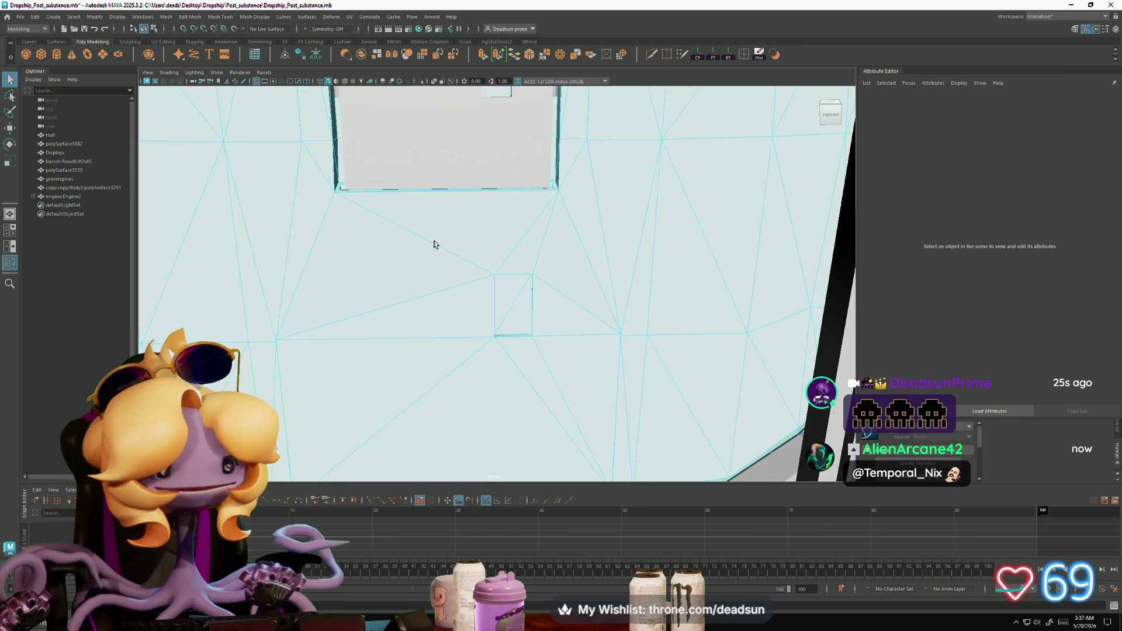
{"action": "left_click", "coordinate": [334, 242]}
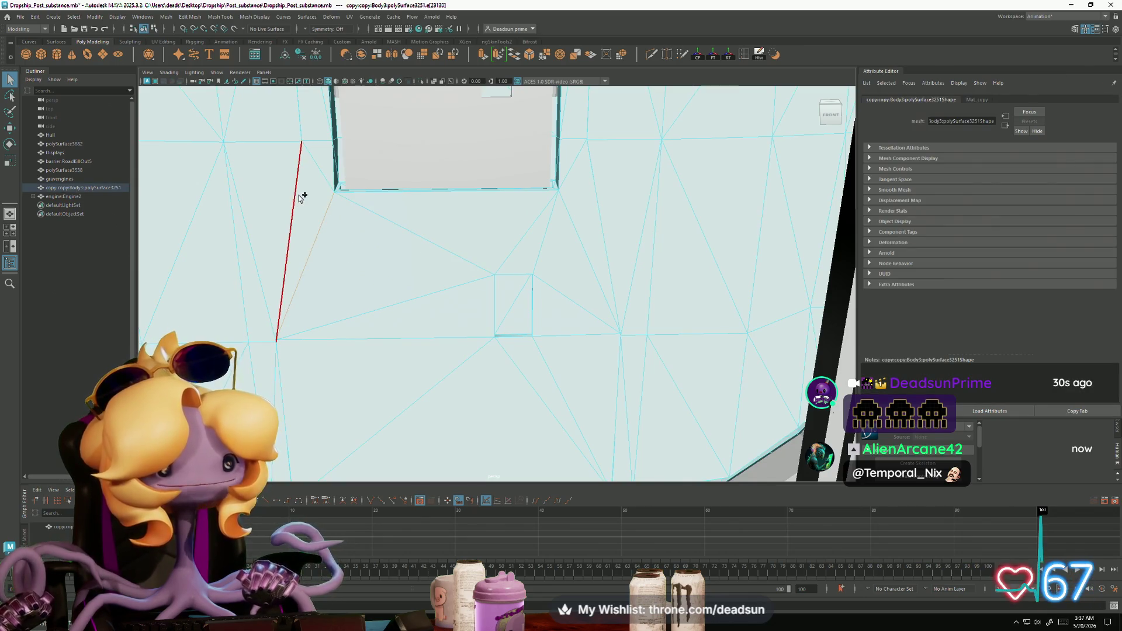
{"action": "left_click", "coordinate": [363, 306], "text": "shift"}
{"action": "left_click", "coordinate": [432, 340], "text": "shift"}
{"action": "left_click", "coordinate": [562, 336], "text": "shift"}
{"action": "left_click", "coordinate": [570, 303], "text": "shift"}
{"action": "left_click", "coordinate": [534, 253], "text": "shift"}
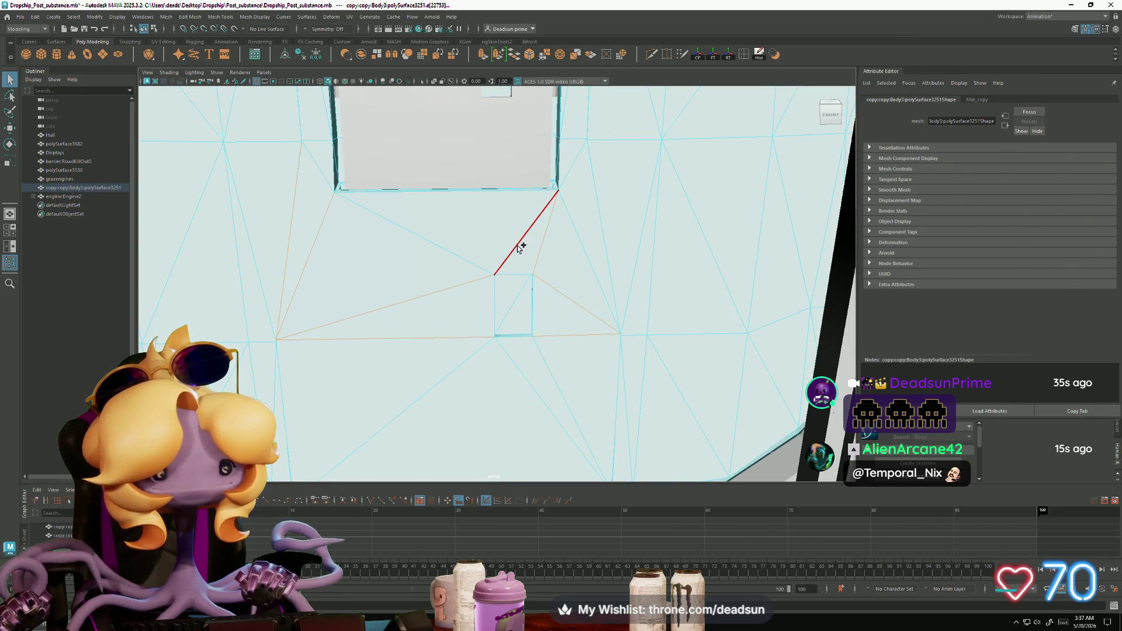
{"action": "left_click", "coordinate": [515, 247], "text": "shift"}
{"action": "left_click", "coordinate": [575, 237], "text": "shift"}
{"action": "key", "text": "alt+Tab"}
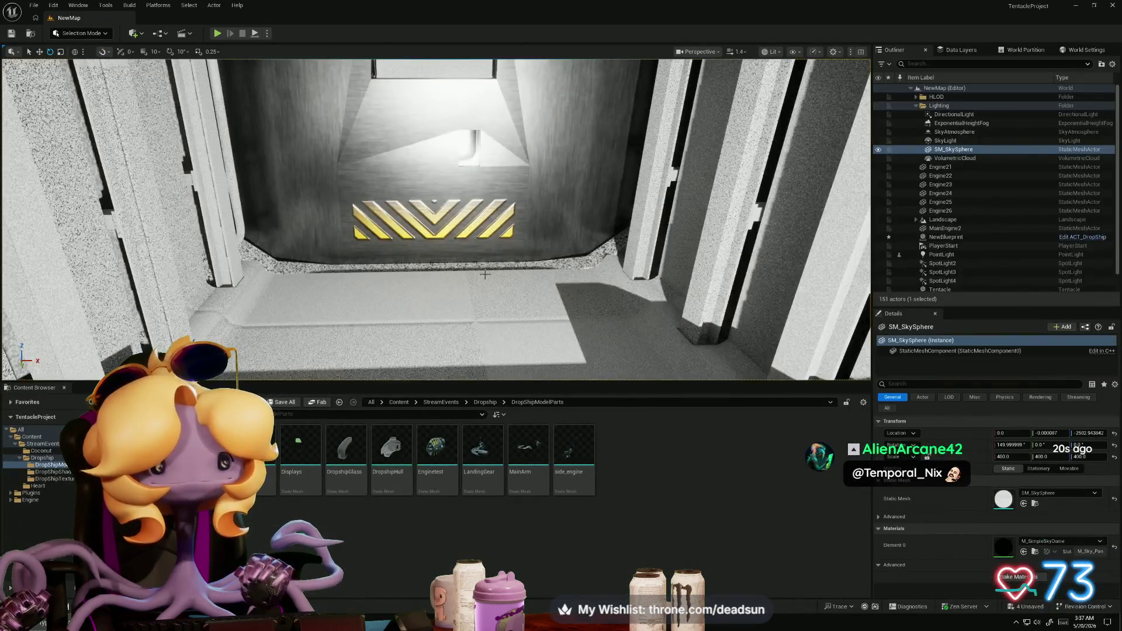
Step: Look along the grey interior toward the hazard stripes, then return to Maya
{"action": "scroll", "coordinate": [484, 274], "scroll_direction": "down", "scroll_amount": 10}
{"action": "scroll", "coordinate": [435, 219], "scroll_direction": "up", "scroll_amount": 10}
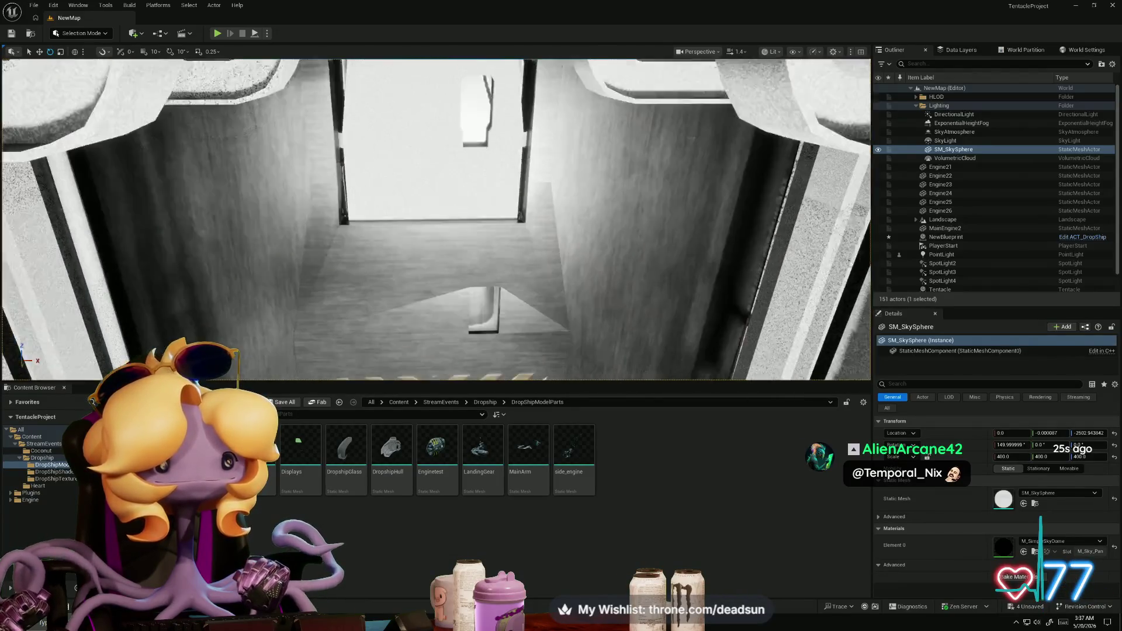
{"action": "right_click_drag", "start_coordinate": [446, 242], "coordinate": [447, 242]}
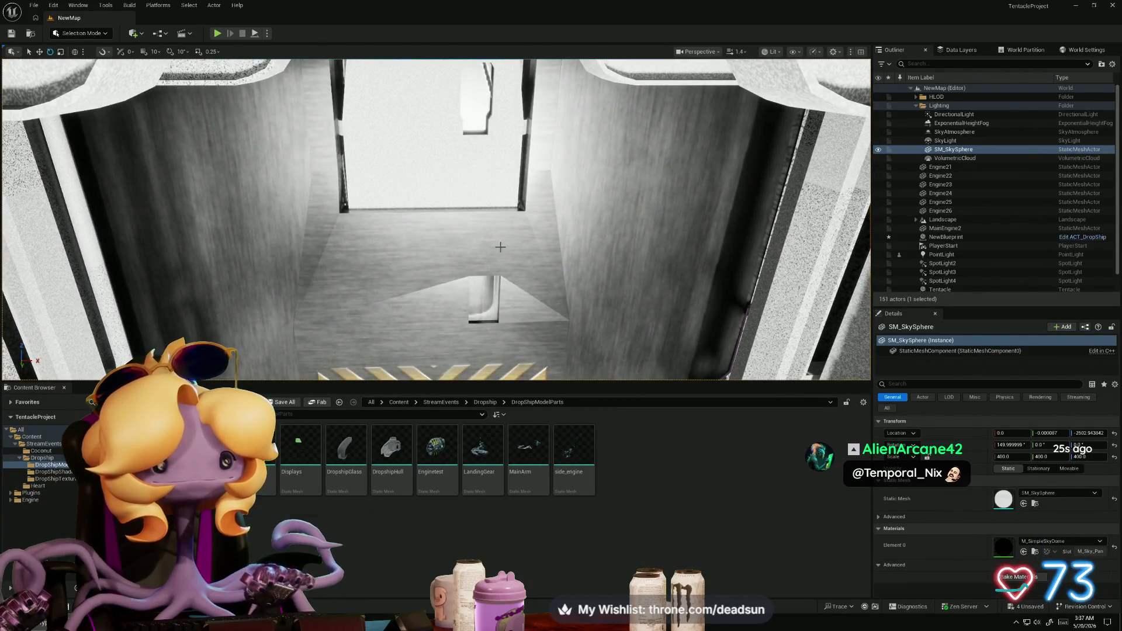
{"action": "key", "text": "alt+Tab"}
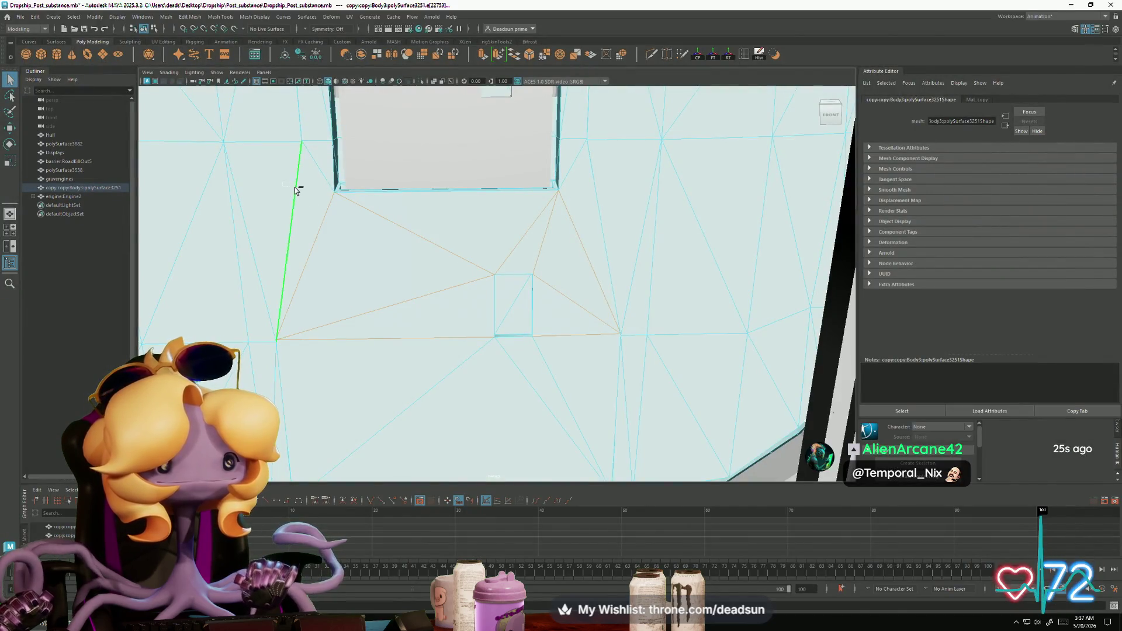
Step: Switch the hull mesh from edge selection to whole-object selection
{"action": "left_click", "coordinate": [301, 188]}
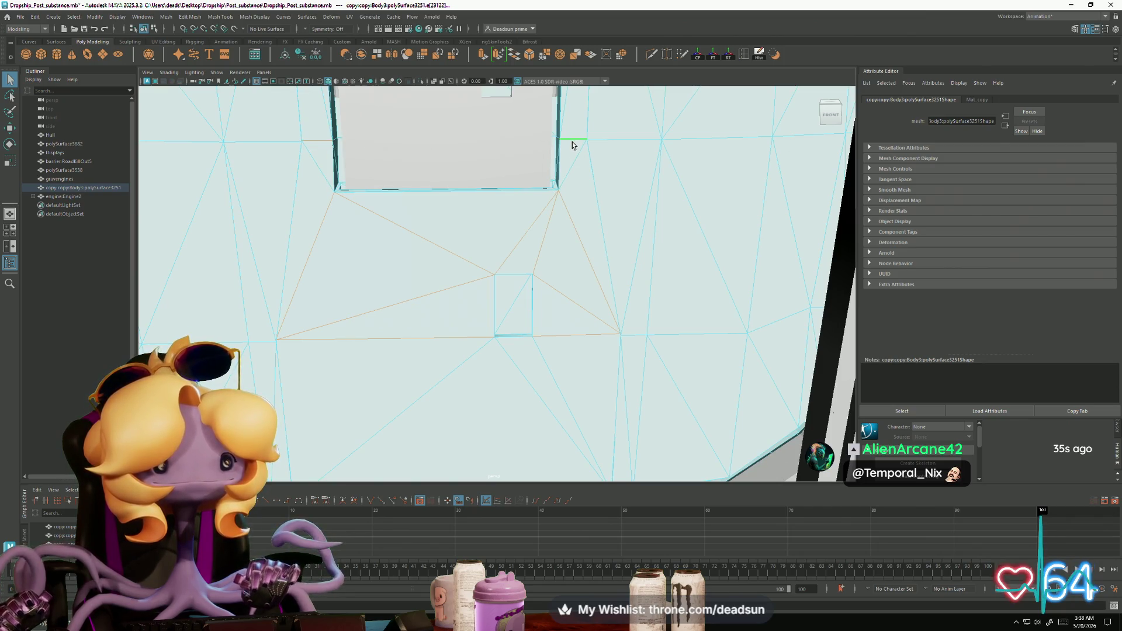
{"action": "left_click", "coordinate": [222, 18]}
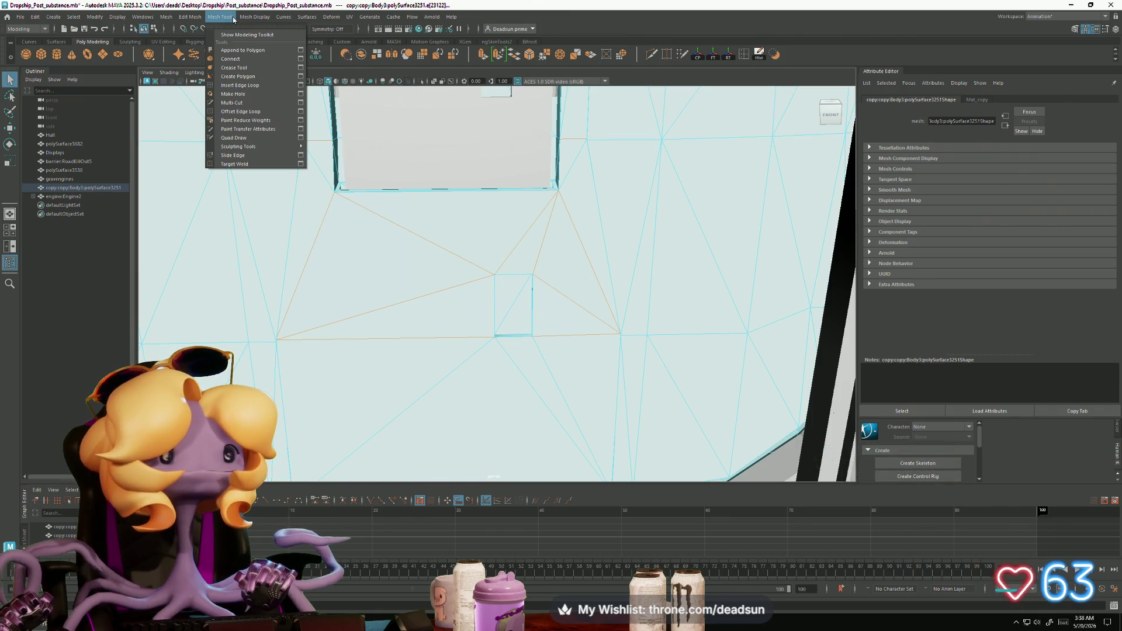
{"action": "left_click", "coordinate": [280, 96]}
{"action": "right_click_drag", "start_coordinate": [365, 260], "coordinate": [412, 254]}
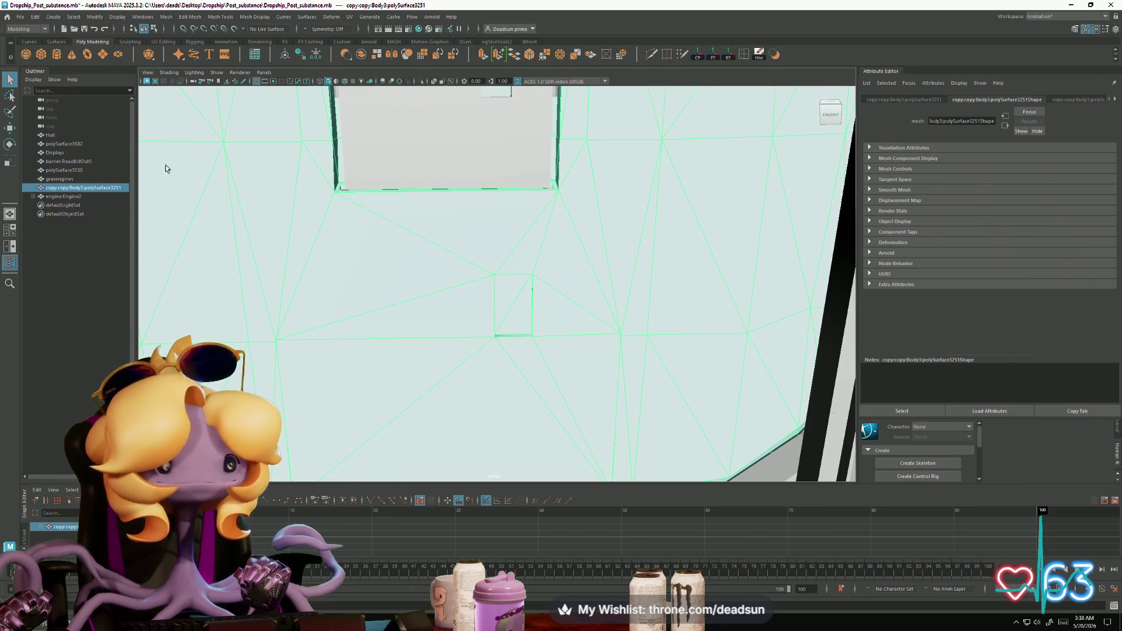
Step: Start Export Selection into Desktop > Dropship, then bring forward the UFOPROPS farm scene window
{"action": "left_click", "coordinate": [20, 16]}
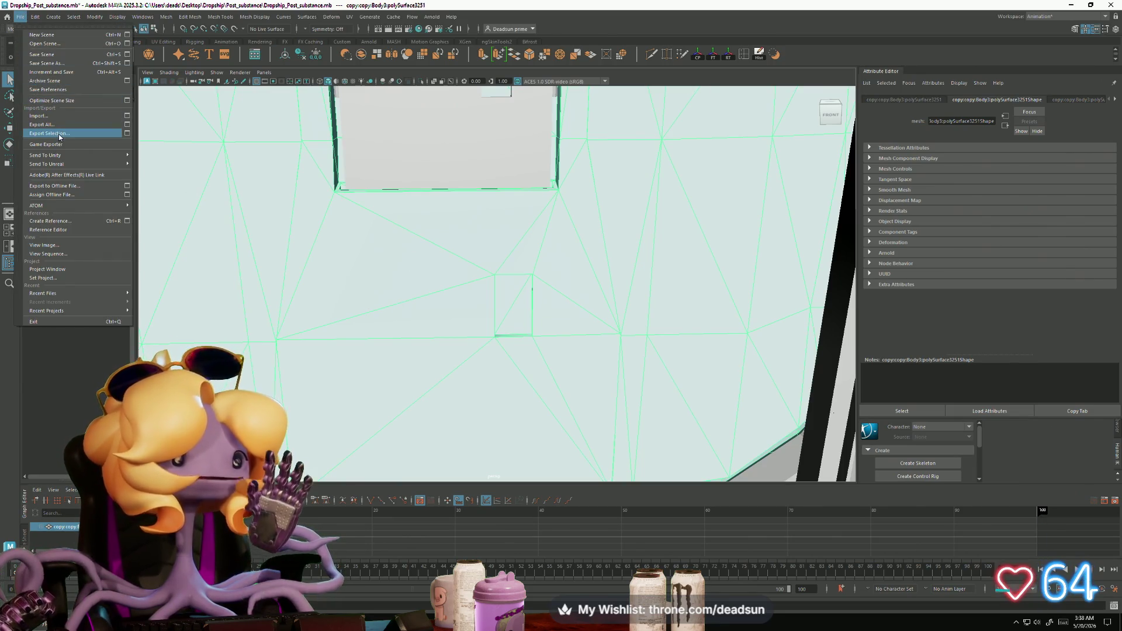
{"action": "left_click", "coordinate": [60, 137]}
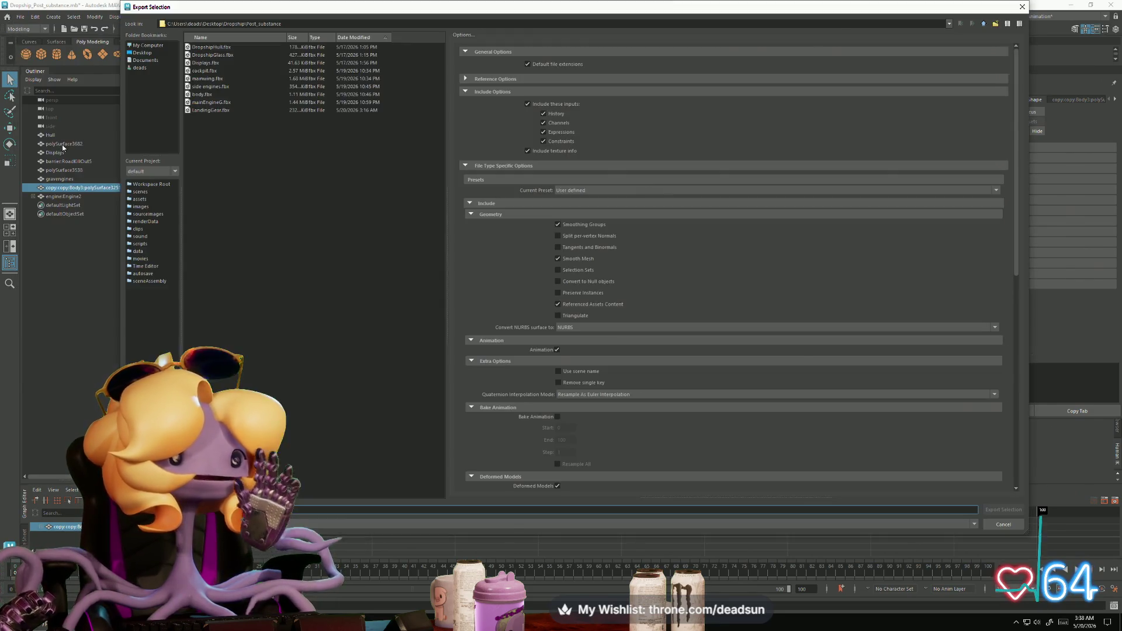
{"action": "left_click", "coordinate": [141, 53]}
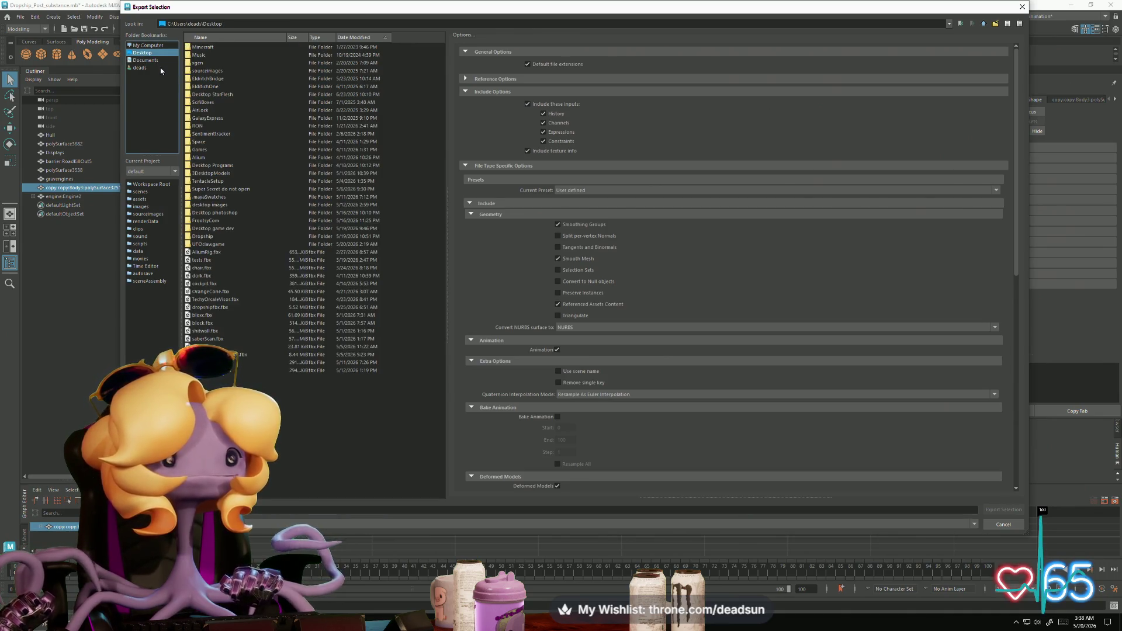
{"action": "double_click", "coordinate": [202, 236]}
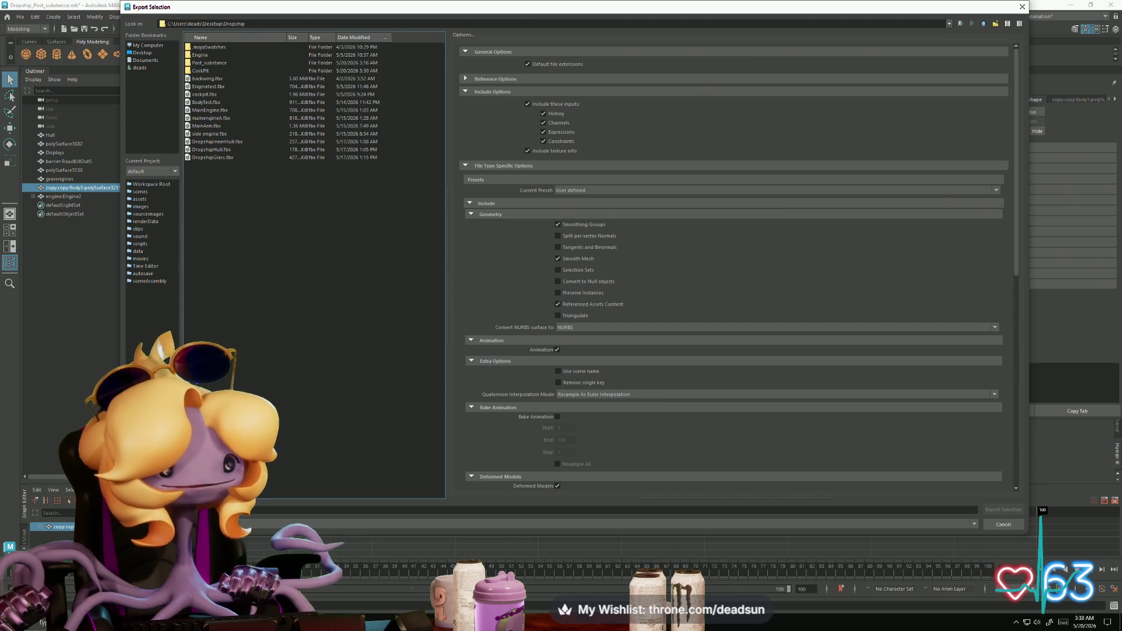
{"action": "left_click", "coordinate": [336, 620]}
{"action": "left_click", "coordinate": [307, 582]}
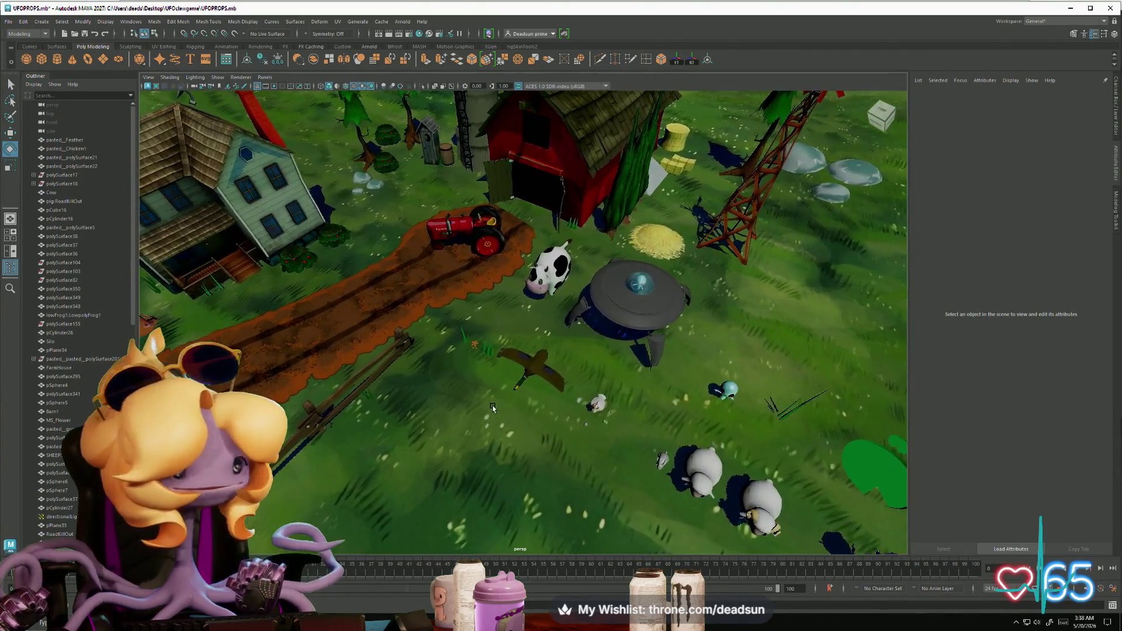
{"action": "mouse_move", "coordinate": [492, 408]}
{"action": "left_mouse_down", "text": "alt"}
{"action": "mouse_move", "coordinate": [659, 461]}
{"action": "mouse_move", "coordinate": [177, 194]}
{"action": "mouse_move", "coordinate": [592, 314]}
{"action": "mouse_move", "coordinate": [365, 278]}
{"action": "mouse_move", "coordinate": [411, 300]}
{"action": "mouse_move", "coordinate": [374, 308]}
{"action": "mouse_move", "coordinate": [460, 381]}
{"action": "left_mouse_up", "text": "alt"}
{"action": "mouse_move", "coordinate": [460, 381]}
{"action": "right_mouse_down", "text": "alt"}
{"action": "mouse_move", "coordinate": [493, 380]}
{"action": "mouse_move", "coordinate": [266, 323]}
{"action": "right_mouse_up", "text": "alt"}
{"action": "mouse_move", "coordinate": [266, 323]}
{"action": "left_mouse_down", "text": "alt"}
{"action": "mouse_move", "coordinate": [564, 406]}
{"action": "mouse_move", "coordinate": [336, 329]}
{"action": "mouse_move", "coordinate": [439, 303]}
{"action": "mouse_move", "coordinate": [486, 331]}
{"action": "mouse_move", "coordinate": [456, 276]}
{"action": "left_mouse_up", "text": "alt"}
{"action": "mouse_move", "coordinate": [718, 379]}
{"action": "left_mouse_down", "text": "alt"}
{"action": "mouse_move", "coordinate": [551, 438]}
{"action": "mouse_move", "coordinate": [445, 403]}
{"action": "mouse_move", "coordinate": [428, 379]}
{"action": "mouse_move", "coordinate": [400, 374]}
{"action": "mouse_move", "coordinate": [415, 394]}
{"action": "left_mouse_up", "text": "alt"}
{"action": "key", "text": "alt+Tab"}
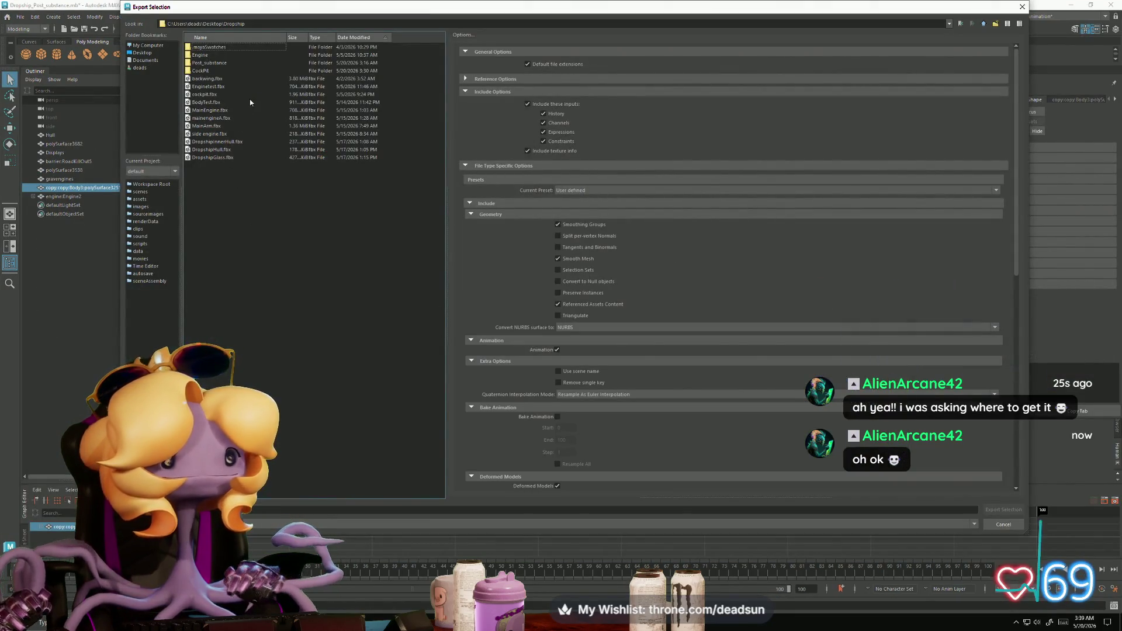
Step: Export the selected hull over Post_substance/body.fbx, confirming the overwrite warning
{"action": "double_click", "coordinate": [212, 64]}
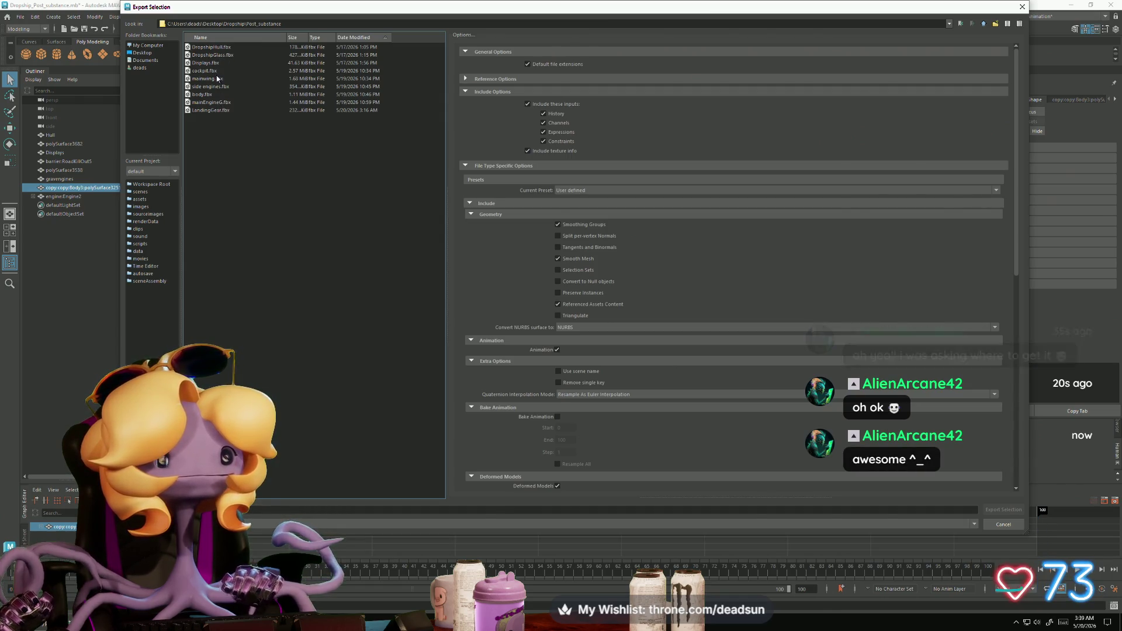
{"action": "left_click", "coordinate": [204, 96]}
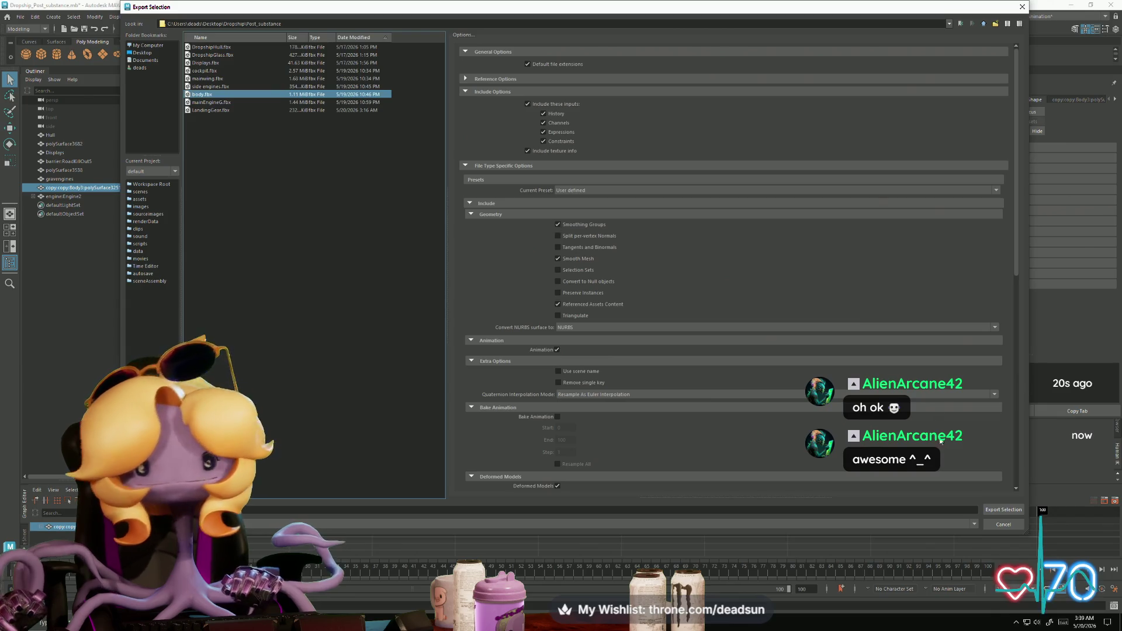
{"action": "left_click", "coordinate": [995, 514]}
{"action": "left_click", "coordinate": [549, 278]}
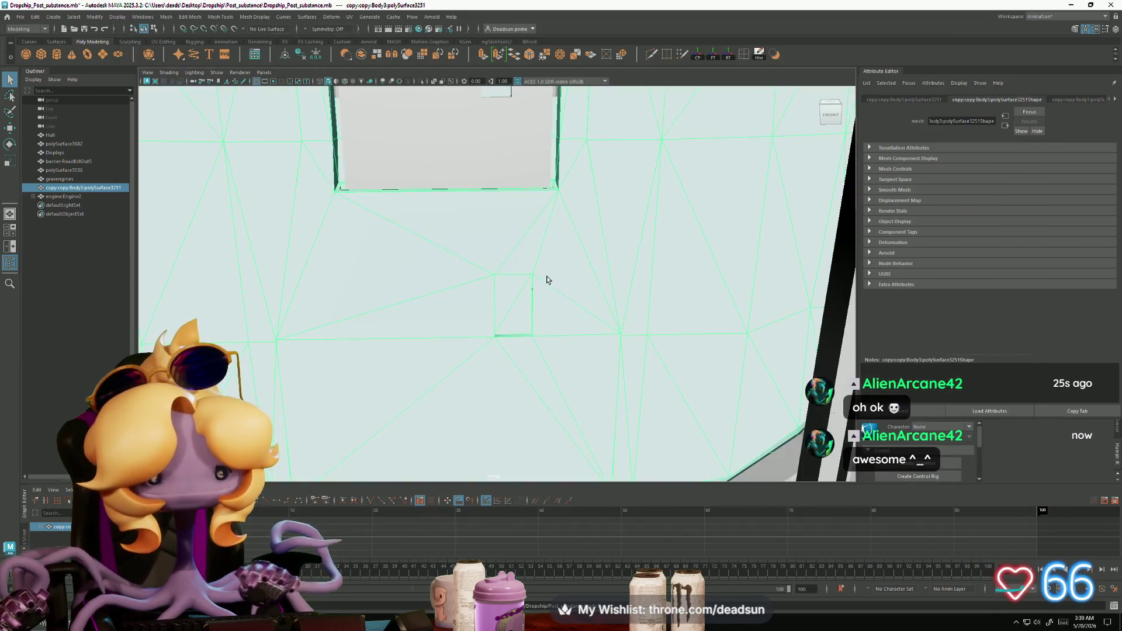
{"action": "key", "text": "alt+Tab"}
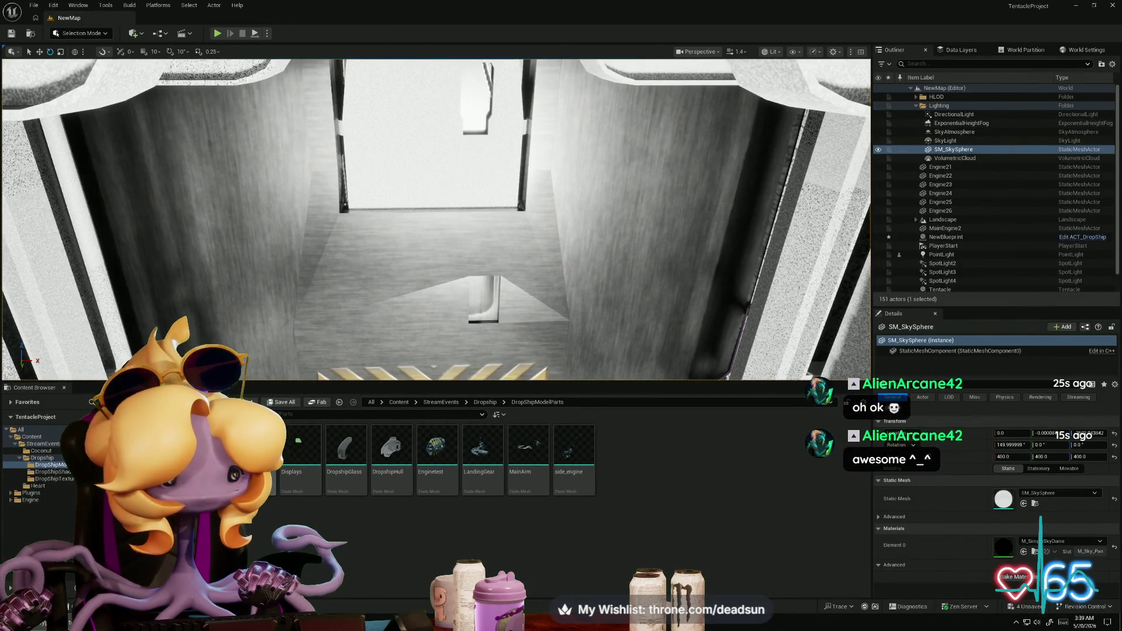
Step: Use Reimport With New File on the mesh asset, choosing body.fbx from Post_substance
{"action": "right_click", "coordinate": [251, 456]}
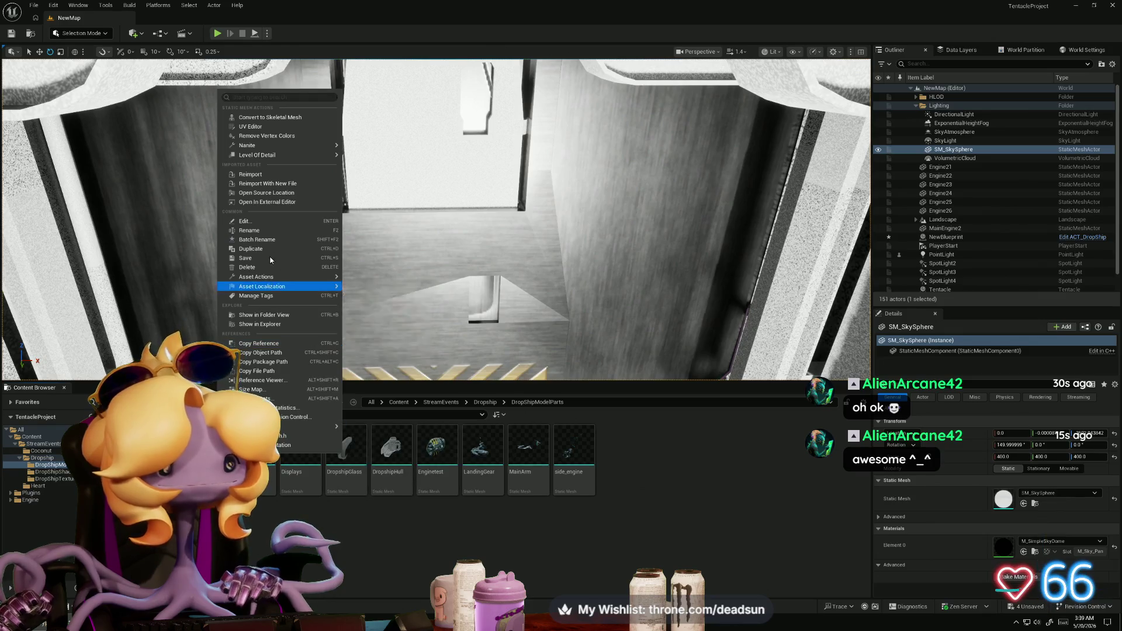
{"action": "left_click", "coordinate": [286, 186]}
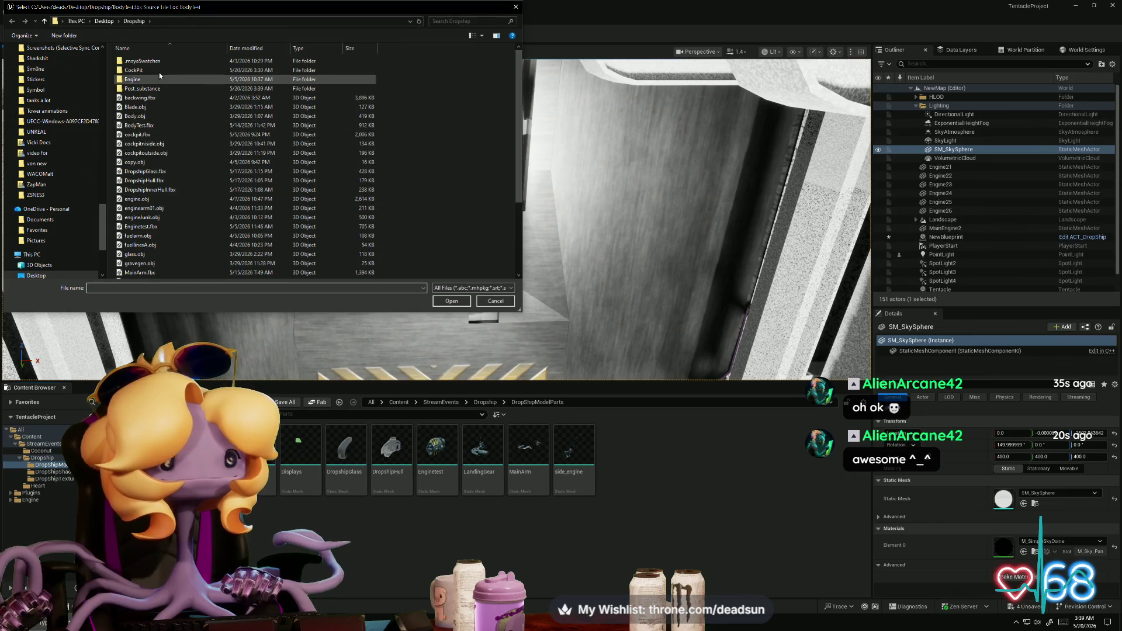
{"action": "double_click", "coordinate": [159, 87]}
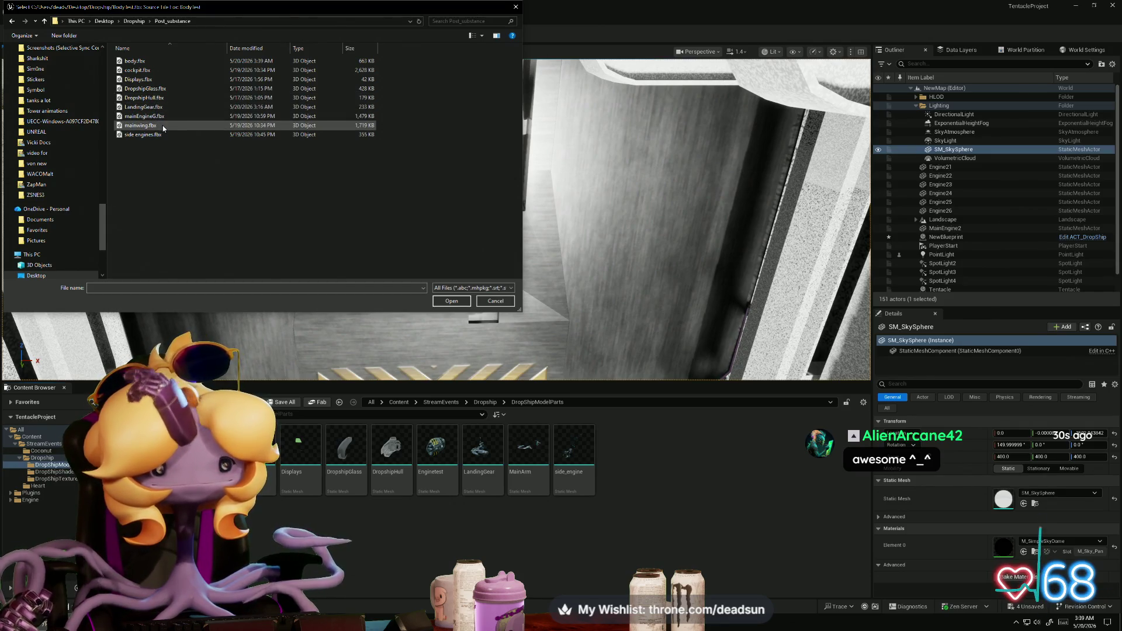
{"action": "left_click", "coordinate": [135, 61]}
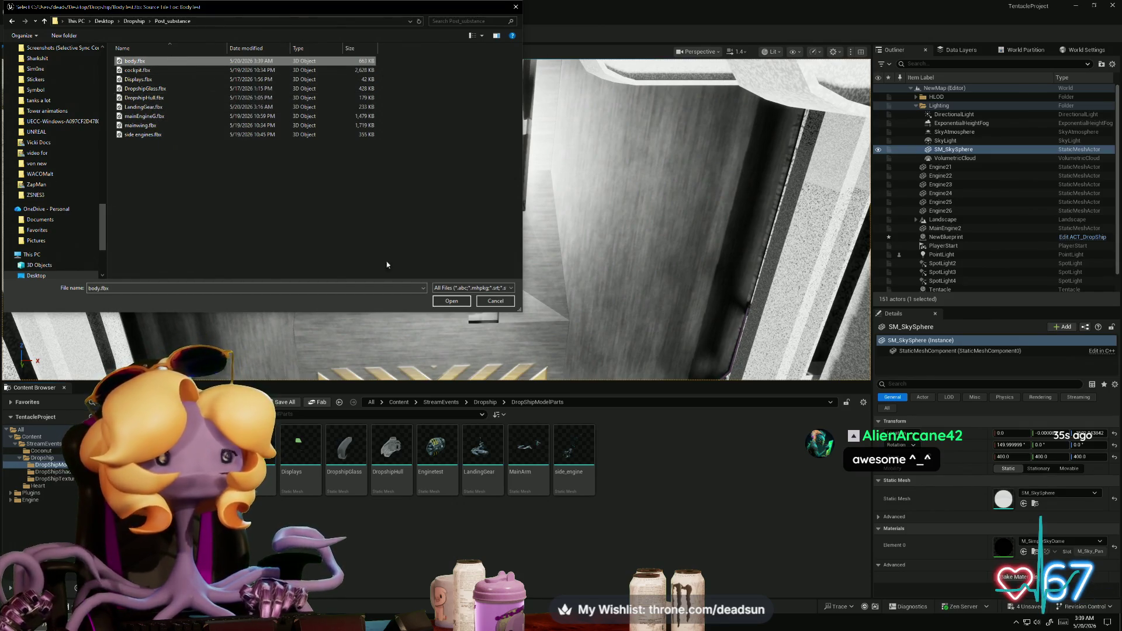
{"action": "left_click", "coordinate": [440, 300]}
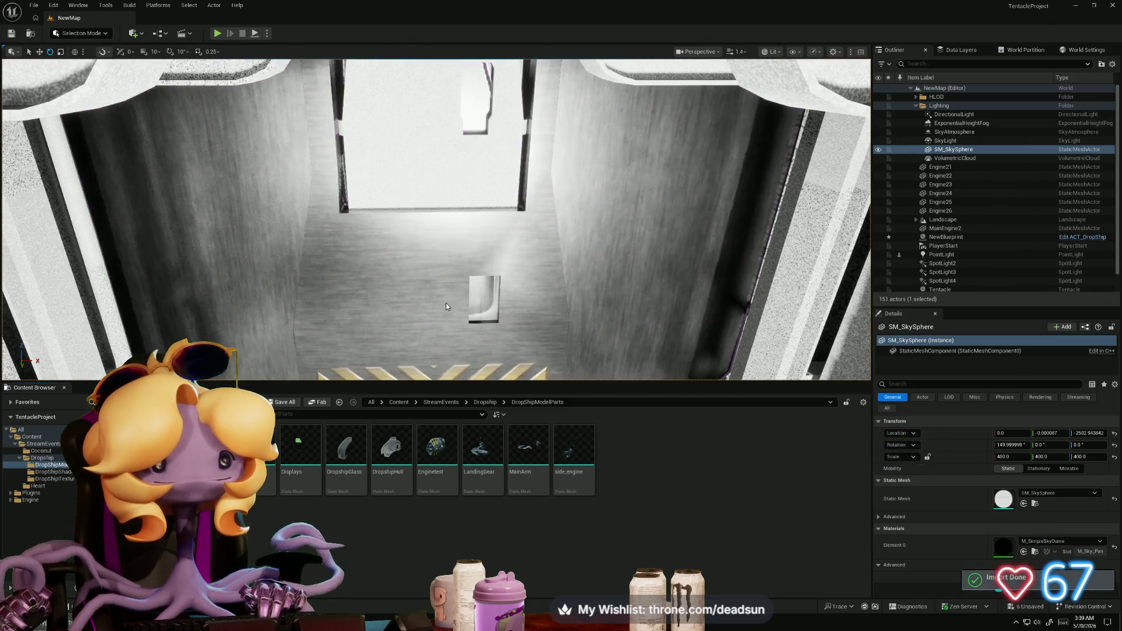
Step: Fly the camera out of the hangar and circle the whole reimported dropship
{"action": "mouse_move", "coordinate": [435, 220]}
{"action": "right_mouse_down"}
{"action": "mouse_move", "coordinate": [447, 228]}
{"action": "mouse_move", "coordinate": [450, 300]}
{"action": "mouse_move", "coordinate": [444, 234]}
{"action": "mouse_move", "coordinate": [7, 237]}
{"action": "right_mouse_up"}
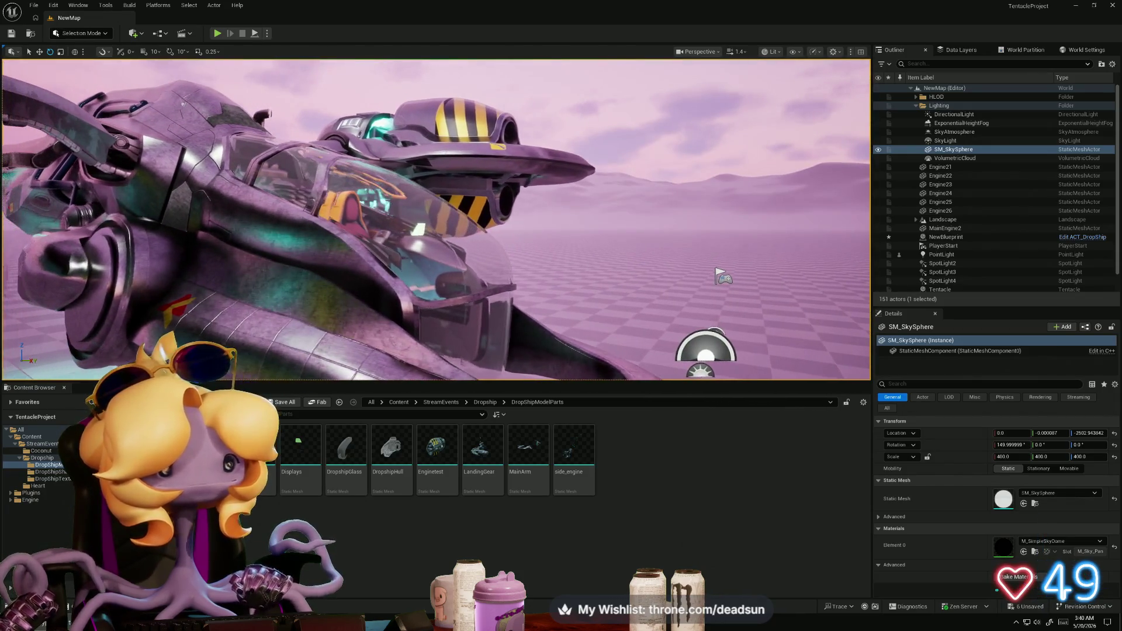
{"action": "right_click_drag", "start_coordinate": [436, 219], "coordinate": [526, 220]}
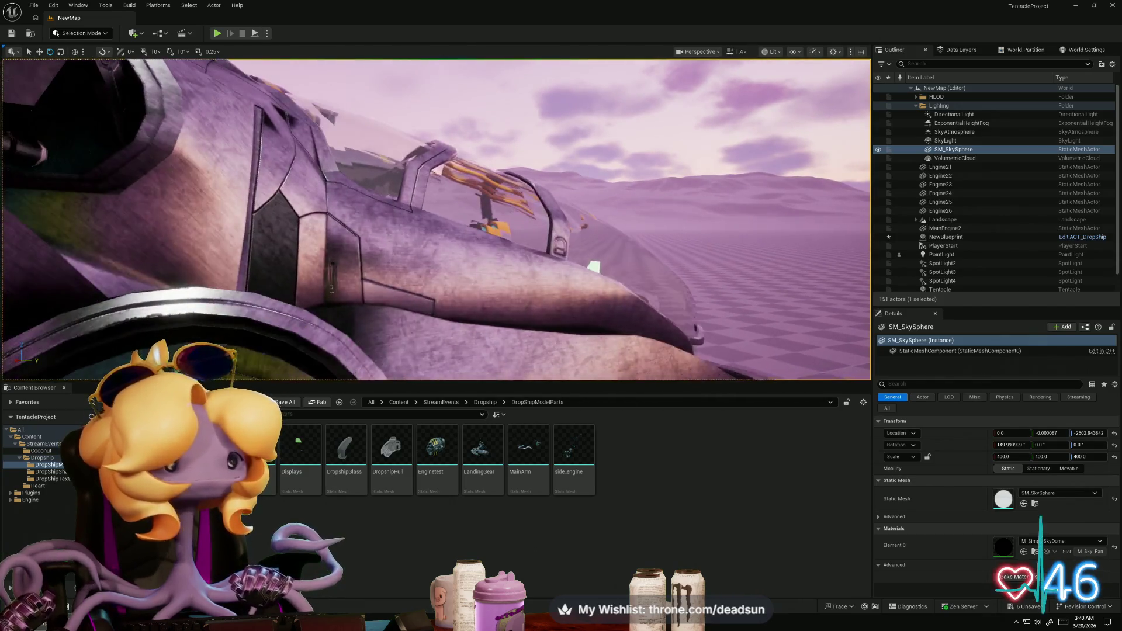
{"action": "mouse_move", "coordinate": [436, 219]}
{"action": "right_mouse_down"}
{"action": "mouse_move", "coordinate": [409, 221]}
{"action": "mouse_move", "coordinate": [426, 222]}
{"action": "mouse_move", "coordinate": [421, 234]}
{"action": "mouse_move", "coordinate": [427, 211]}
{"action": "mouse_move", "coordinate": [360, 195]}
{"action": "right_mouse_up"}
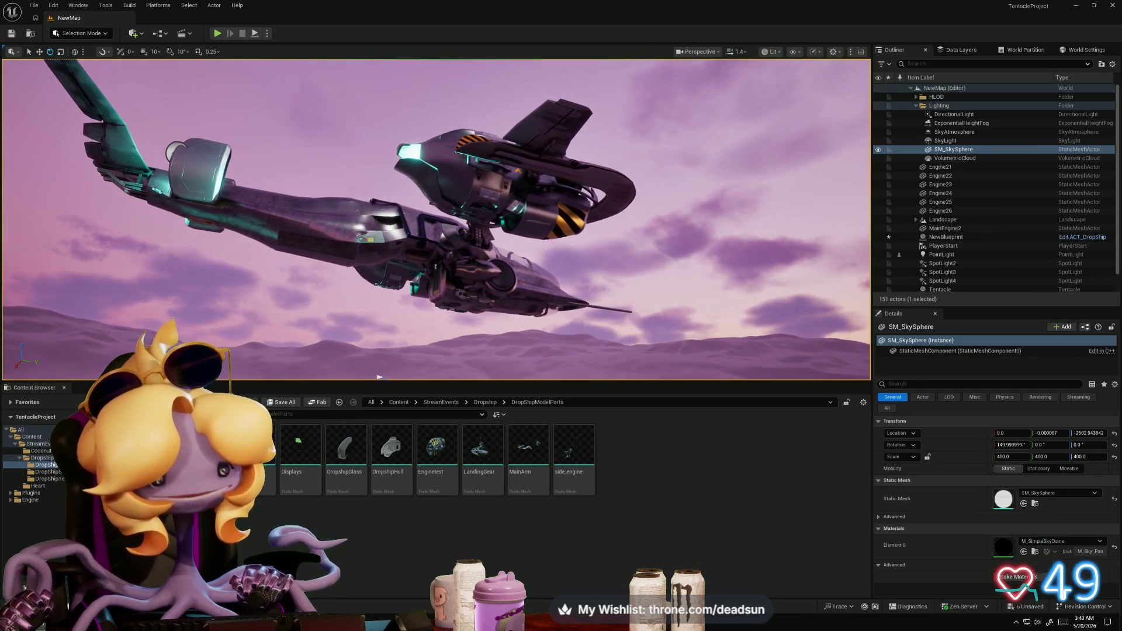
{"action": "right_click_drag", "start_coordinate": [374, 377], "coordinate": [363, 365]}
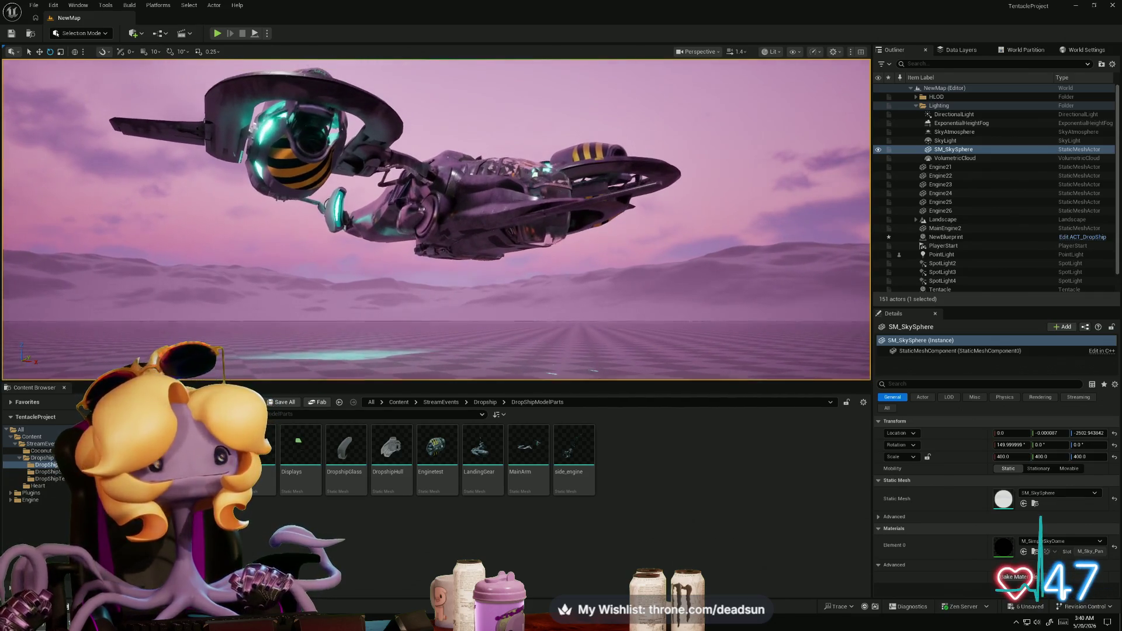
Step: Select the dropship, roll and pitch it, then undo the pitch change
{"action": "left_click", "coordinate": [486, 237]}
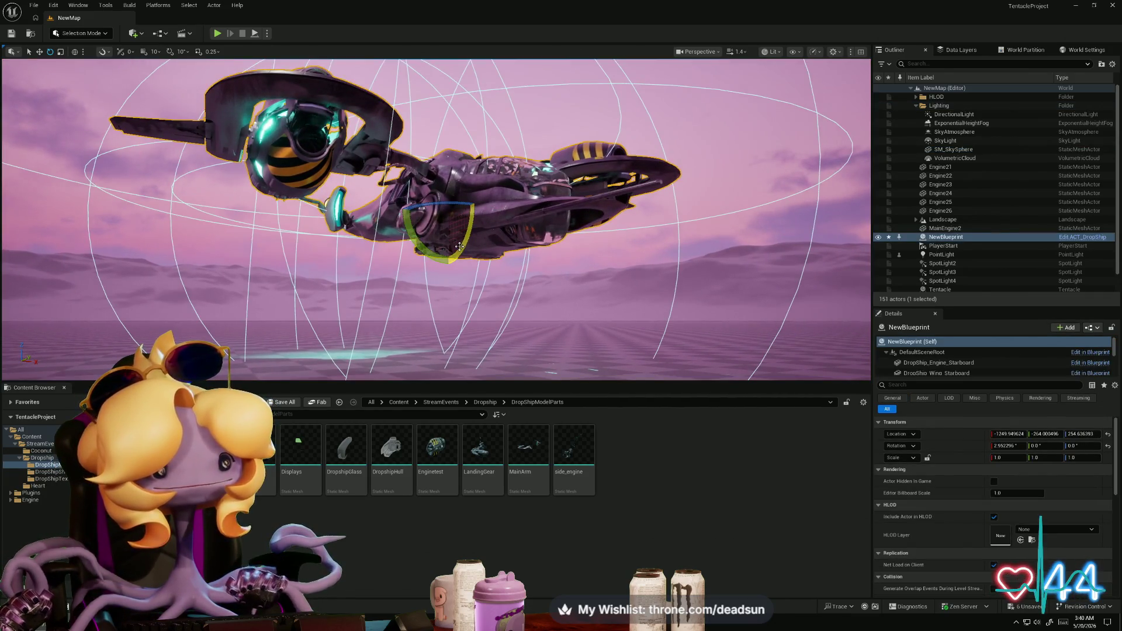
{"action": "mouse_move", "coordinate": [464, 249]}
{"action": "left_mouse_down"}
{"action": "mouse_move", "coordinate": [458, 301]}
{"action": "mouse_move", "coordinate": [459, 225]}
{"action": "mouse_move", "coordinate": [459, 286]}
{"action": "left_mouse_up"}
{"action": "left_click_drag", "start_coordinate": [422, 248], "coordinate": [487, 228]}
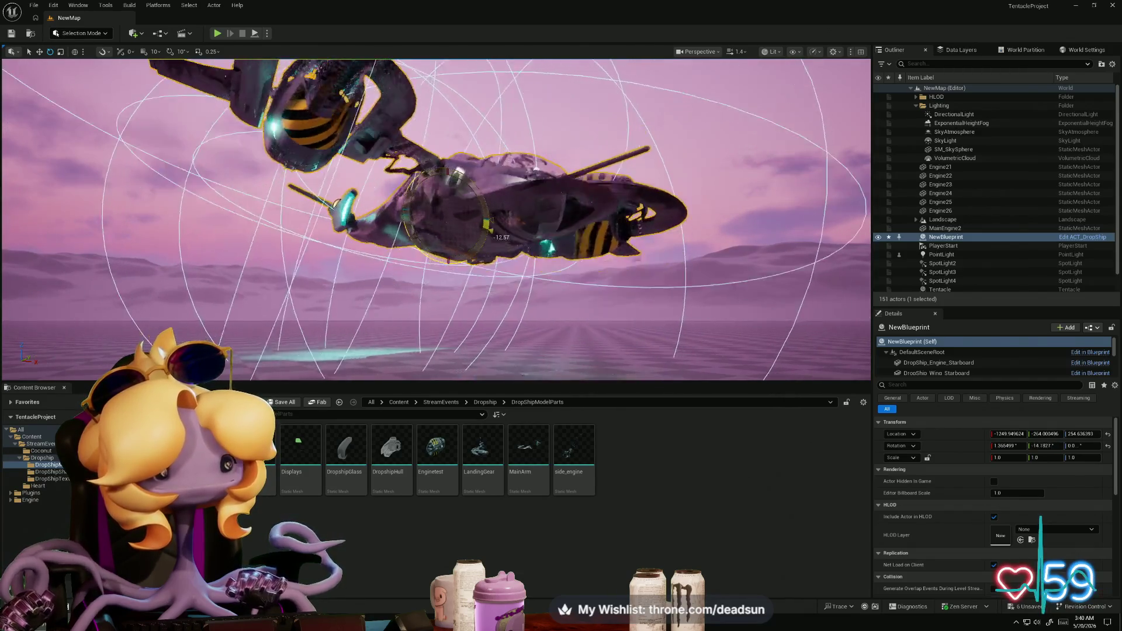
{"action": "key", "text": "ctrl+z"}
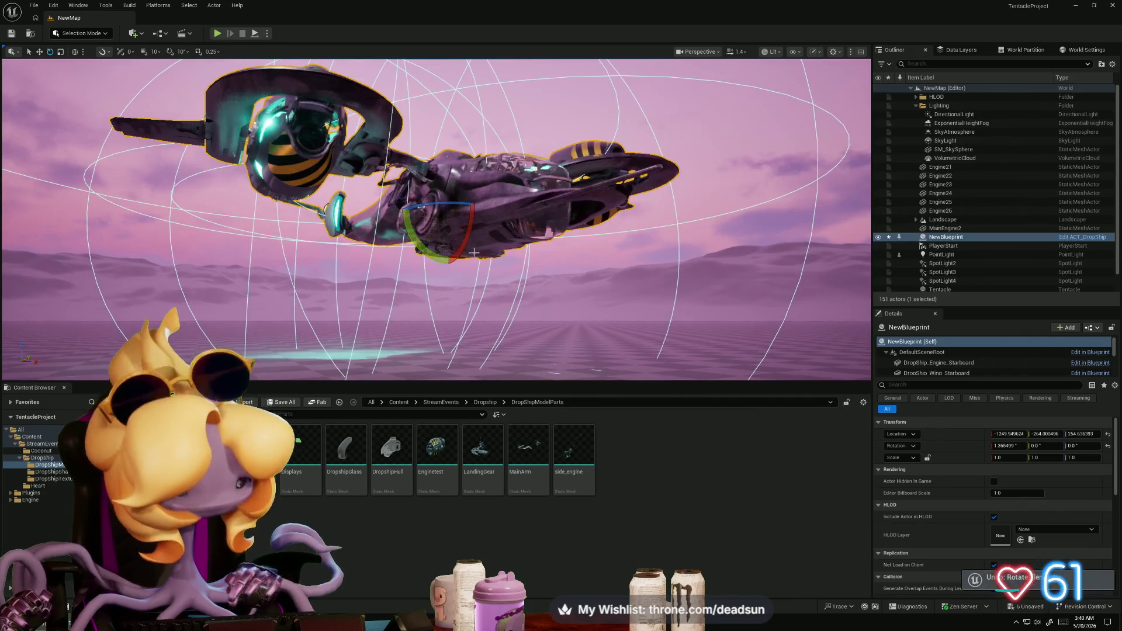
{"action": "scroll", "coordinate": [473, 251], "scroll_direction": "down", "scroll_amount": 5}
Step: Rotate the SkyAtmosphere for a warmer sun angle, then select the DirectionalLight and orbit the ship
{"action": "left_click", "coordinate": [642, 286]}
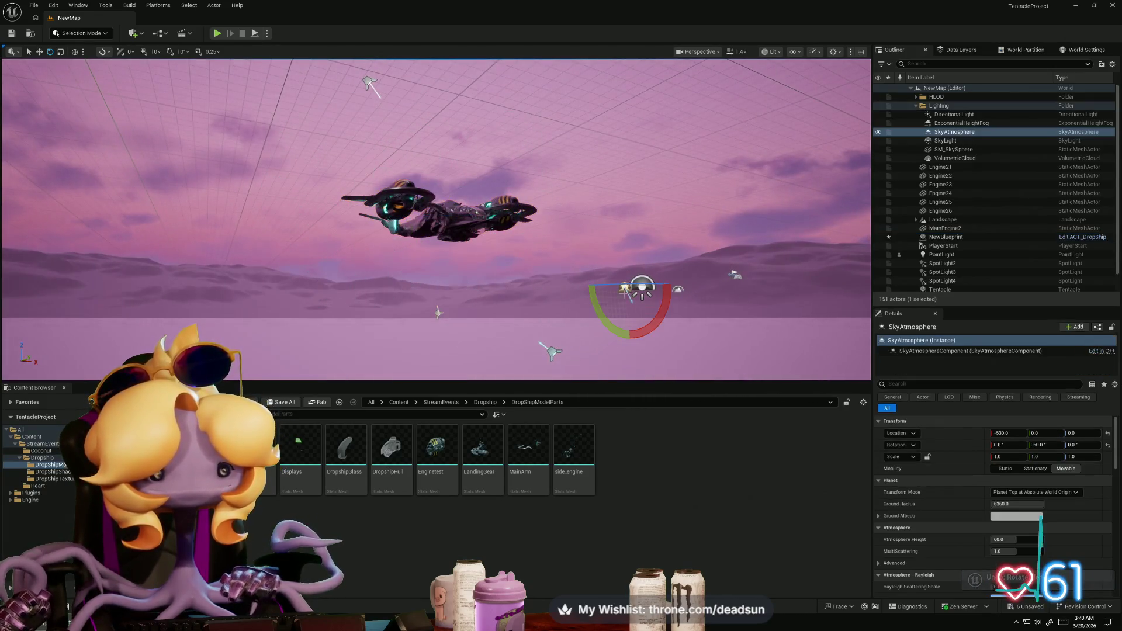
{"action": "left_click_drag", "start_coordinate": [634, 236], "coordinate": [646, 240]}
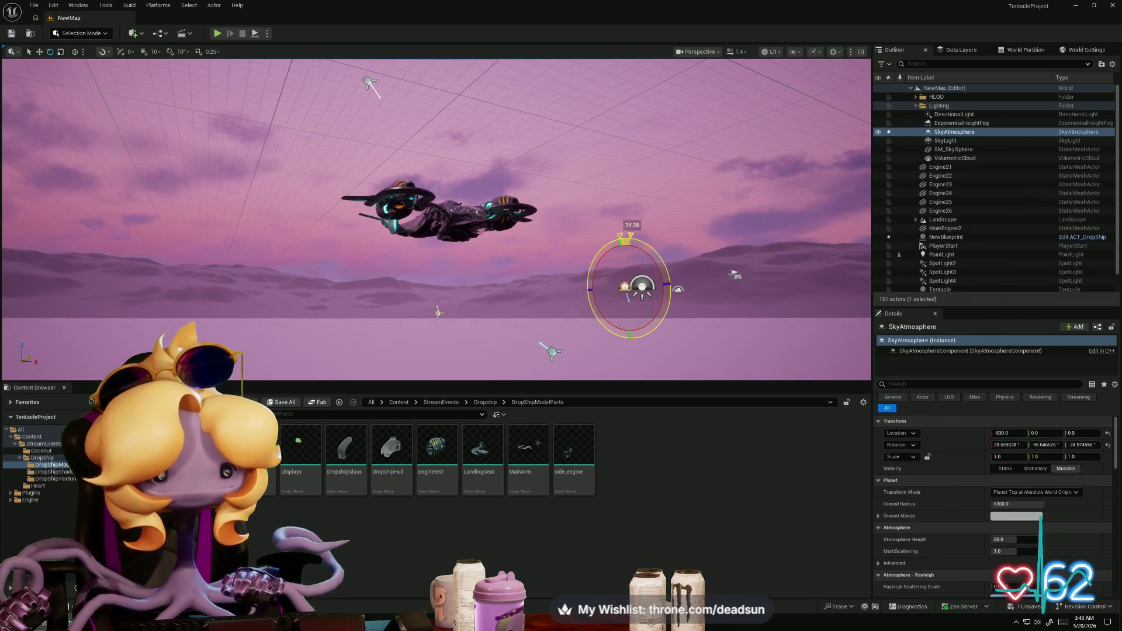
{"action": "left_click_drag", "start_coordinate": [439, 222], "coordinate": [351, 263], "text": "alt"}
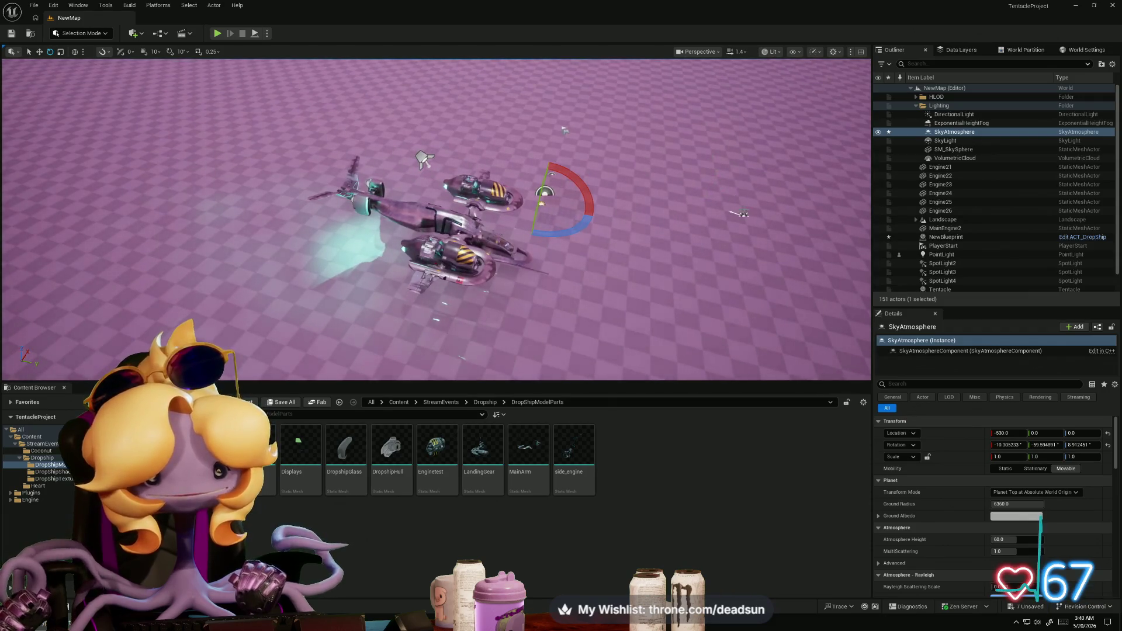
{"action": "left_click", "coordinate": [740, 214]}
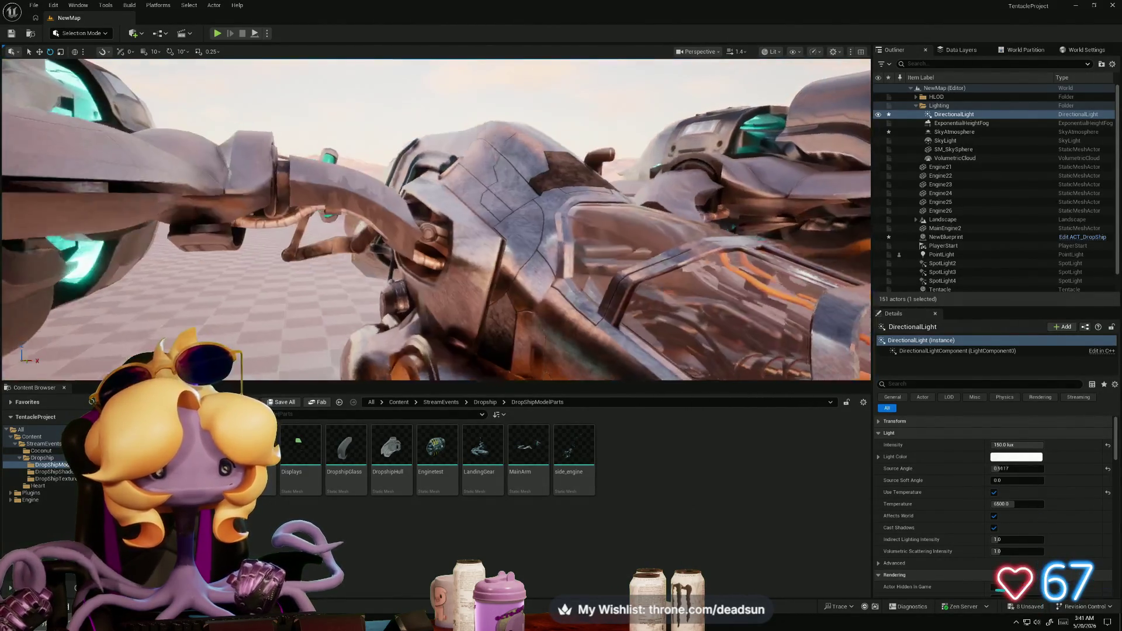
{"action": "left_click_drag", "start_coordinate": [246, 187], "coordinate": [218, 185], "text": "alt"}
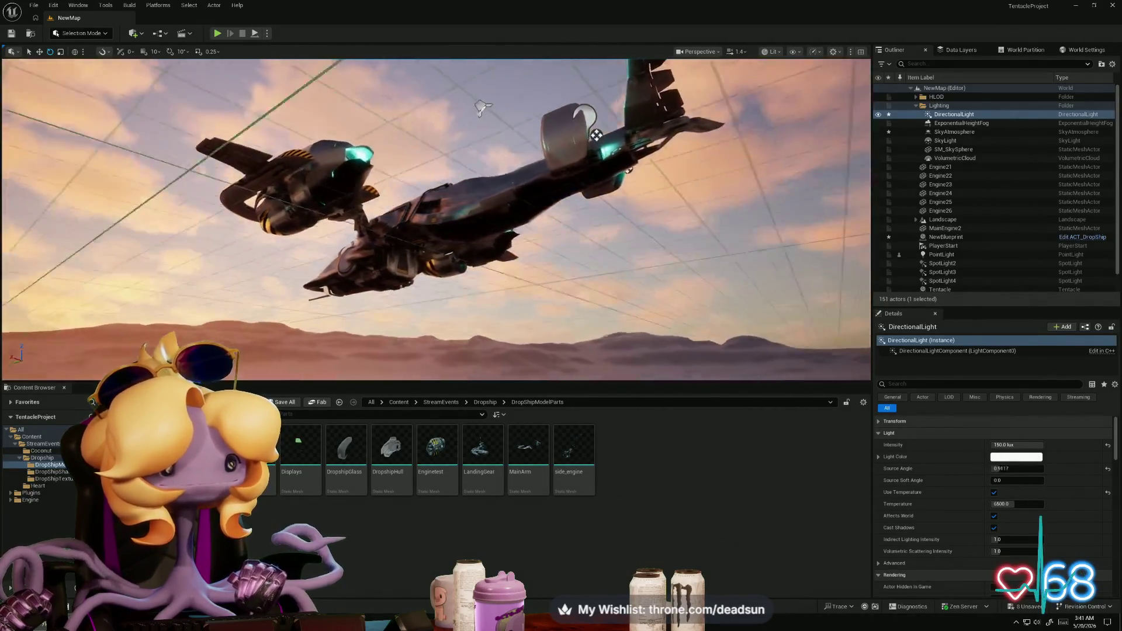
{"action": "left_click_drag", "start_coordinate": [219, 185], "coordinate": [233, 181], "text": "alt"}
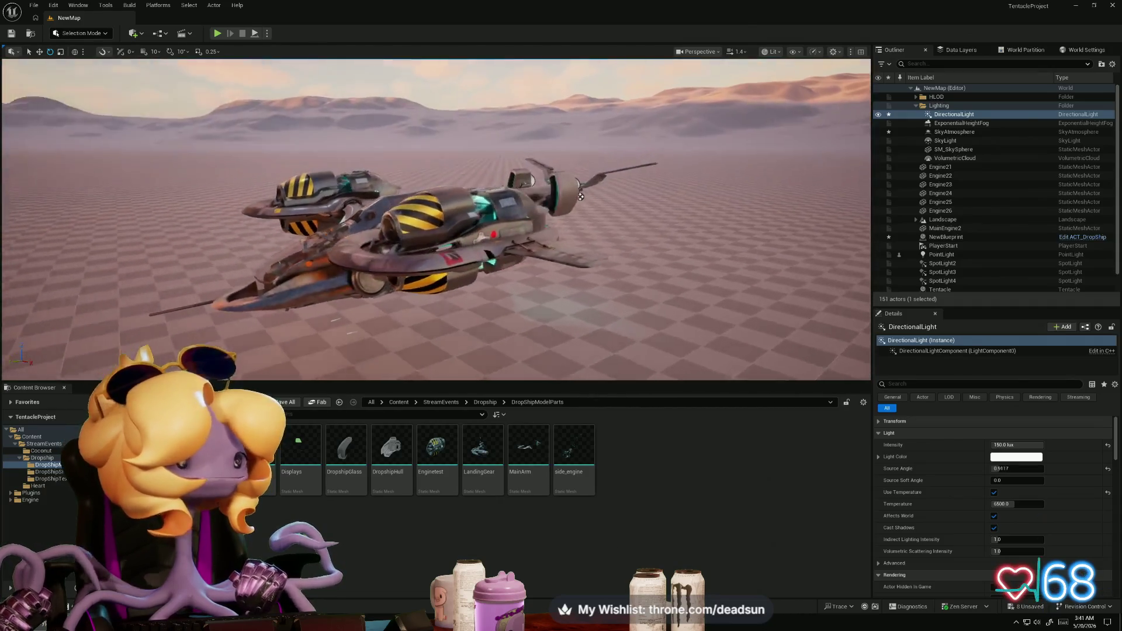
{"action": "left_click_drag", "start_coordinate": [608, 200], "coordinate": [654, 199], "text": "alt"}
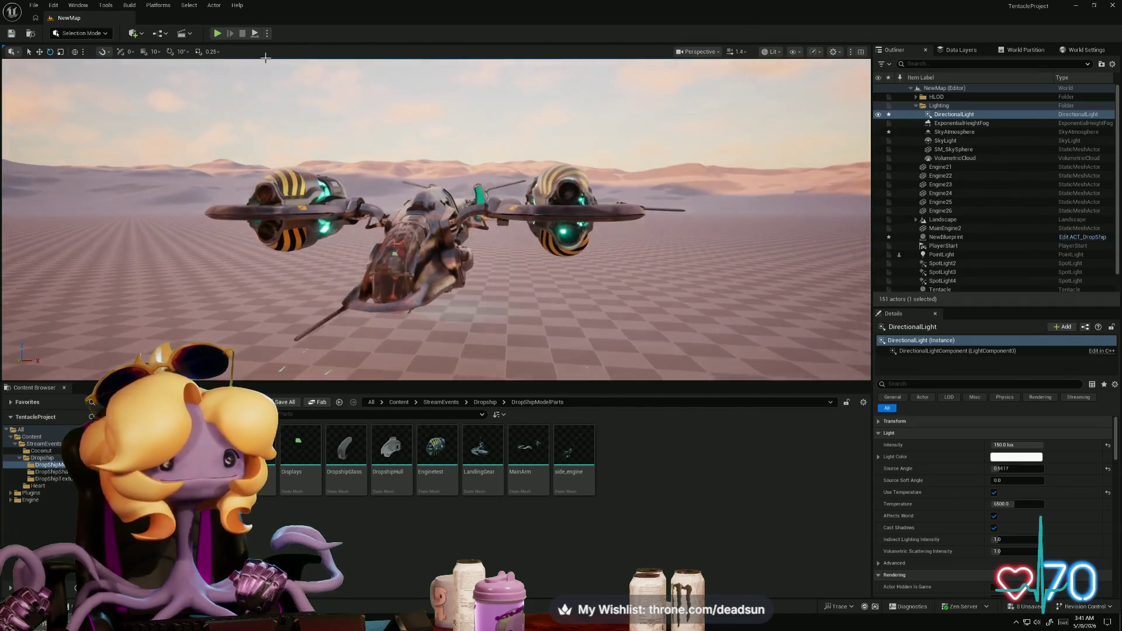
{"action": "left_click", "coordinate": [34, 5]}
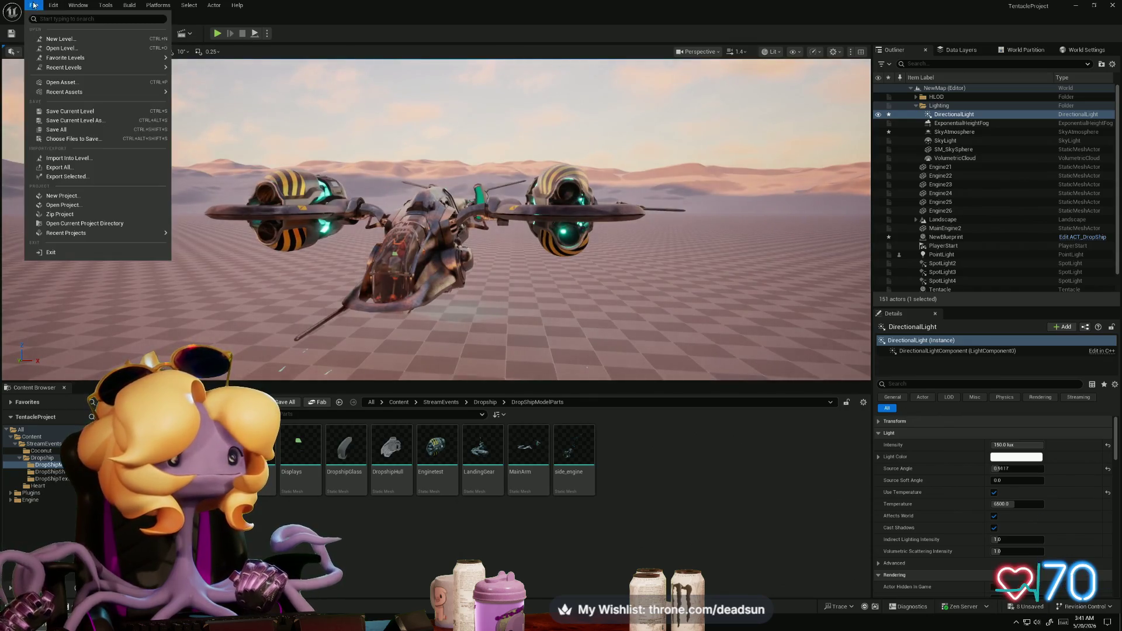
Step: Save All, enlarge the viewport to reframe the ship, then return to Maya's hull scene
{"action": "left_click", "coordinate": [67, 133]}
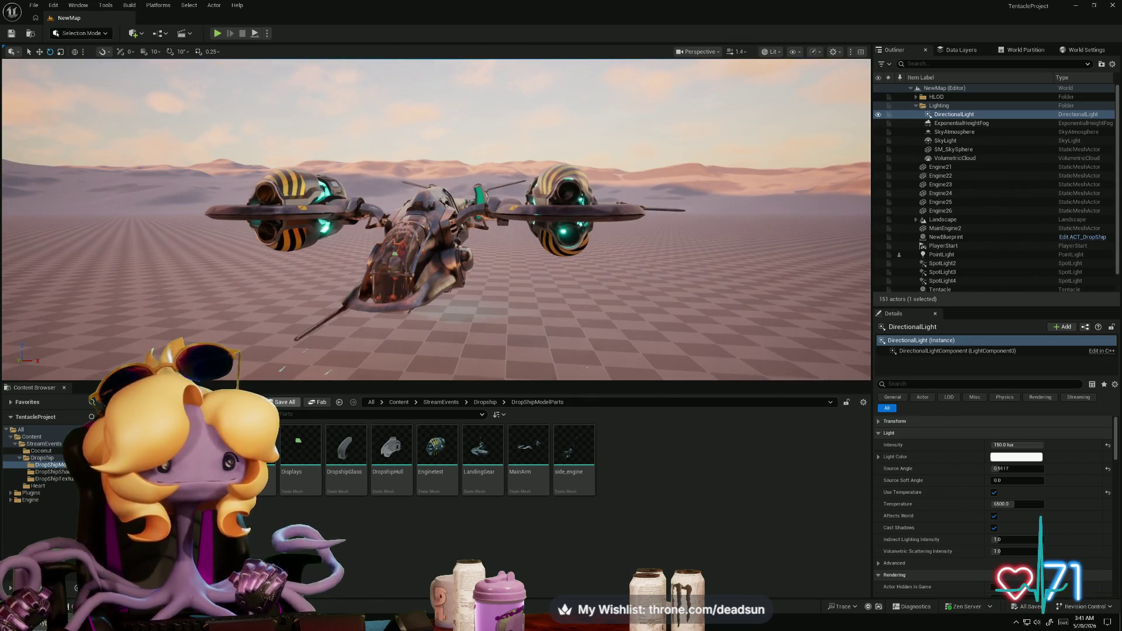
{"action": "left_click_drag", "start_coordinate": [274, 381], "coordinate": [274, 479]}
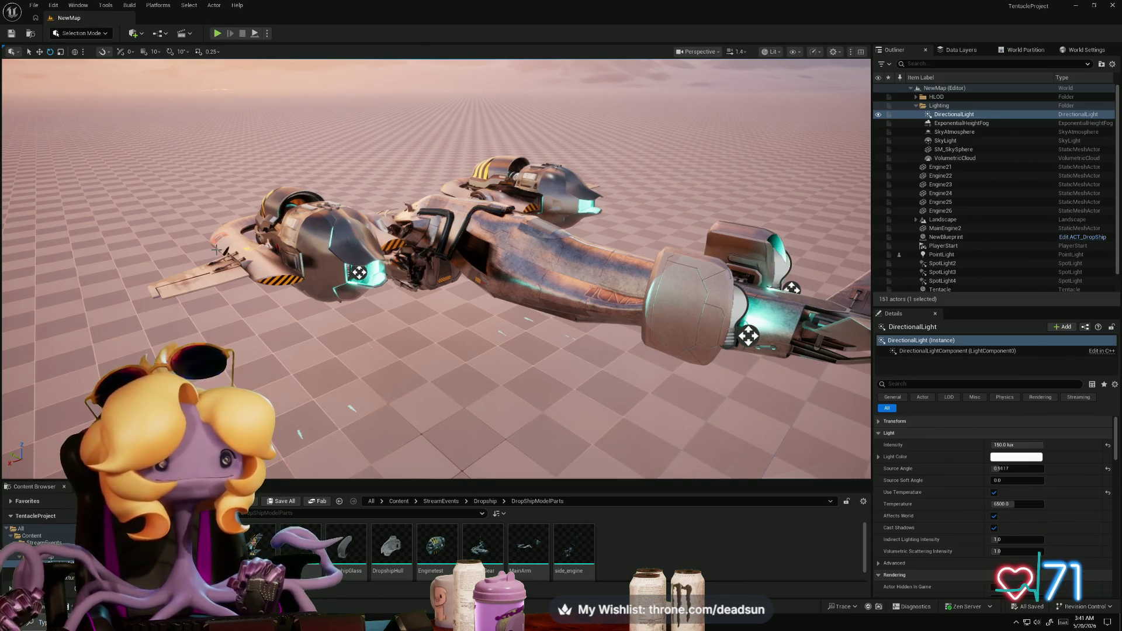
{"action": "right_click_drag", "start_coordinate": [392, 311], "coordinate": [394, 288]}
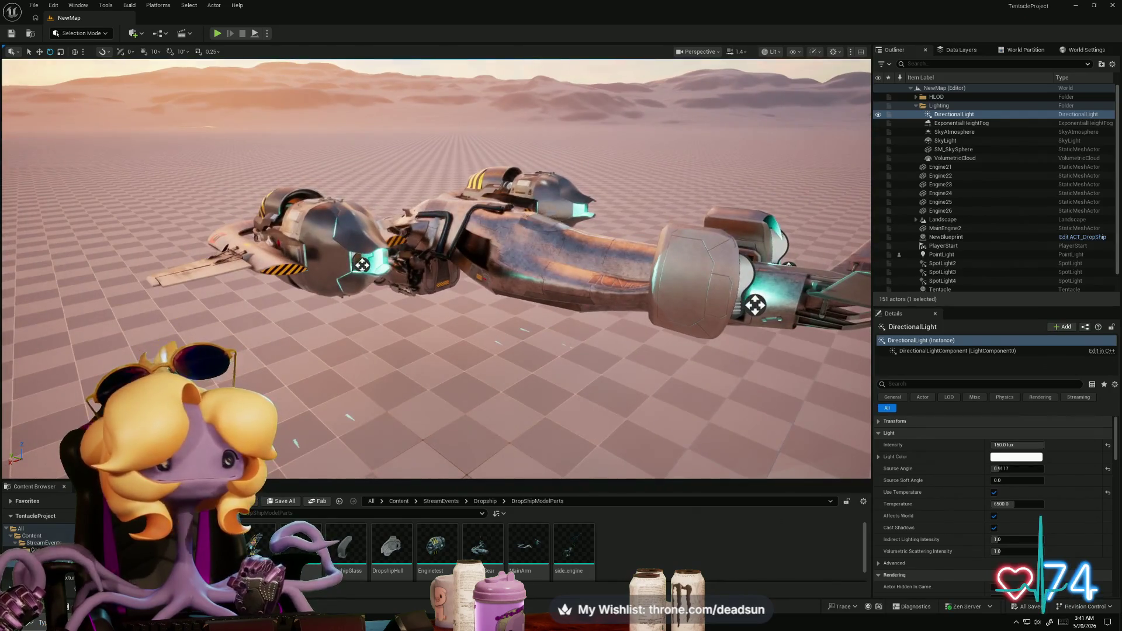
{"action": "mouse_move", "coordinate": [394, 288]}
{"action": "right_mouse_down"}
{"action": "mouse_move", "coordinate": [430, 280]}
{"action": "mouse_move", "coordinate": [434, 265]}
{"action": "mouse_move", "coordinate": [438, 289]}
{"action": "right_mouse_up"}
{"action": "mouse_move", "coordinate": [762, 268]}
{"action": "right_mouse_down"}
{"action": "mouse_move", "coordinate": [758, 257]}
{"action": "mouse_move", "coordinate": [766, 282]}
{"action": "mouse_move", "coordinate": [365, 491]}
{"action": "right_mouse_up"}
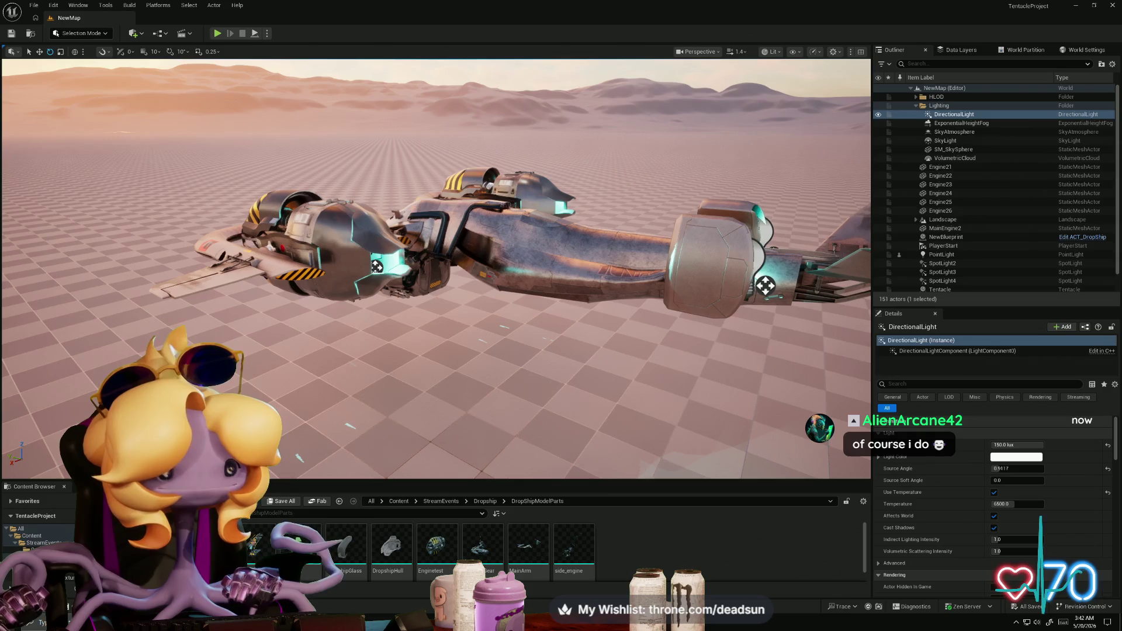
{"action": "key", "text": "alt+Tab"}
{"action": "mouse_move", "coordinate": [476, 398]}
{"action": "left_mouse_down", "text": "alt"}
{"action": "mouse_move", "coordinate": [446, 296]}
{"action": "mouse_move", "coordinate": [323, 182]}
{"action": "mouse_move", "coordinate": [661, 239]}
{"action": "mouse_move", "coordinate": [367, 324]}
{"action": "mouse_move", "coordinate": [460, 401]}
{"action": "mouse_move", "coordinate": [366, 310]}
{"action": "left_mouse_up", "text": "alt"}
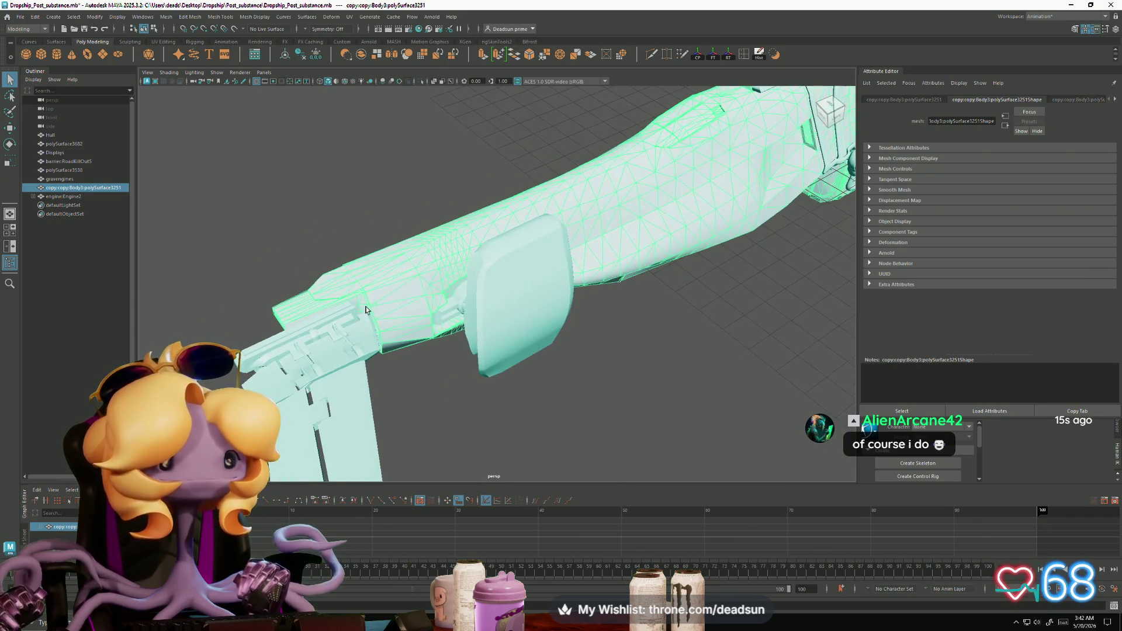
Step: Create a test cube, then delete it and orbit around the ship
{"action": "left_click", "coordinate": [41, 54]}
{"action": "left_click_drag", "start_coordinate": [604, 271], "coordinate": [701, 221], "text": "alt"}
{"action": "key", "text": "w"}
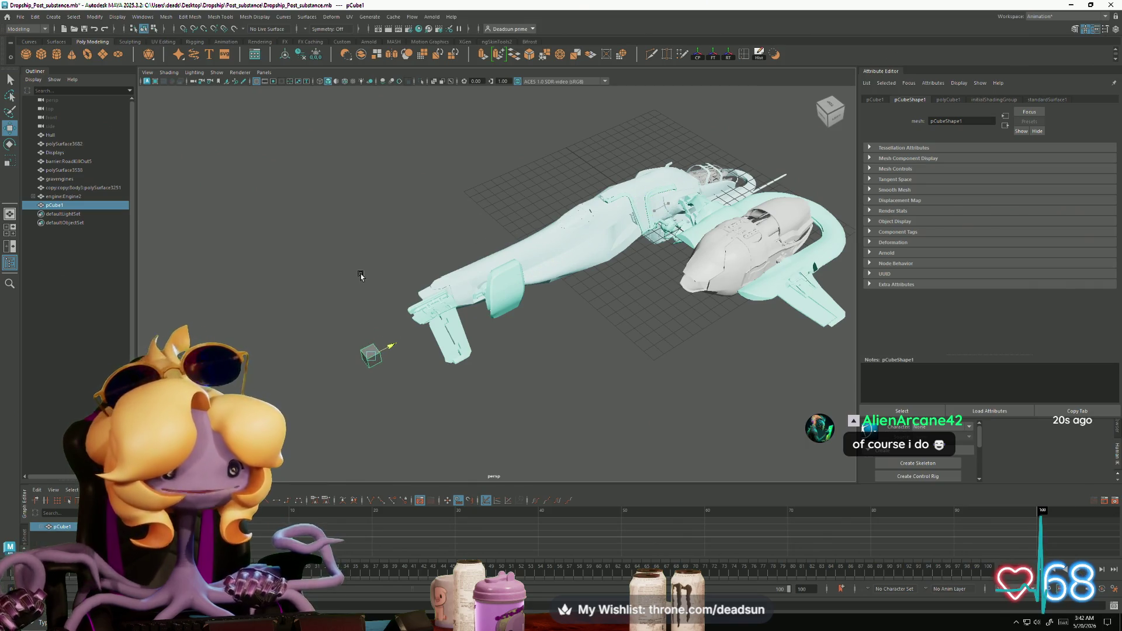
{"action": "key", "text": "Delete"}
{"action": "left_click", "coordinate": [20, 16]}
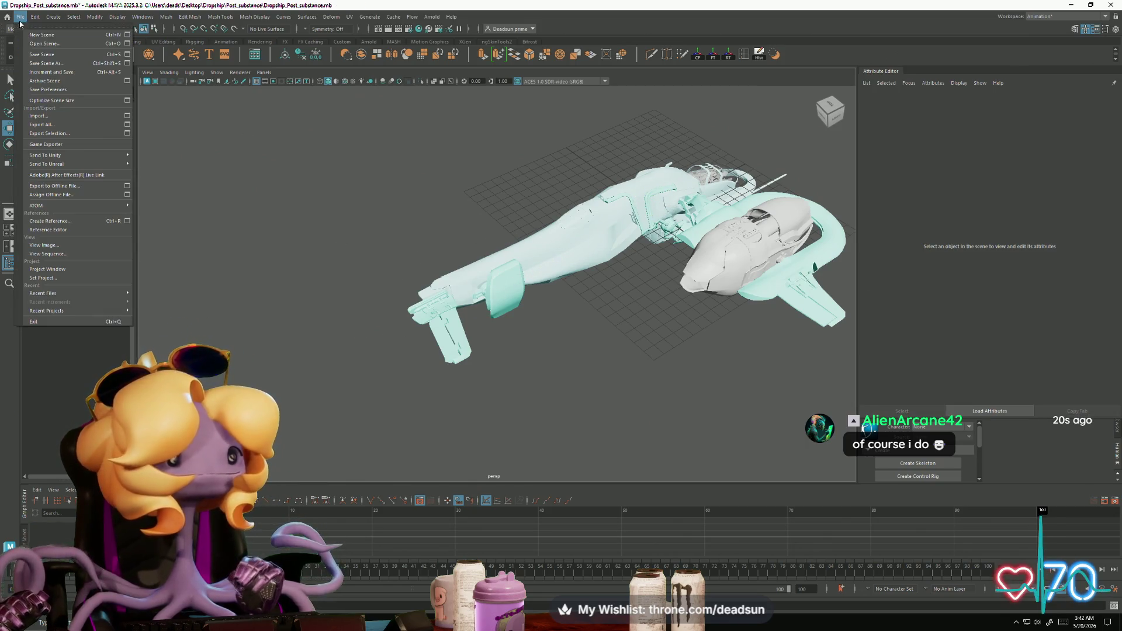
{"action": "left_click", "coordinate": [41, 57]}
{"action": "mouse_move", "coordinate": [529, 243]}
{"action": "left_mouse_down", "text": "alt"}
{"action": "mouse_move", "coordinate": [614, 190]}
{"action": "mouse_move", "coordinate": [659, 273]}
{"action": "mouse_move", "coordinate": [707, 203]}
{"action": "mouse_move", "coordinate": [789, 176]}
{"action": "left_mouse_up", "text": "alt"}
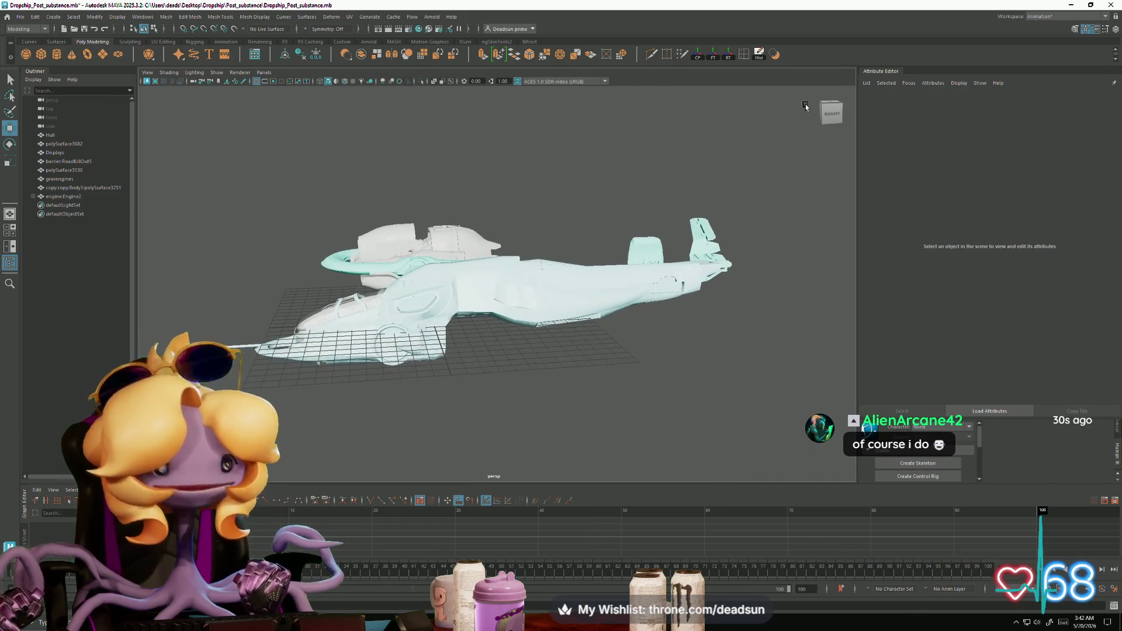
Step: Save the Dropship_Post_substance scene and switch to the DropshipCockpit.mb window
{"action": "left_click", "coordinate": [21, 16]}
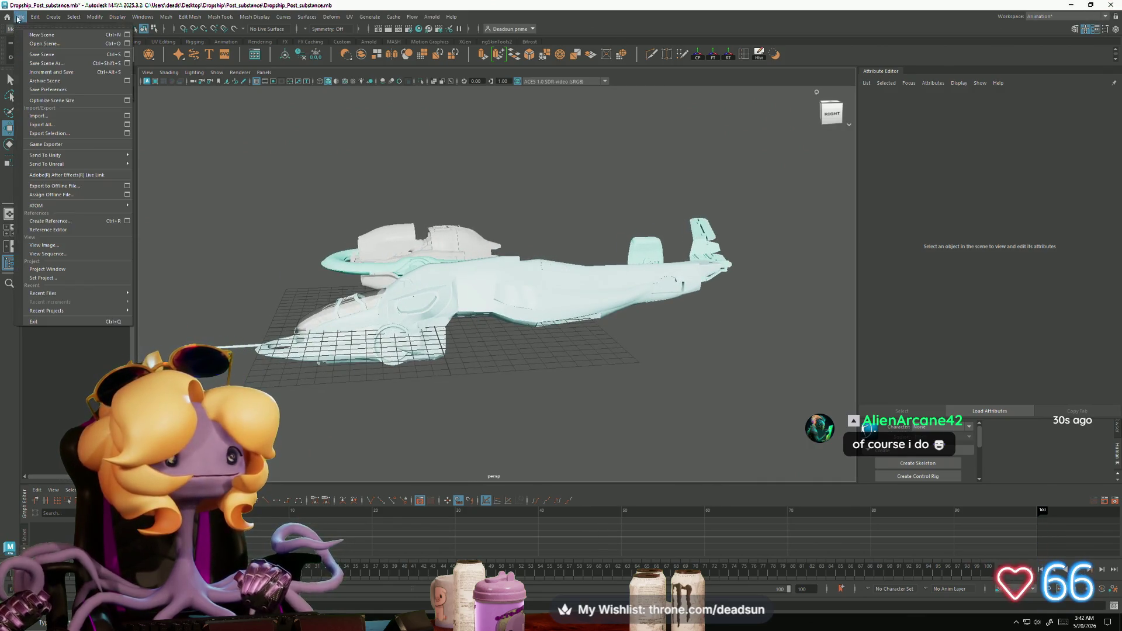
{"action": "left_click", "coordinate": [50, 57]}
{"action": "key", "text": "alt+F4"}
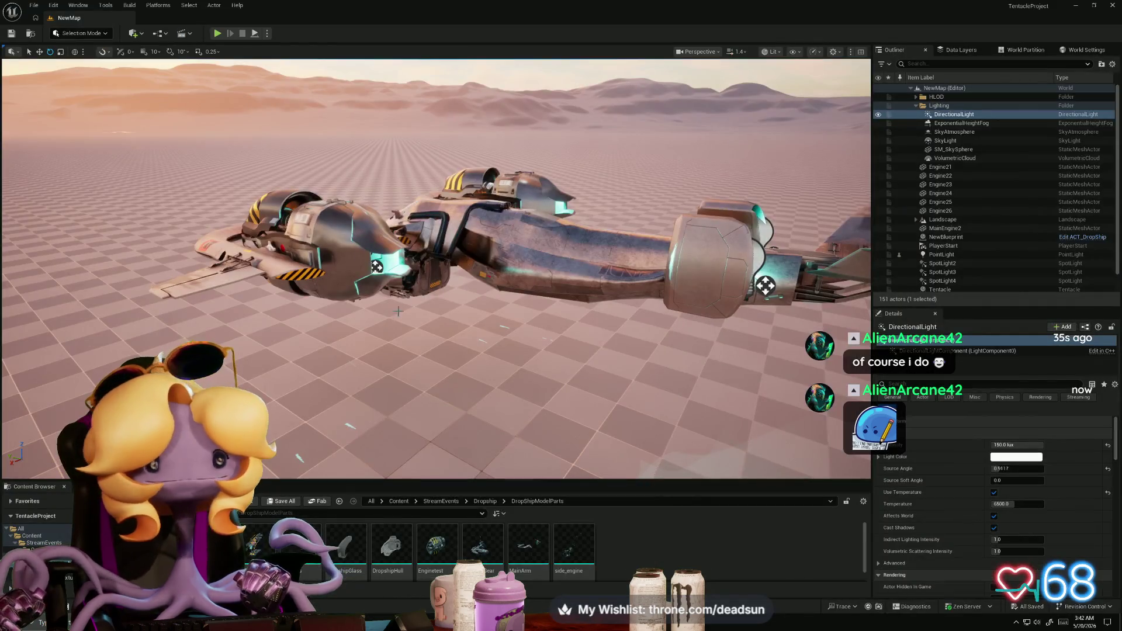
{"action": "key", "text": "alt+Tab"}
{"action": "left_click", "coordinate": [635, 263]}
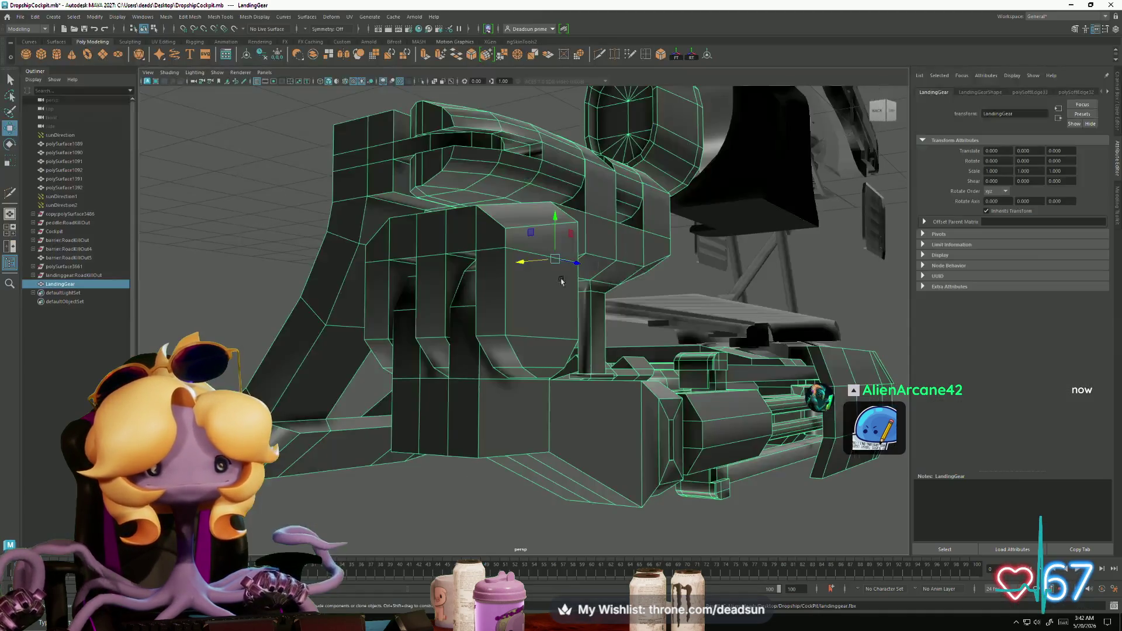
Step: Import mainwing.fbx from the Post_substance folder into the cockpit scene
{"action": "key", "text": "f"}
{"action": "left_click_drag", "start_coordinate": [623, 318], "coordinate": [358, 272], "text": "alt"}
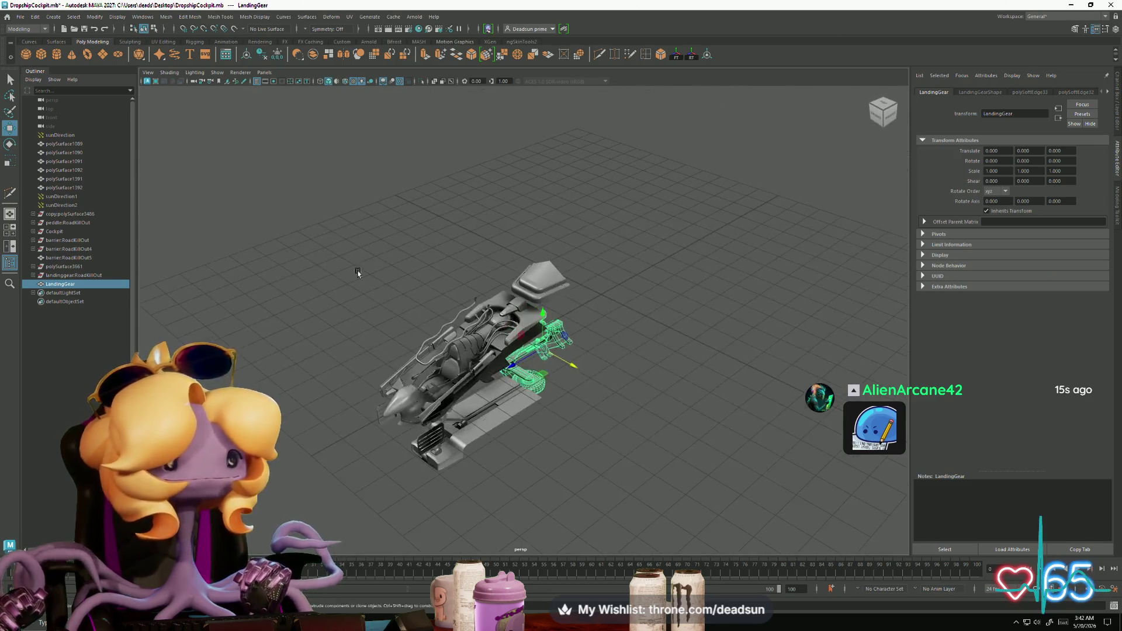
{"action": "left_click", "coordinate": [21, 17]}
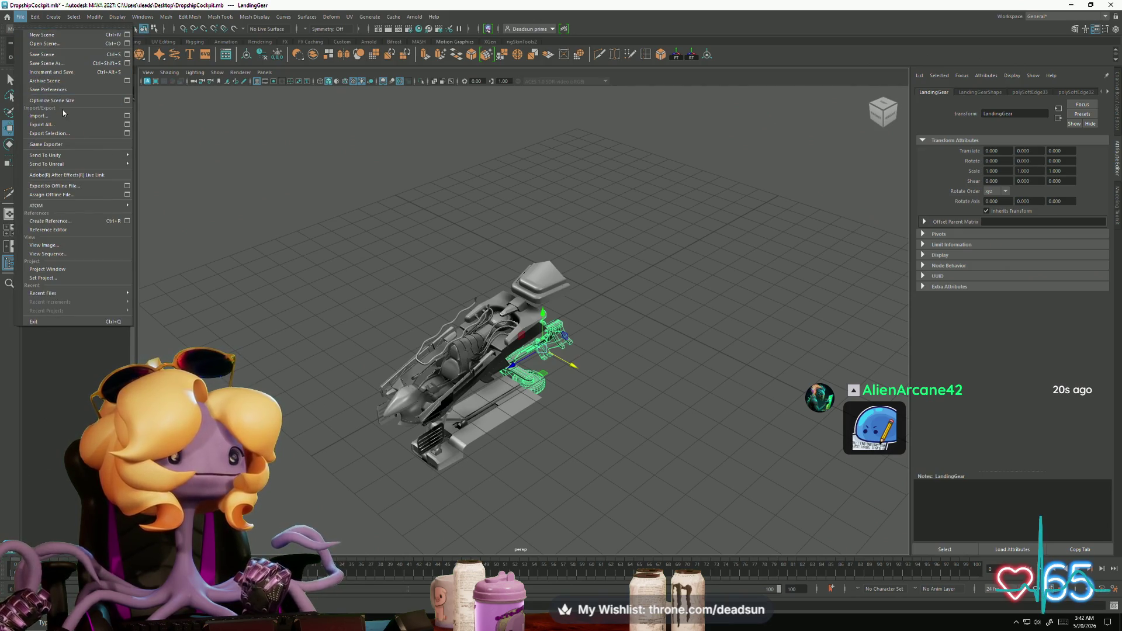
{"action": "left_click", "coordinate": [62, 114]}
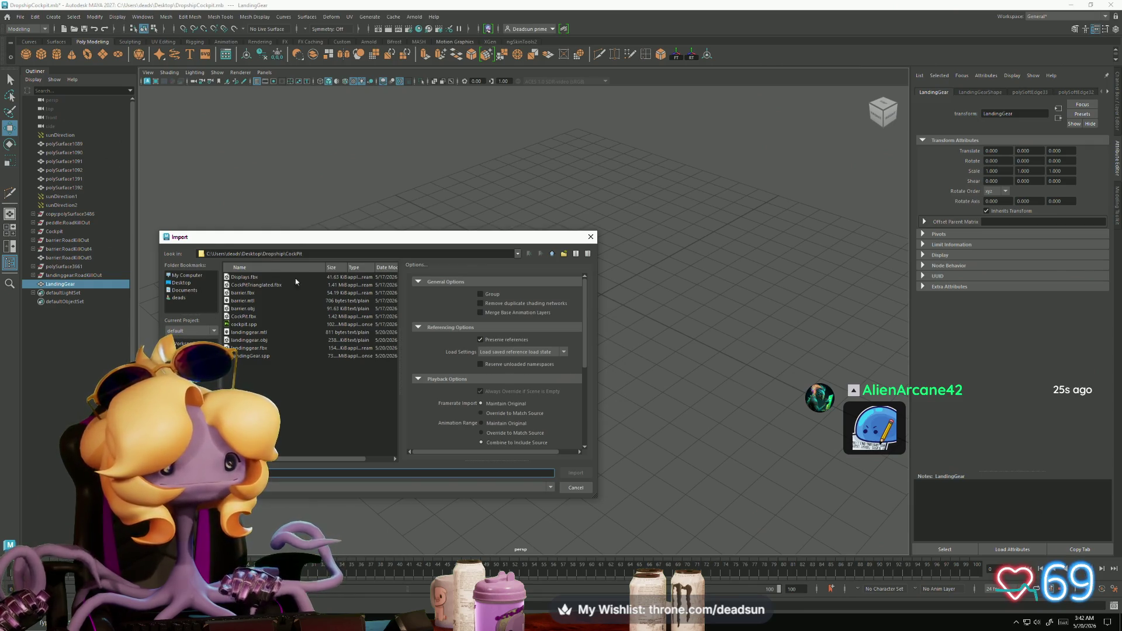
{"action": "left_click", "coordinate": [552, 254]}
{"action": "double_click", "coordinate": [250, 304]}
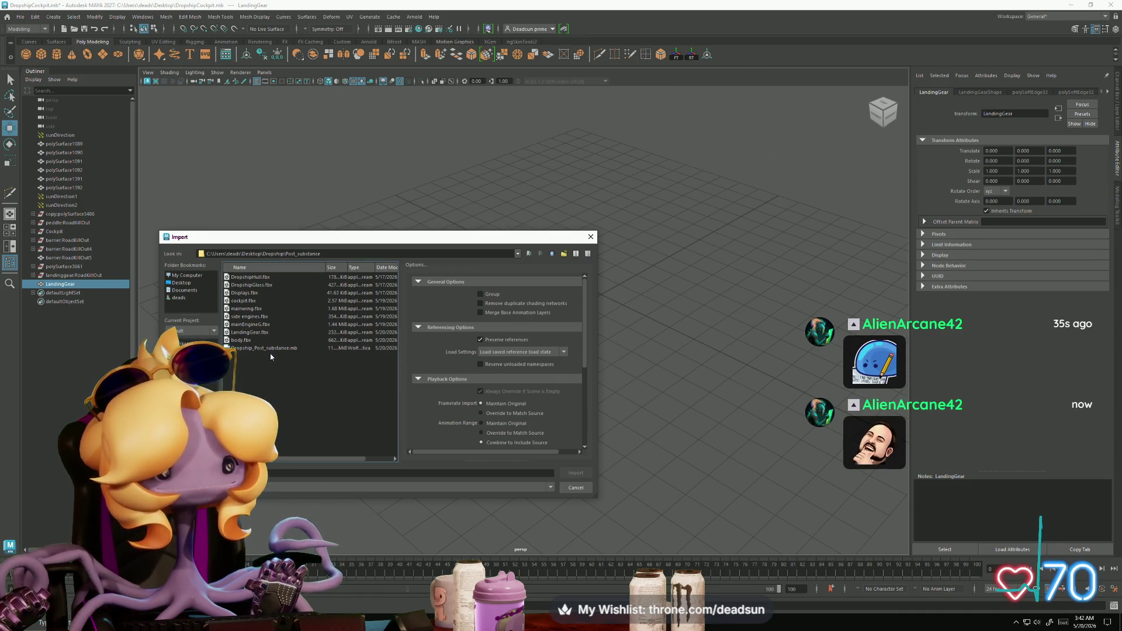
{"action": "left_click", "coordinate": [256, 309]}
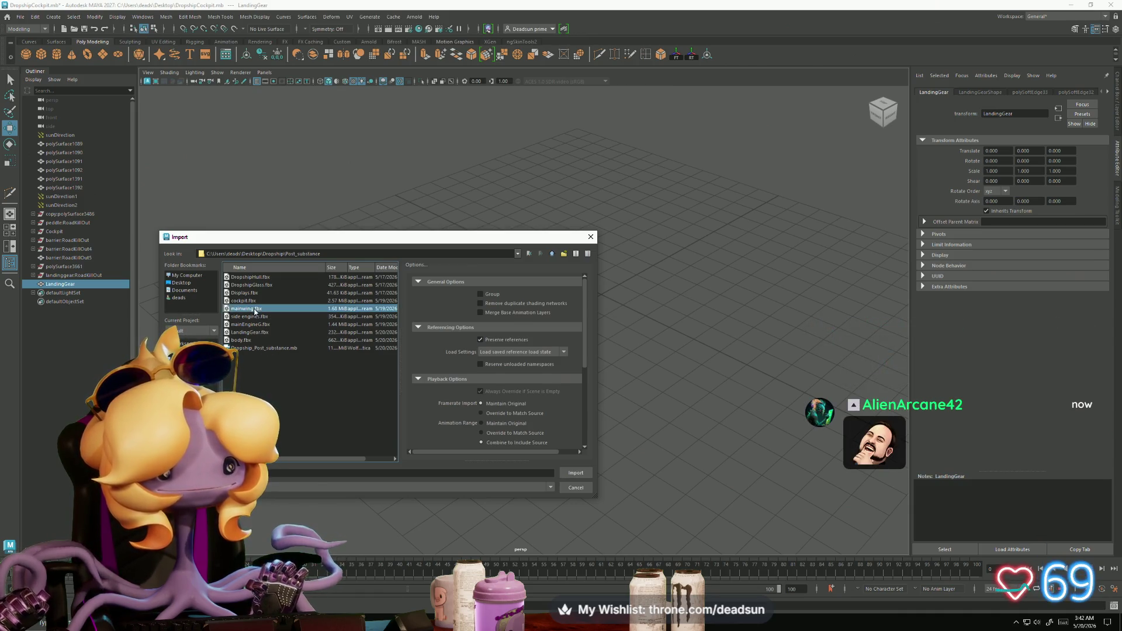
{"action": "left_click", "coordinate": [575, 475]}
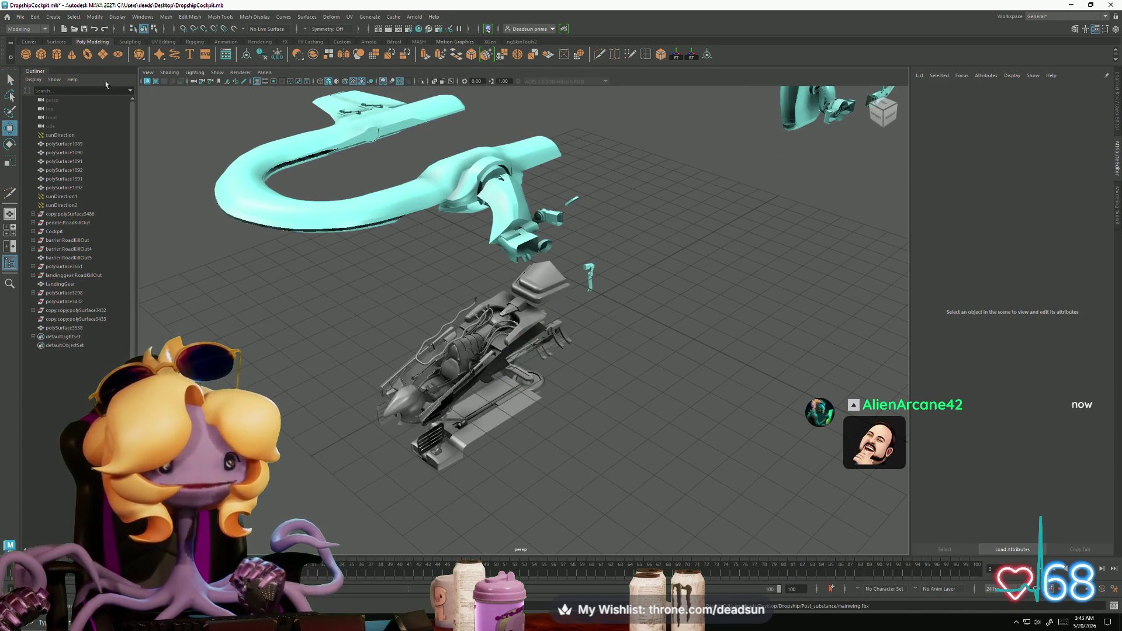
Step: Import mainEngineG.fbx from the same Post_substance folder
{"action": "left_click", "coordinate": [21, 17]}
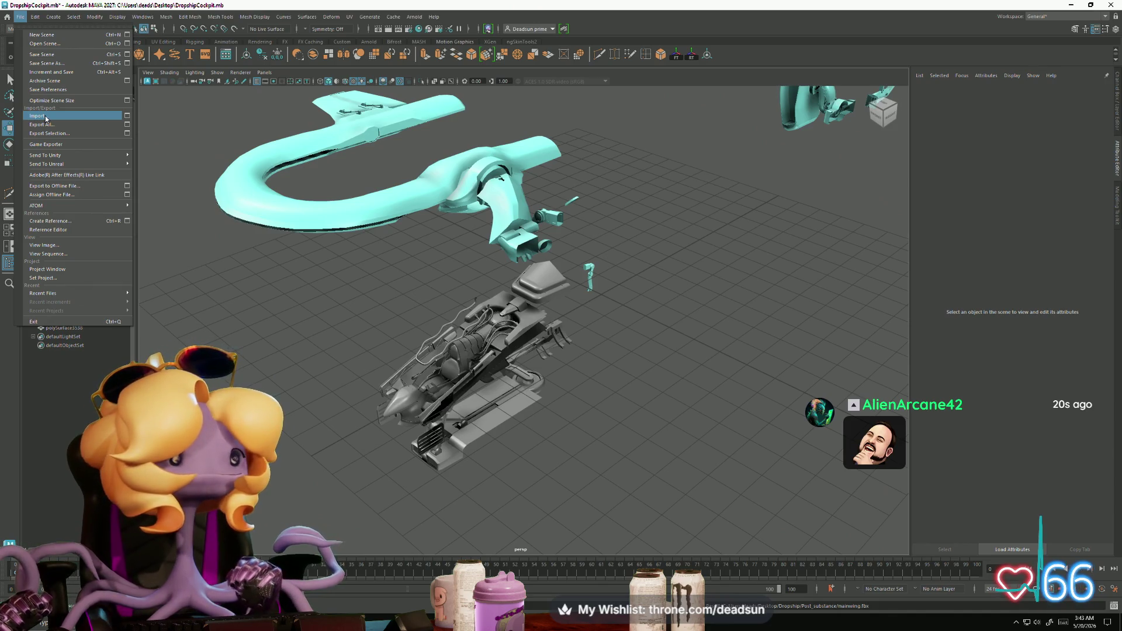
{"action": "left_click", "coordinate": [45, 119]}
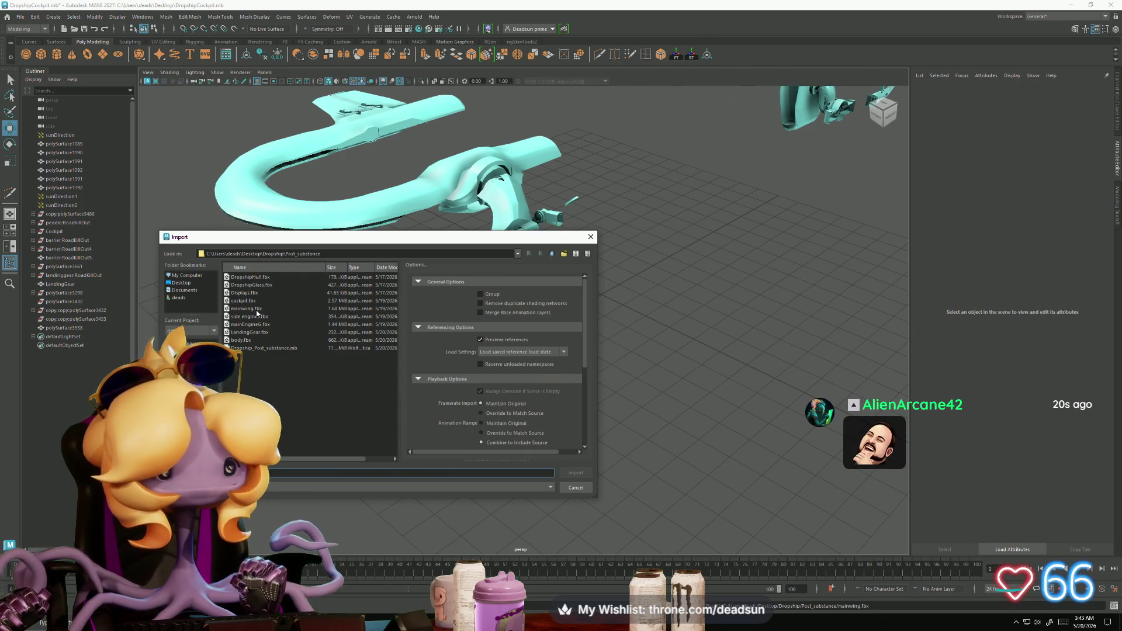
{"action": "left_click", "coordinate": [251, 324]}
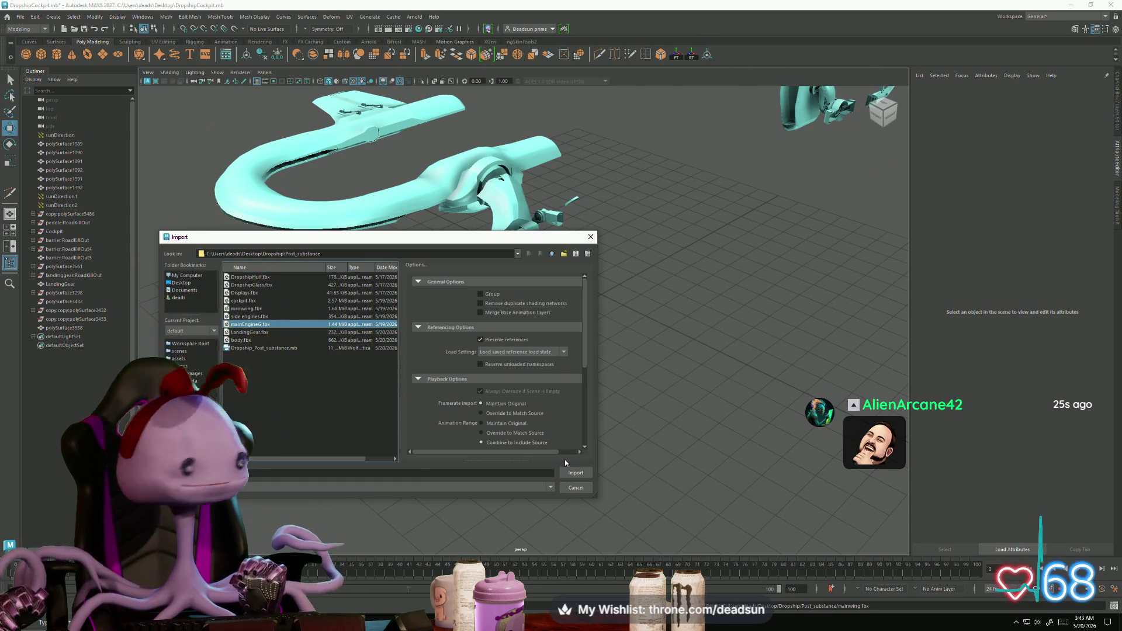
{"action": "left_click", "coordinate": [574, 472]}
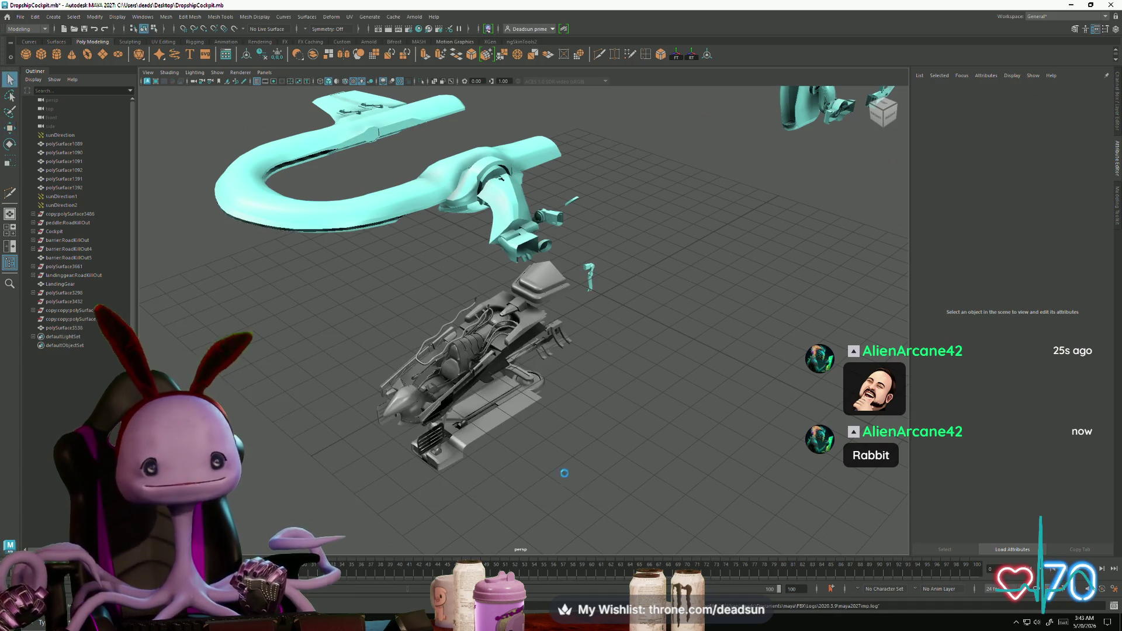
Step: Add a poly cube and move it to the lower right of the grid
{"action": "mouse_move", "coordinate": [513, 413]}
{"action": "left_mouse_down", "text": "alt"}
{"action": "mouse_move", "coordinate": [433, 394]}
{"action": "mouse_move", "coordinate": [392, 401]}
{"action": "left_mouse_up", "text": "alt"}
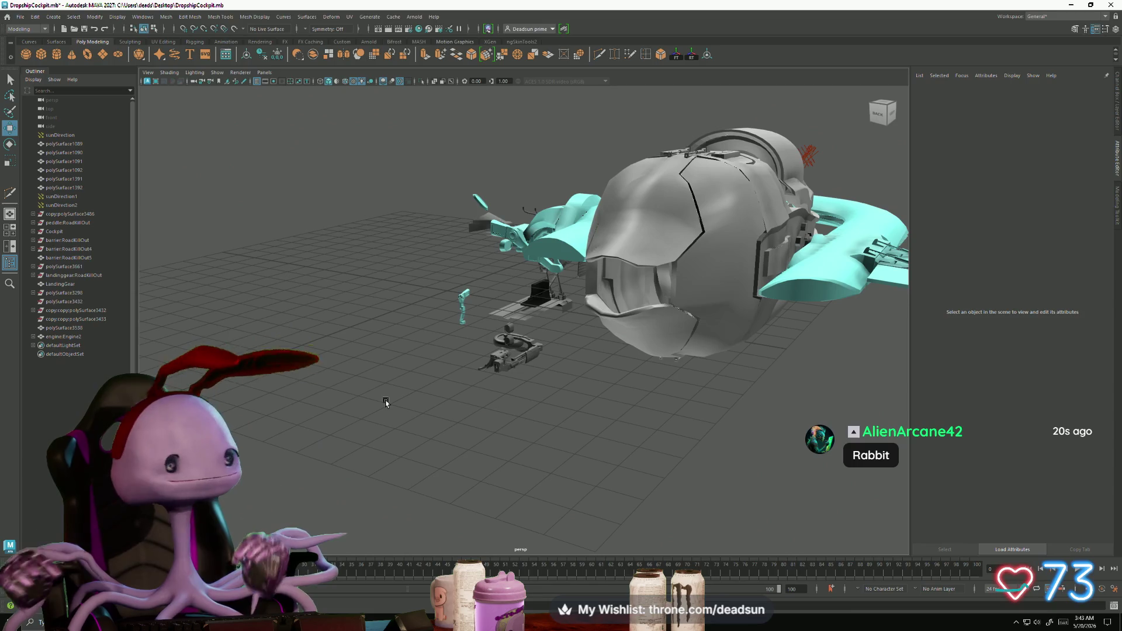
{"action": "mouse_move", "coordinate": [445, 333]}
{"action": "left_mouse_down", "text": "alt"}
{"action": "mouse_move", "coordinate": [354, 352]}
{"action": "mouse_move", "coordinate": [499, 362]}
{"action": "left_mouse_up", "text": "alt"}
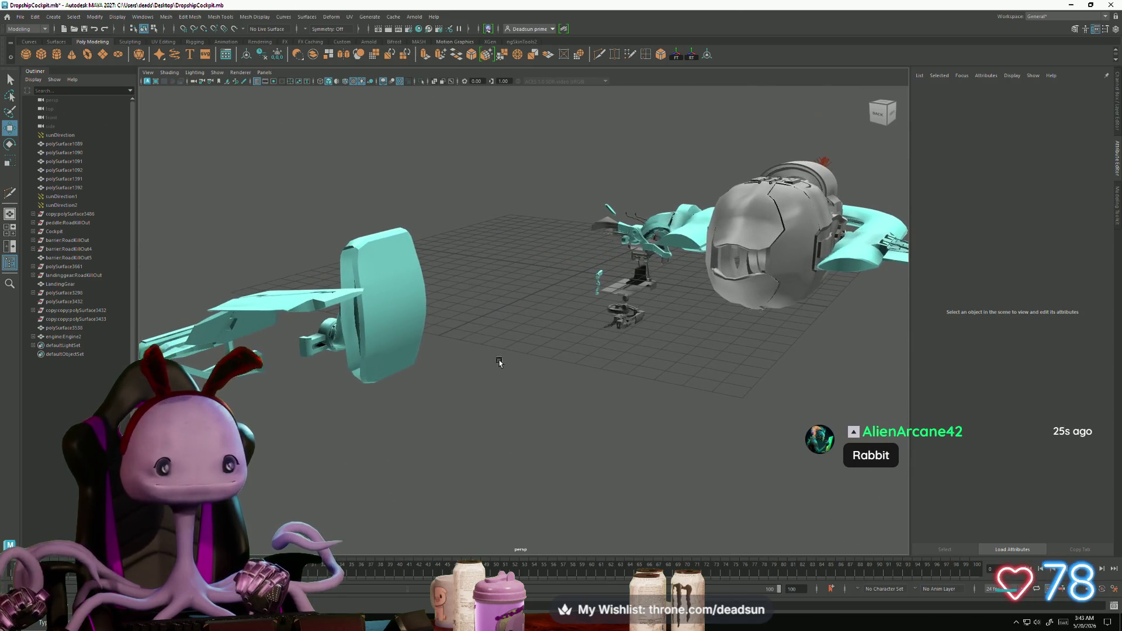
{"action": "left_click_drag", "start_coordinate": [396, 393], "coordinate": [473, 418], "text": "alt"}
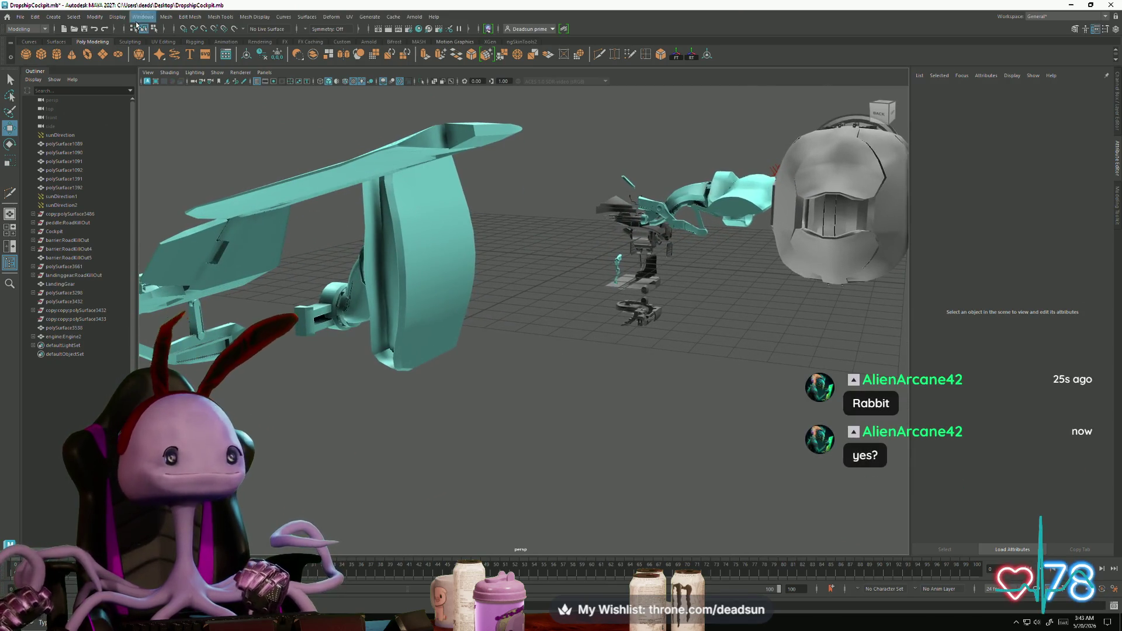
{"action": "left_click", "coordinate": [41, 54]}
{"action": "mouse_move", "coordinate": [557, 305]}
{"action": "left_mouse_down", "text": "alt"}
{"action": "mouse_move", "coordinate": [552, 324]}
{"action": "mouse_move", "coordinate": [566, 323]}
{"action": "left_mouse_up", "text": "alt"}
{"action": "left_click_drag", "start_coordinate": [617, 256], "coordinate": [493, 292]}
{"action": "mouse_move", "coordinate": [437, 325]}
{"action": "left_mouse_down"}
{"action": "mouse_move", "coordinate": [727, 418]}
{"action": "mouse_move", "coordinate": [786, 322]}
{"action": "mouse_move", "coordinate": [800, 339]}
{"action": "mouse_move", "coordinate": [818, 321]}
{"action": "mouse_move", "coordinate": [794, 321]}
{"action": "mouse_move", "coordinate": [792, 278]}
{"action": "left_mouse_up"}
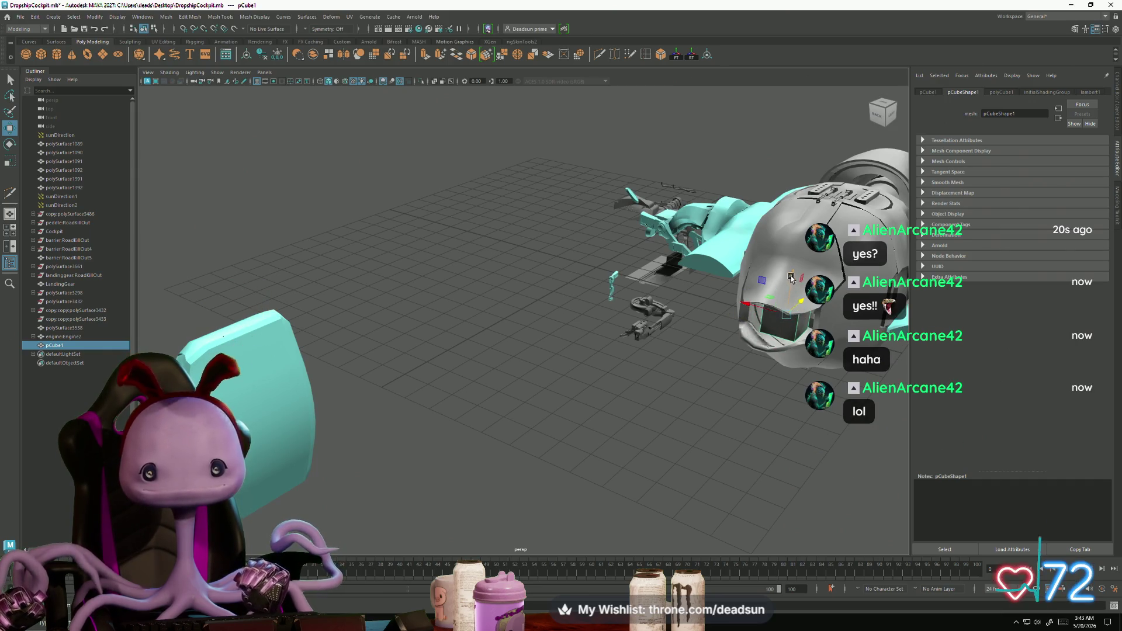
Step: Select the imported wing and engine parts and combine them into one mesh
{"action": "mouse_move", "coordinate": [722, 351]}
{"action": "left_mouse_down", "text": "alt"}
{"action": "mouse_move", "coordinate": [656, 339]}
{"action": "mouse_move", "coordinate": [492, 350]}
{"action": "left_mouse_up", "text": "alt"}
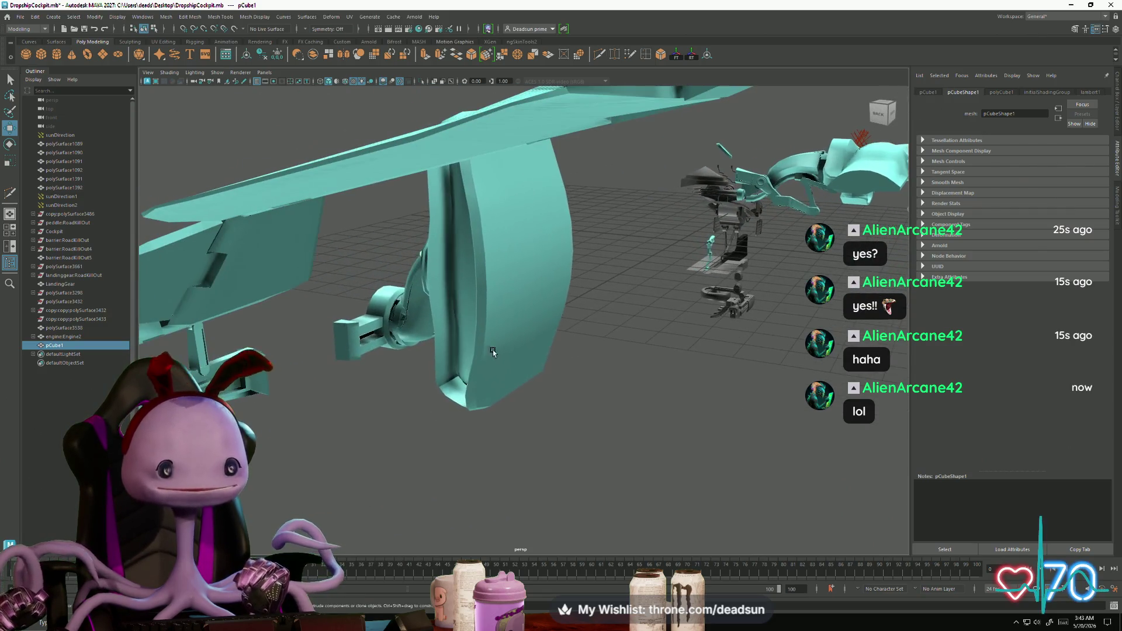
{"action": "left_click", "coordinate": [480, 281]}
{"action": "right_click_drag", "start_coordinate": [483, 283], "coordinate": [496, 280]}
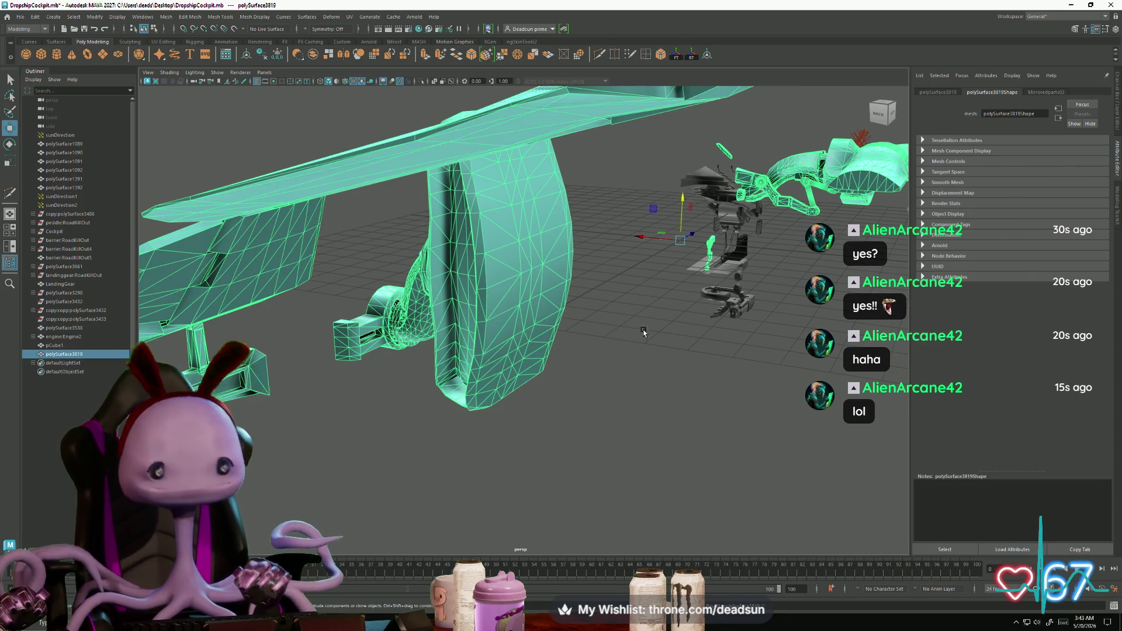
{"action": "scroll", "coordinate": [493, 285], "scroll_direction": "down", "scroll_amount": 5}
{"action": "left_click_drag", "start_coordinate": [500, 237], "coordinate": [514, 254], "text": "alt"}
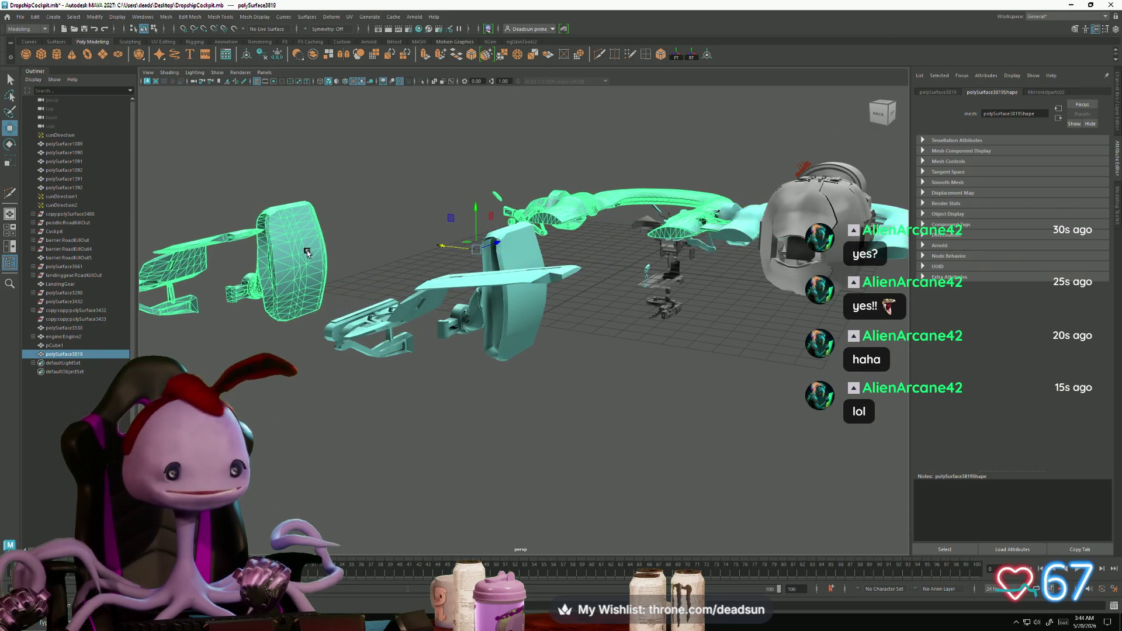
{"action": "scroll", "coordinate": [532, 273], "scroll_direction": "up", "scroll_amount": 8}
Step: Center the engine mesh and box-select the faces of its engine section
{"action": "mouse_move", "coordinate": [591, 344]}
{"action": "left_mouse_down", "text": "alt"}
{"action": "mouse_move", "coordinate": [383, 371]}
{"action": "mouse_move", "coordinate": [711, 296]}
{"action": "mouse_move", "coordinate": [619, 284]}
{"action": "mouse_move", "coordinate": [571, 296]}
{"action": "mouse_move", "coordinate": [538, 378]}
{"action": "mouse_move", "coordinate": [777, 344]}
{"action": "left_mouse_up", "text": "alt"}
{"action": "mouse_move", "coordinate": [778, 343]}
{"action": "middle_mouse_down", "text": "alt"}
{"action": "mouse_move", "coordinate": [655, 362]}
{"action": "mouse_move", "coordinate": [614, 393]}
{"action": "mouse_move", "coordinate": [505, 431]}
{"action": "middle_mouse_up", "text": "alt"}
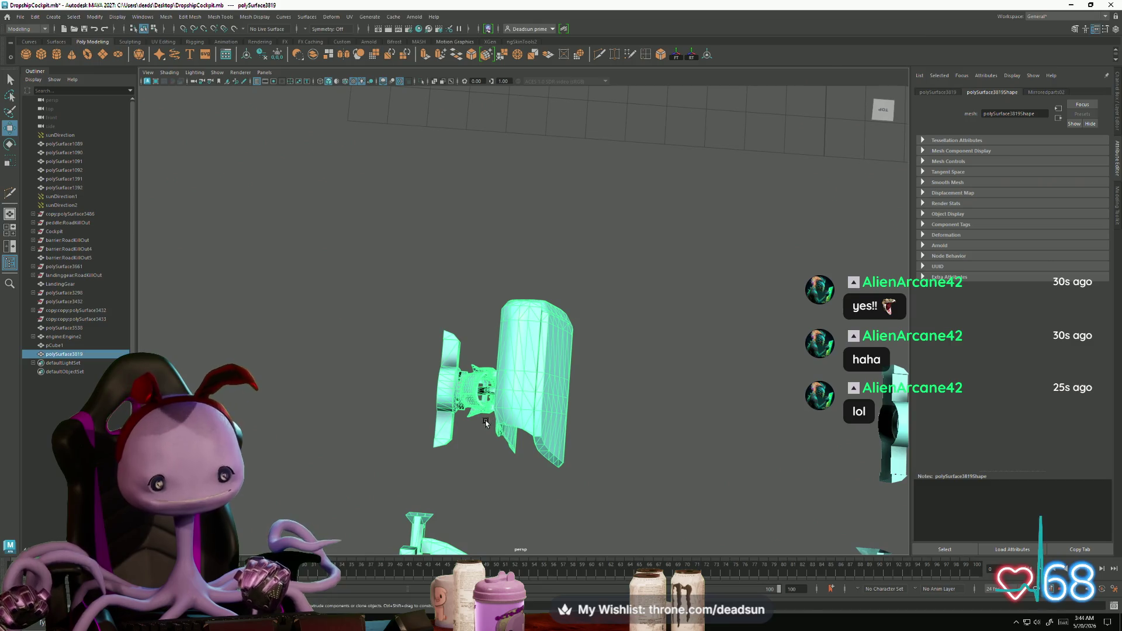
{"action": "right_click_drag", "start_coordinate": [530, 418], "coordinate": [482, 419]}
{"action": "left_click_drag", "start_coordinate": [503, 423], "coordinate": [570, 500]}
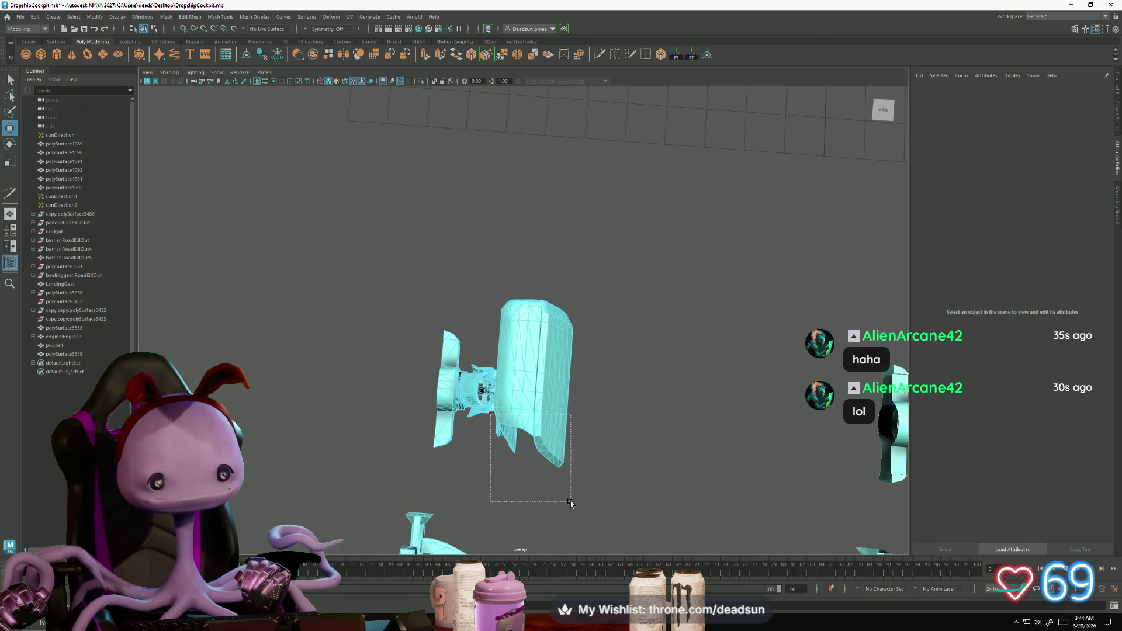
Step: Extract the selected engine faces and delete the long lower piece
{"action": "key", "text": "f"}
{"action": "mouse_move", "coordinate": [563, 453]}
{"action": "left_mouse_down", "text": "alt"}
{"action": "mouse_move", "coordinate": [506, 450]}
{"action": "mouse_move", "coordinate": [558, 445]}
{"action": "left_mouse_up", "text": "alt"}
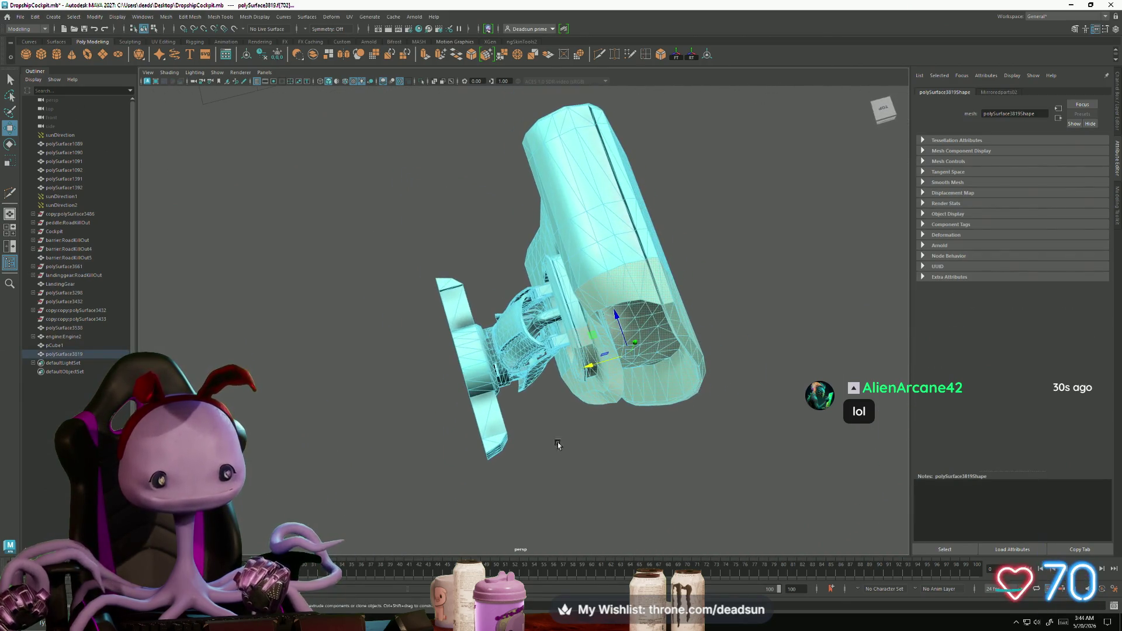
{"action": "left_click", "coordinate": [165, 18]}
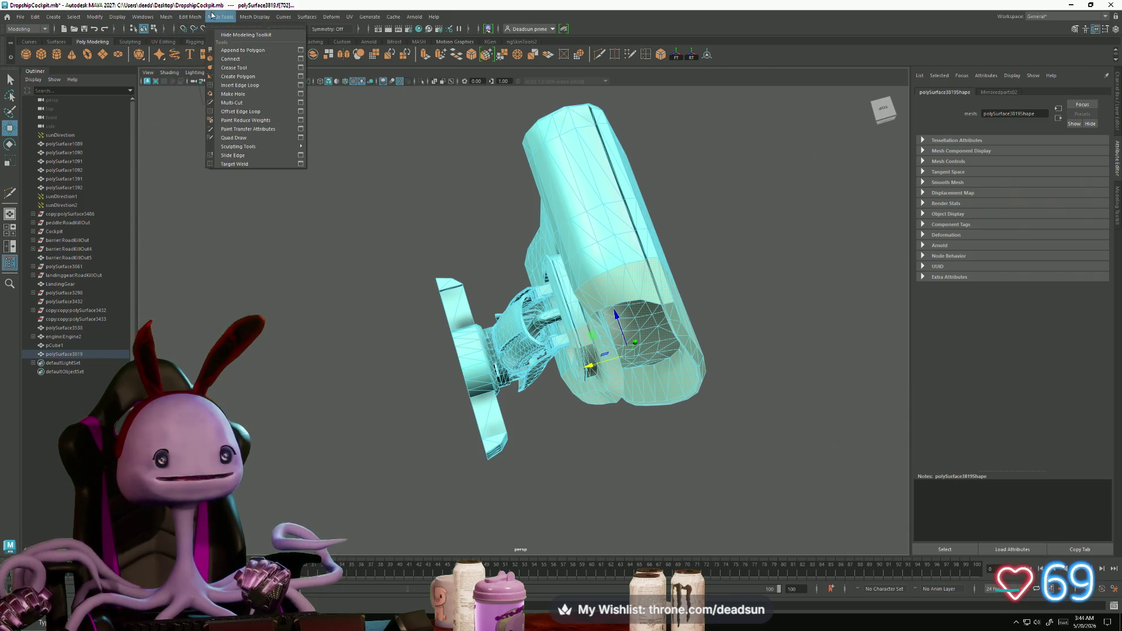
{"action": "mouse_move", "coordinate": [173, 15]}
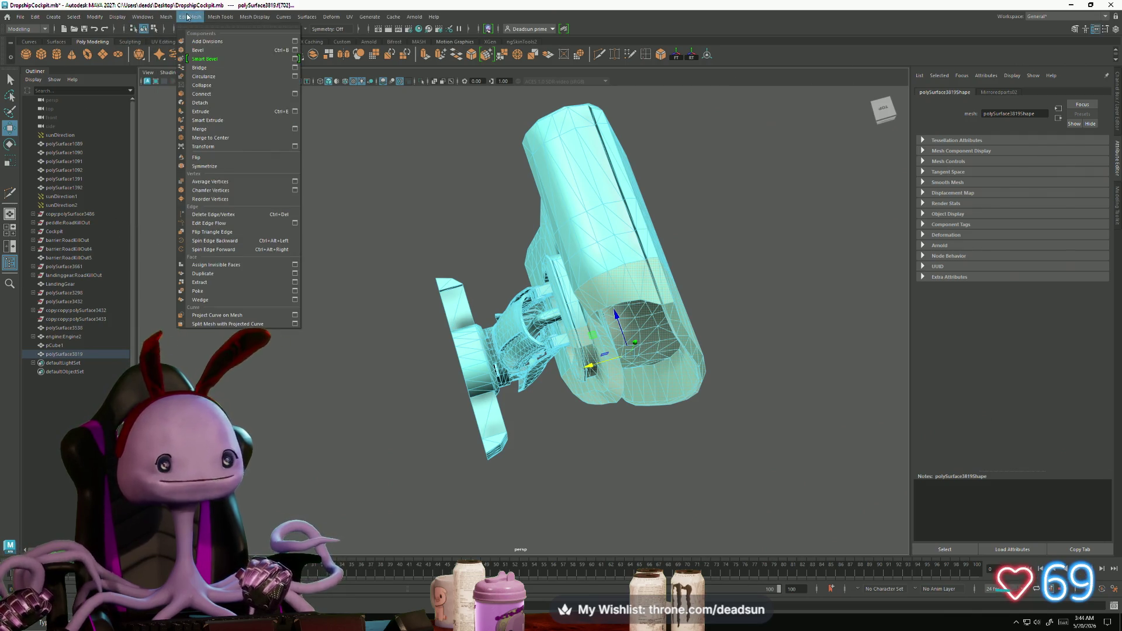
{"action": "left_click", "coordinate": [219, 283]}
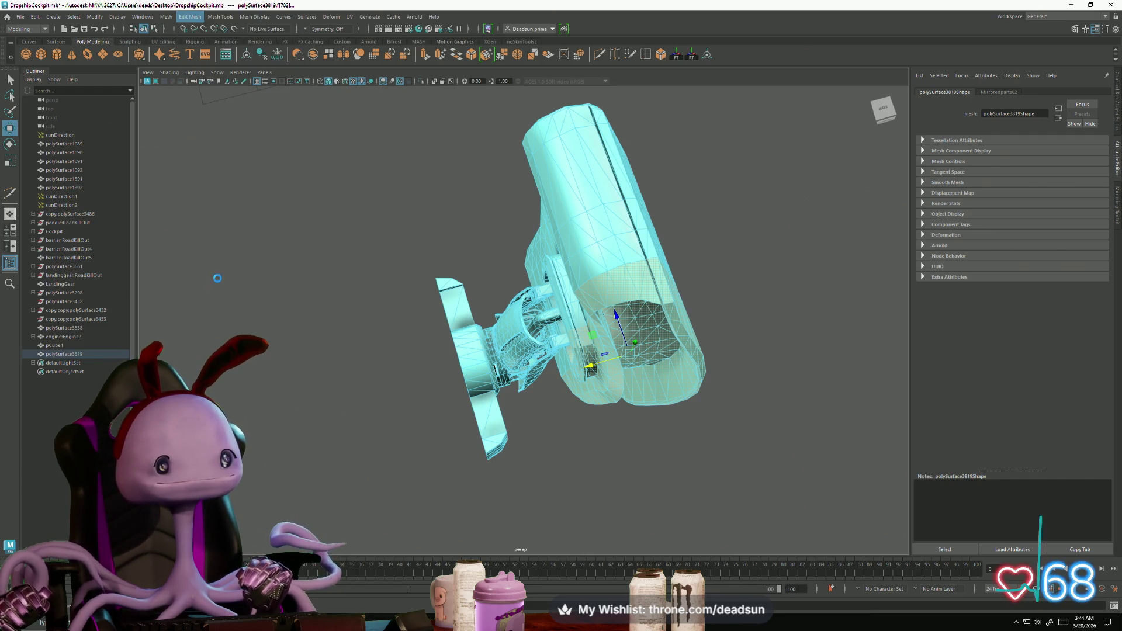
{"action": "scroll", "coordinate": [445, 253], "scroll_direction": "down", "scroll_amount": 5}
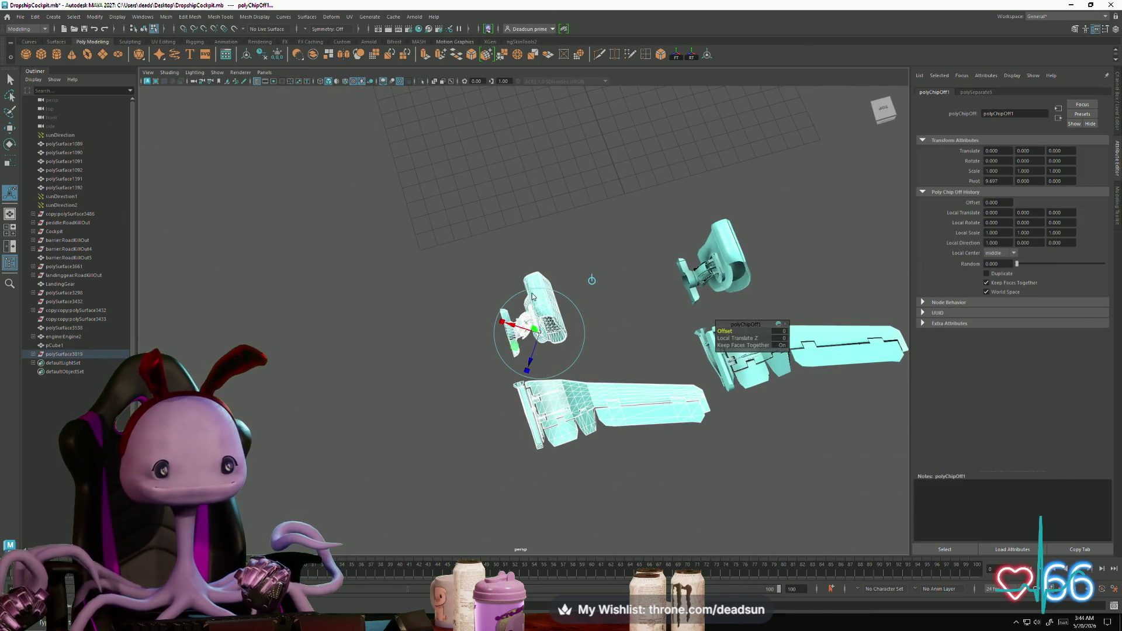
{"action": "key", "text": "Delete"}
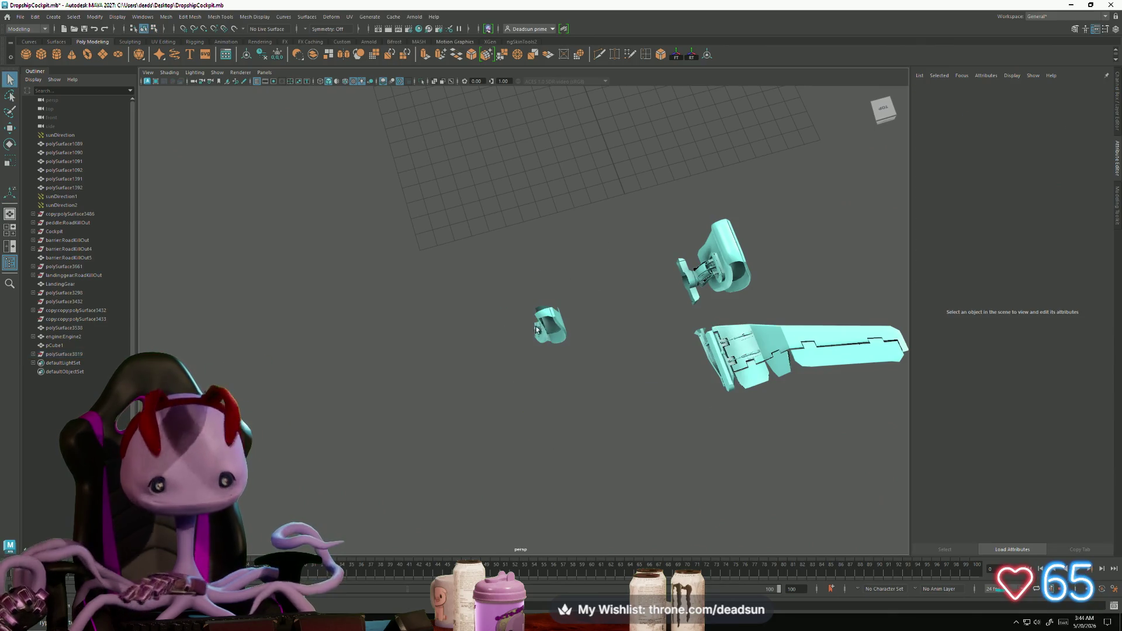
{"action": "scroll", "coordinate": [535, 332], "scroll_direction": "up", "scroll_amount": 5}
Step: Inspect the extracted curved piece and switch it to face selection
{"action": "mouse_move", "coordinate": [536, 332]}
{"action": "left_mouse_down", "text": "alt"}
{"action": "mouse_move", "coordinate": [659, 403]}
{"action": "mouse_move", "coordinate": [584, 383]}
{"action": "mouse_move", "coordinate": [606, 340]}
{"action": "left_mouse_up", "text": "alt"}
{"action": "middle_click_drag", "start_coordinate": [606, 340], "coordinate": [594, 399], "text": "alt"}
{"action": "mouse_move", "coordinate": [594, 399]}
{"action": "left_mouse_down", "text": "alt"}
{"action": "mouse_move", "coordinate": [568, 407]}
{"action": "mouse_move", "coordinate": [489, 217]}
{"action": "left_mouse_up", "text": "alt"}
{"action": "right_click_drag", "start_coordinate": [489, 217], "coordinate": [471, 158]}
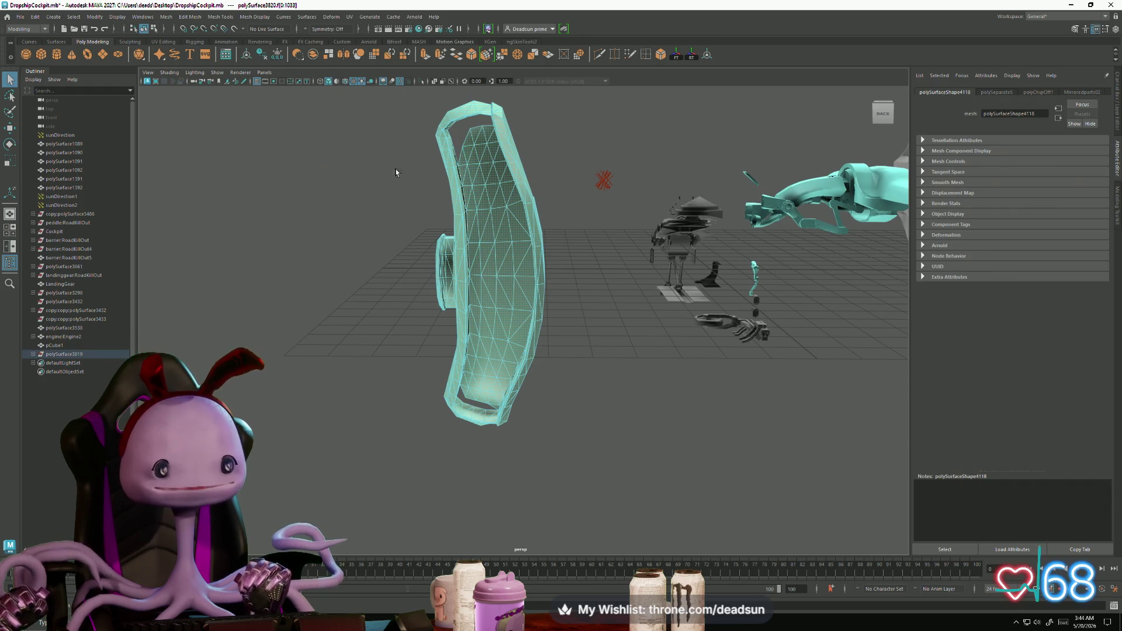
Step: Select a strip of faces across the inner panel and chip it off with Chip Off
{"action": "left_click_drag", "start_coordinate": [464, 175], "coordinate": [466, 166], "text": "alt"}
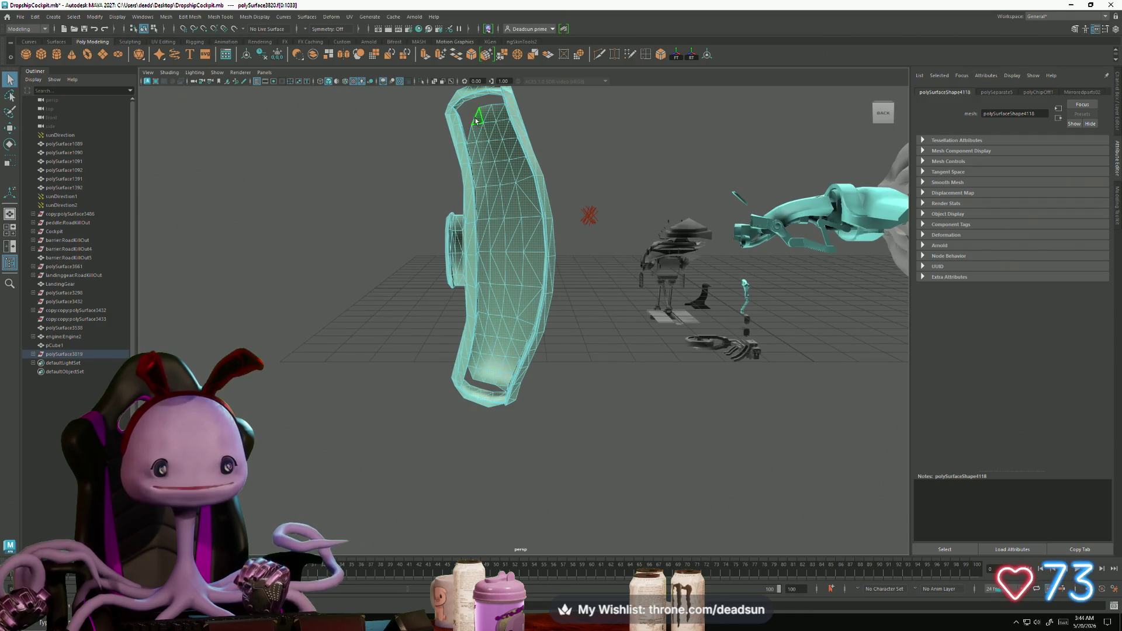
{"action": "key", "text": "ctrl+z"}
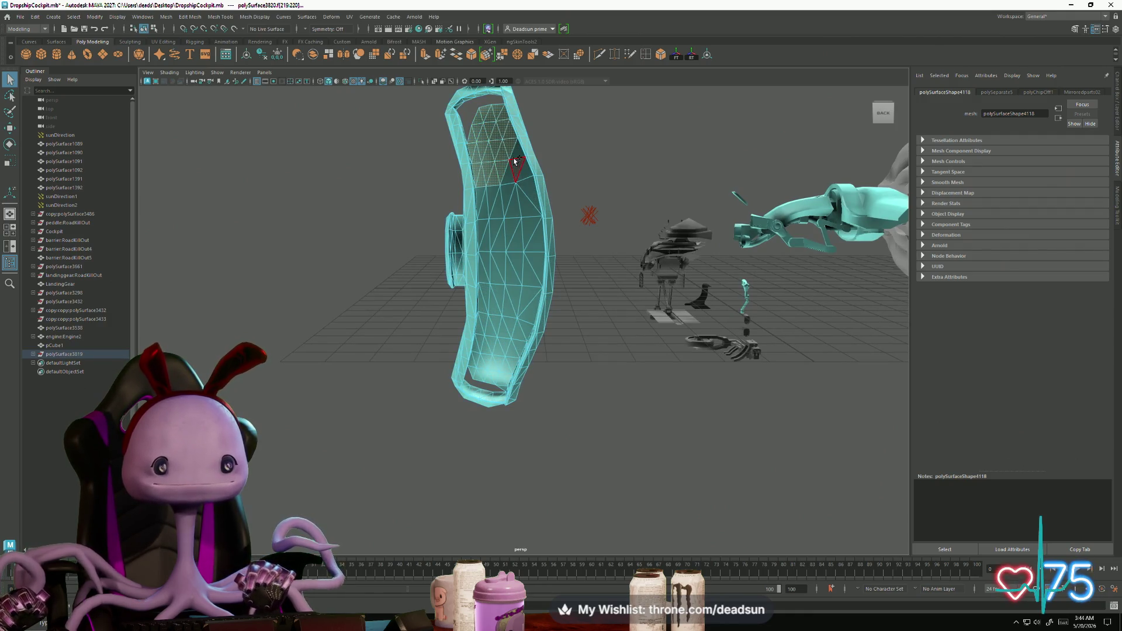
{"action": "left_click", "coordinate": [517, 242], "text": "shift"}
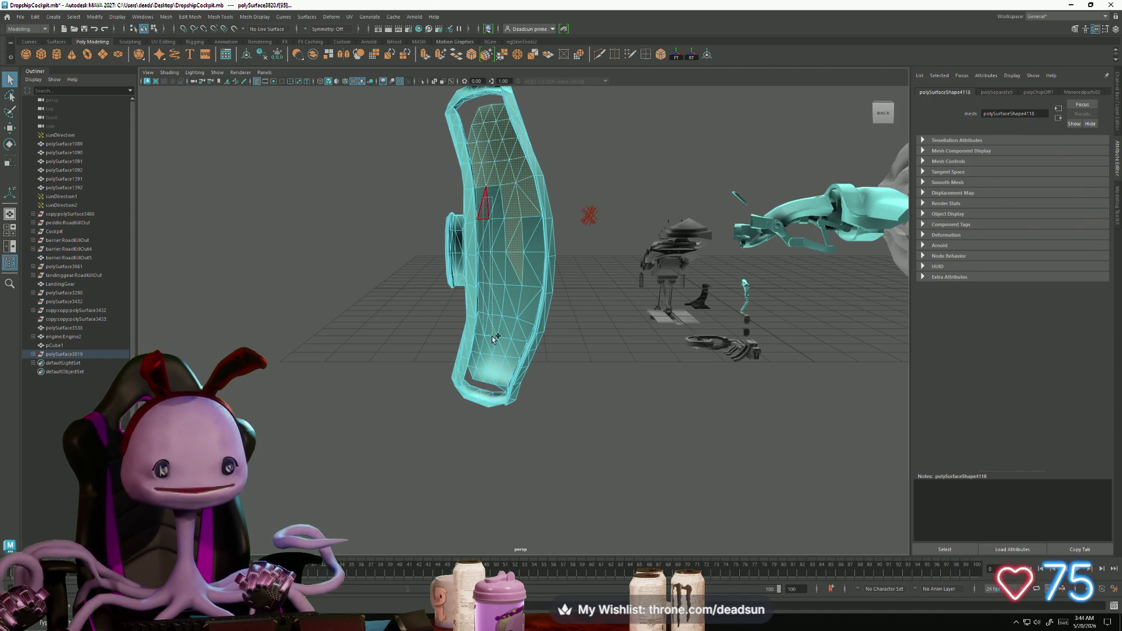
{"action": "left_click", "coordinate": [499, 363], "text": "shift"}
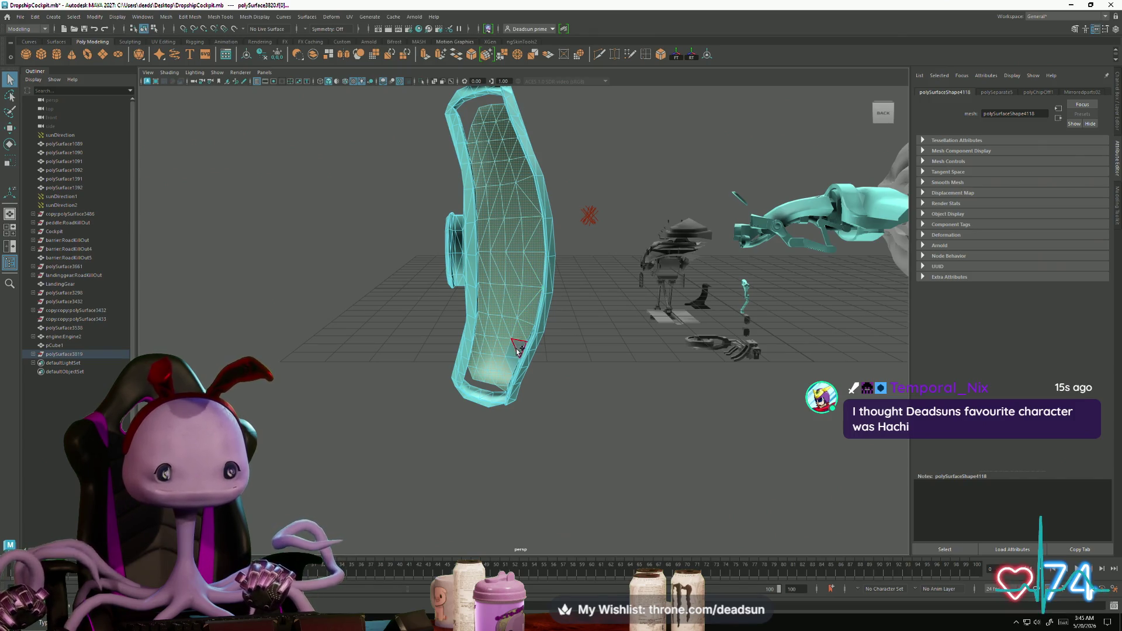
{"action": "left_click_drag", "start_coordinate": [510, 365], "coordinate": [506, 351], "text": "alt"}
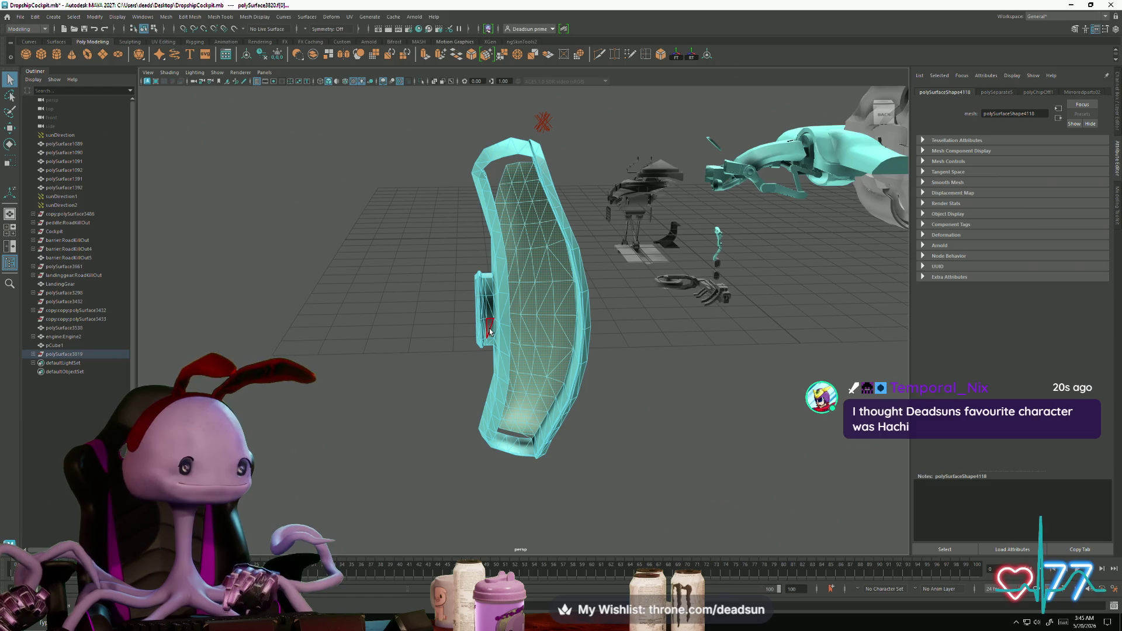
{"action": "mouse_move", "coordinate": [490, 332]}
{"action": "left_mouse_down", "text": "alt"}
{"action": "mouse_move", "coordinate": [504, 328]}
{"action": "mouse_move", "coordinate": [432, 327]}
{"action": "mouse_move", "coordinate": [644, 317]}
{"action": "mouse_move", "coordinate": [441, 342]}
{"action": "left_mouse_up", "text": "alt"}
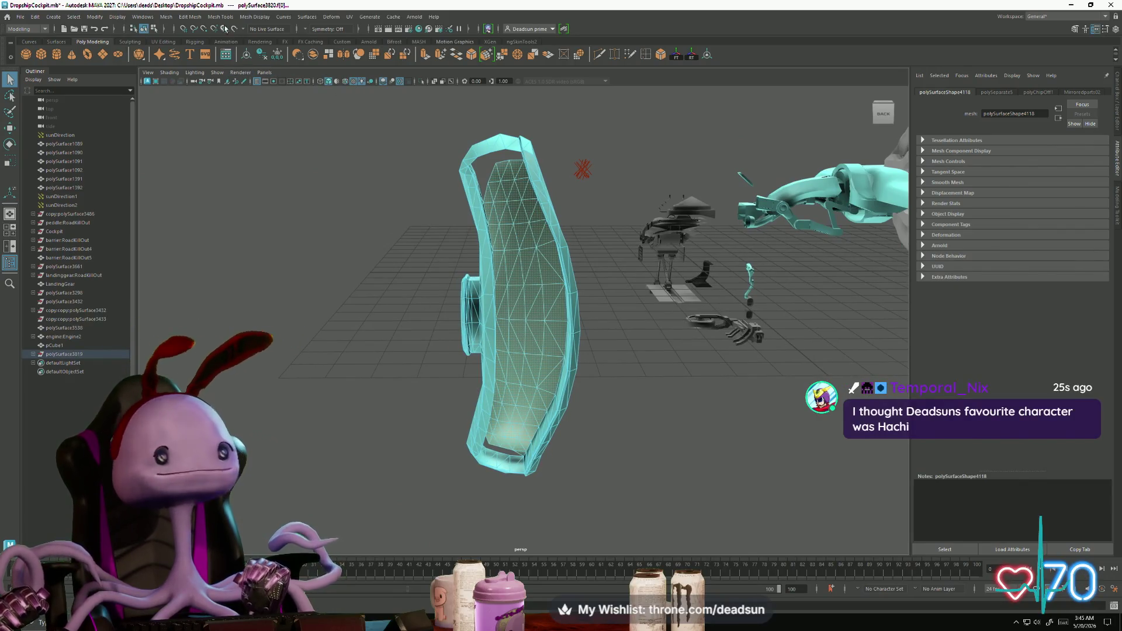
{"action": "left_click", "coordinate": [191, 18]}
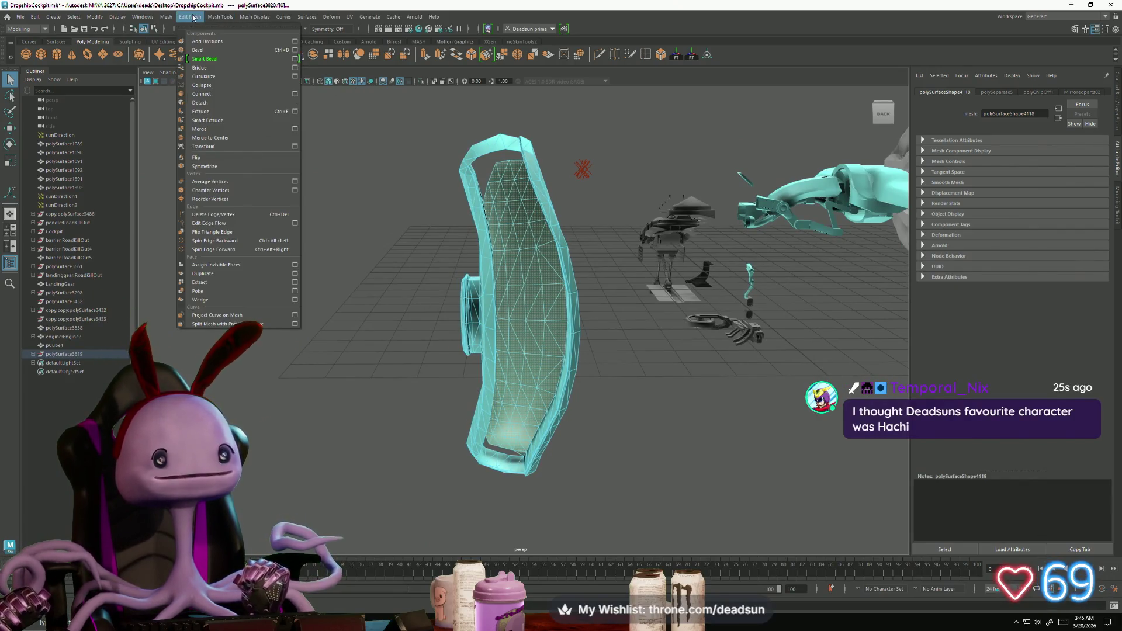
{"action": "mouse_move", "coordinate": [156, 17]}
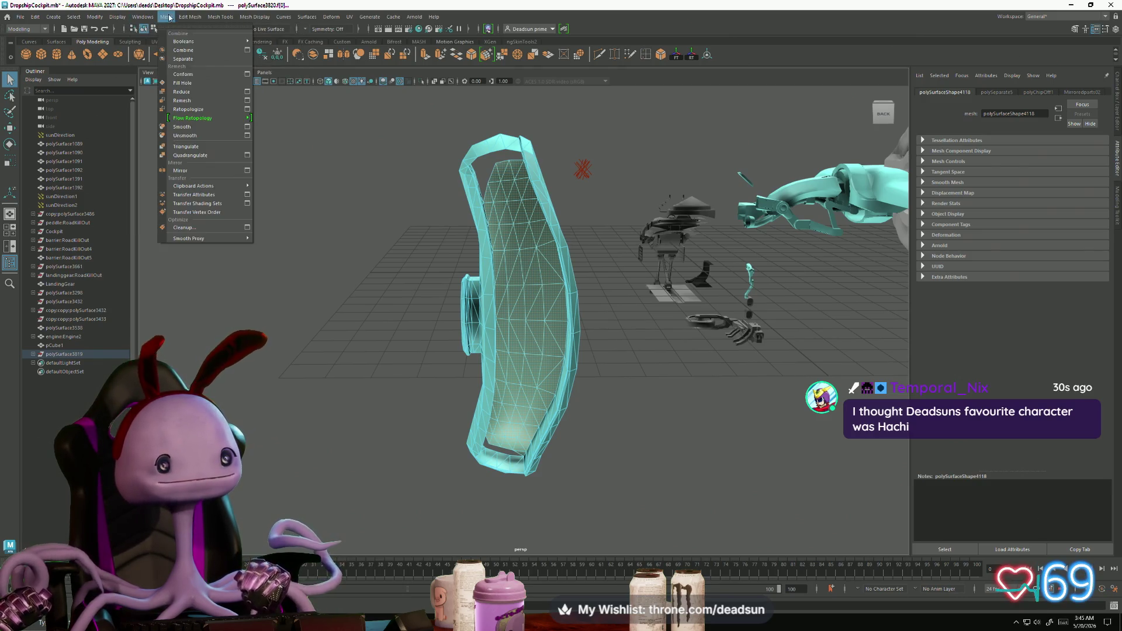
{"action": "left_click", "coordinate": [219, 282]}
Step: Select the separated inner panel, then pick the vertex at its top corner
{"action": "left_click_drag", "start_coordinate": [220, 281], "coordinate": [471, 246], "text": "alt"}
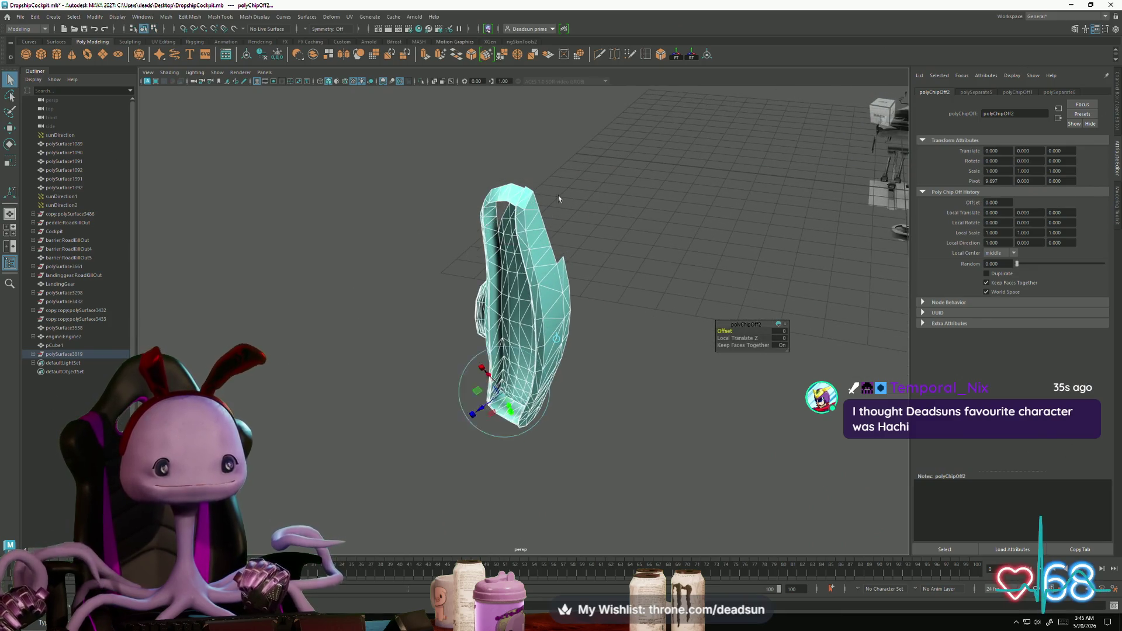
{"action": "key", "text": "q"}
{"action": "left_click", "coordinate": [541, 204]}
{"action": "left_click", "coordinate": [555, 247]}
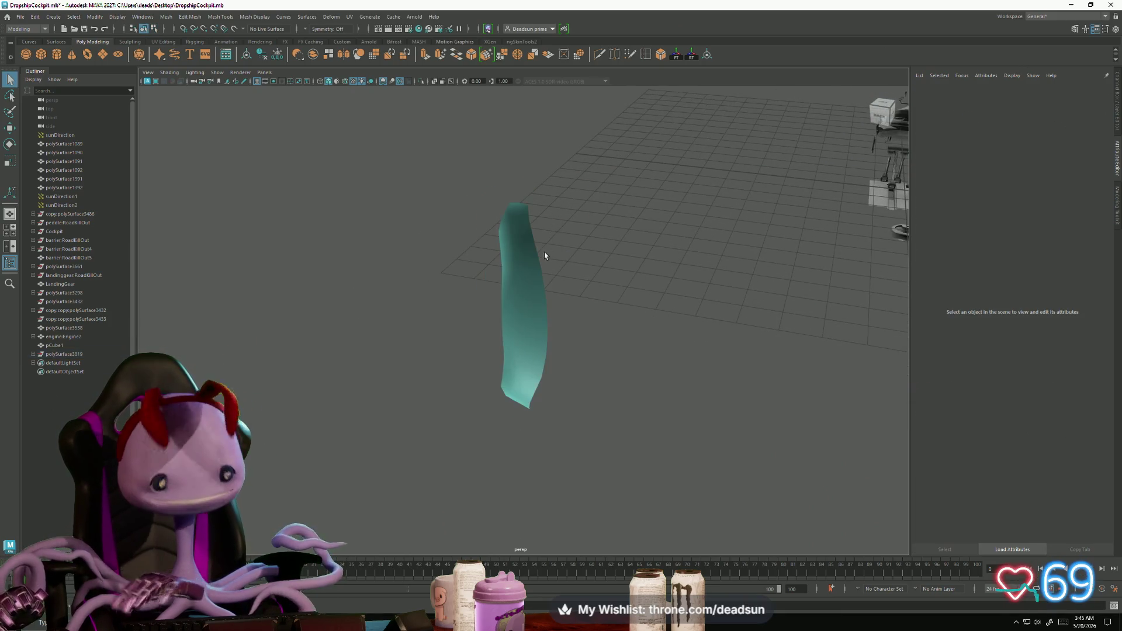
{"action": "left_click", "coordinate": [531, 251]}
{"action": "left_click_drag", "start_coordinate": [532, 251], "coordinate": [518, 231], "text": "alt"}
{"action": "left_click", "coordinate": [468, 203]}
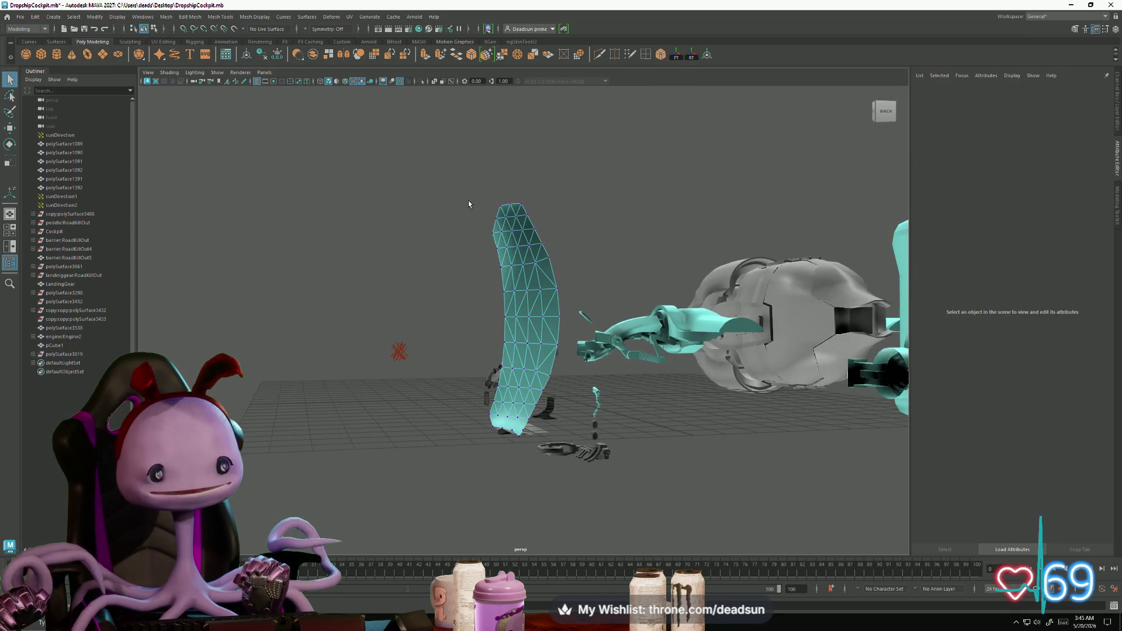
{"action": "left_click", "coordinate": [493, 219]}
{"action": "key", "text": "w"}
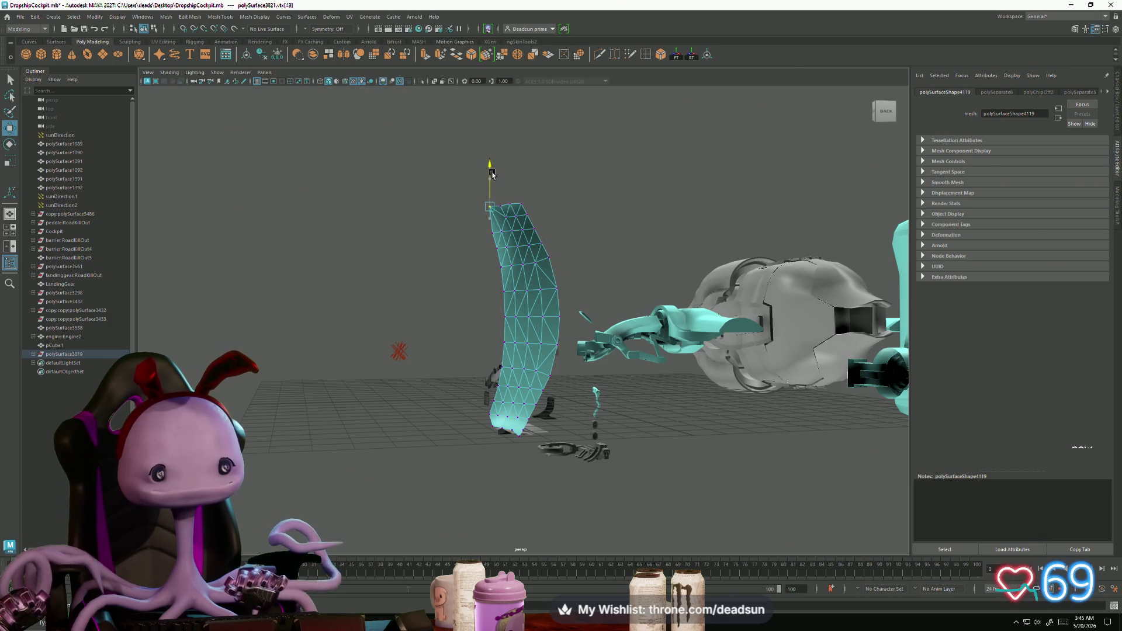
{"action": "mouse_move", "coordinate": [485, 442]}
{"action": "left_mouse_down", "text": "alt"}
{"action": "mouse_move", "coordinate": [463, 426]}
{"action": "mouse_move", "coordinate": [501, 444]}
{"action": "left_mouse_up", "text": "alt"}
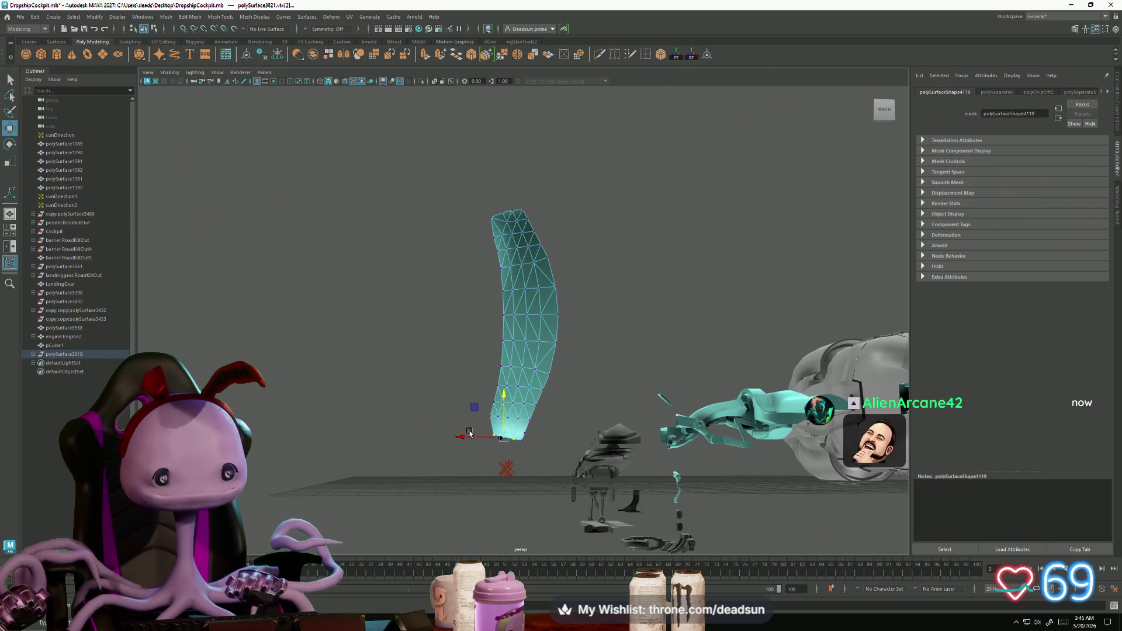
{"action": "mouse_move", "coordinate": [467, 435]}
{"action": "left_mouse_down", "text": "alt"}
{"action": "mouse_move", "coordinate": [501, 421]}
{"action": "mouse_move", "coordinate": [505, 334]}
{"action": "left_mouse_up", "text": "alt"}
{"action": "key", "text": "F8"}
{"action": "key", "text": "f"}
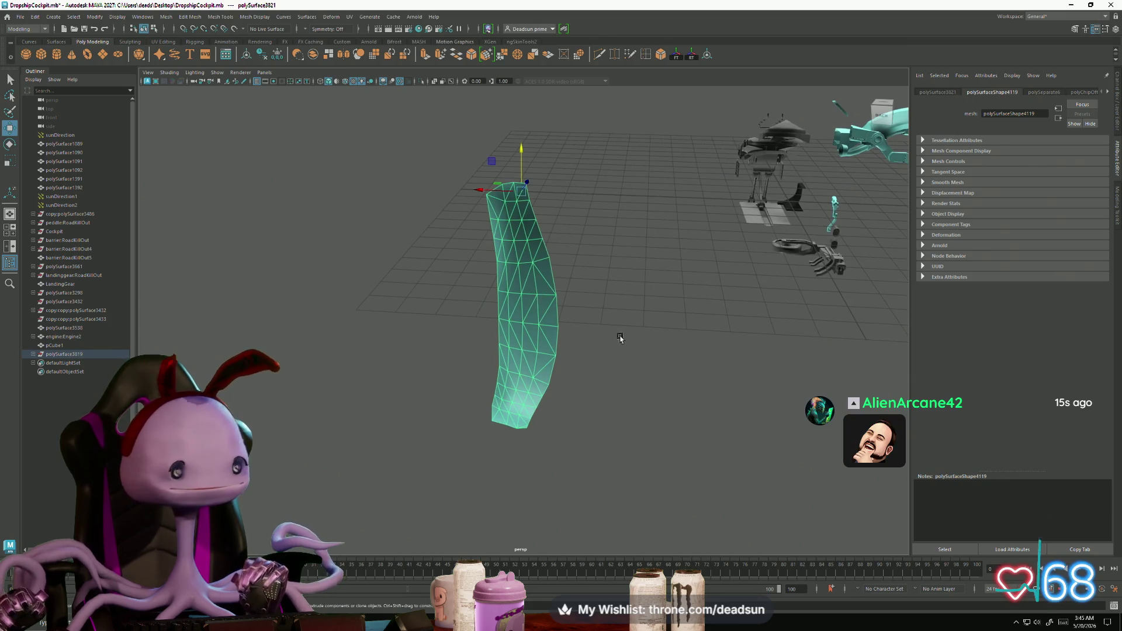
{"action": "left_click_drag", "start_coordinate": [621, 337], "coordinate": [363, 283], "text": "alt"}
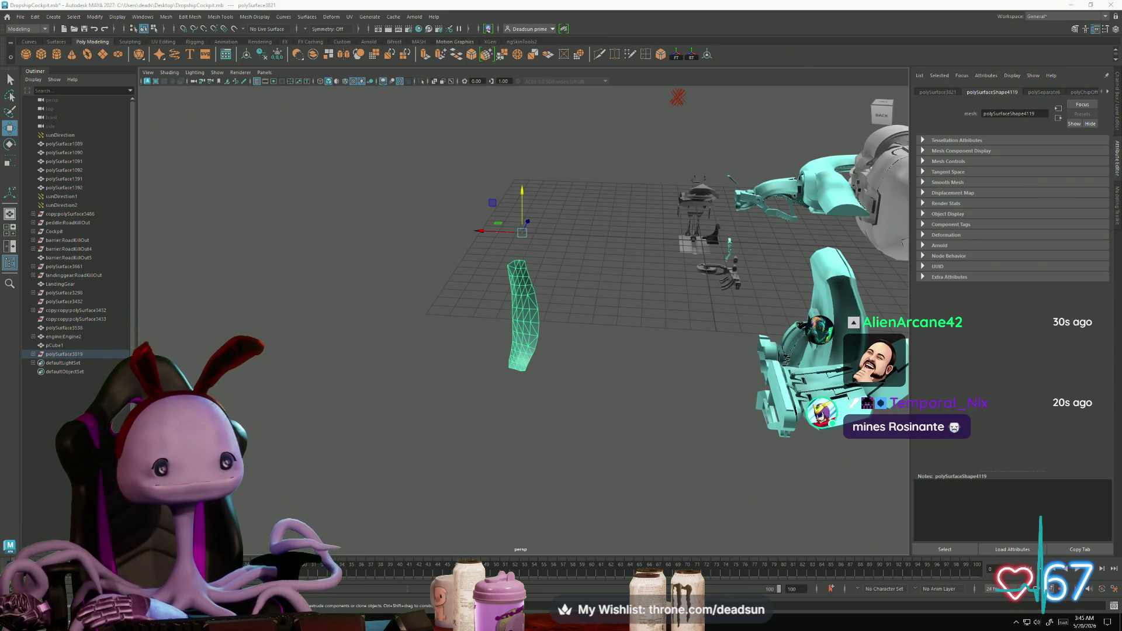
{"action": "mouse_move", "coordinate": [0, 168]}
{"action": "left_mouse_down"}
{"action": "mouse_move", "coordinate": [582, 168]}
{"action": "mouse_move", "coordinate": [675, 129]}
{"action": "left_mouse_up"}
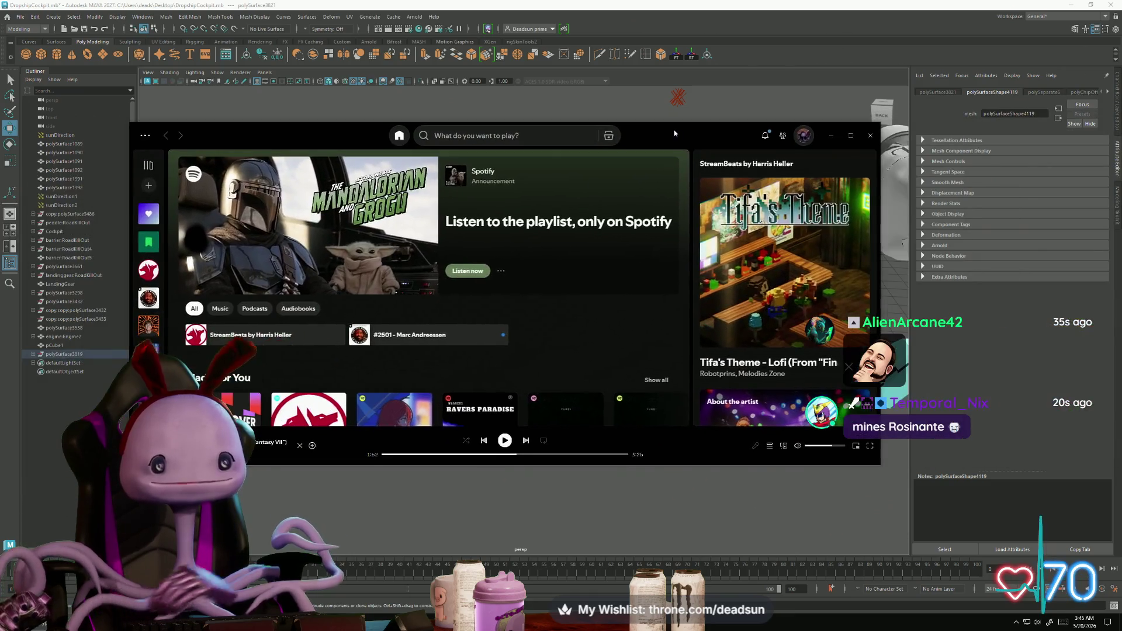
Step: Maximize Spotify, hide the current StreamBeats track so Bloom.exe #1 plays, then return to Maya
{"action": "left_click", "coordinate": [849, 135]}
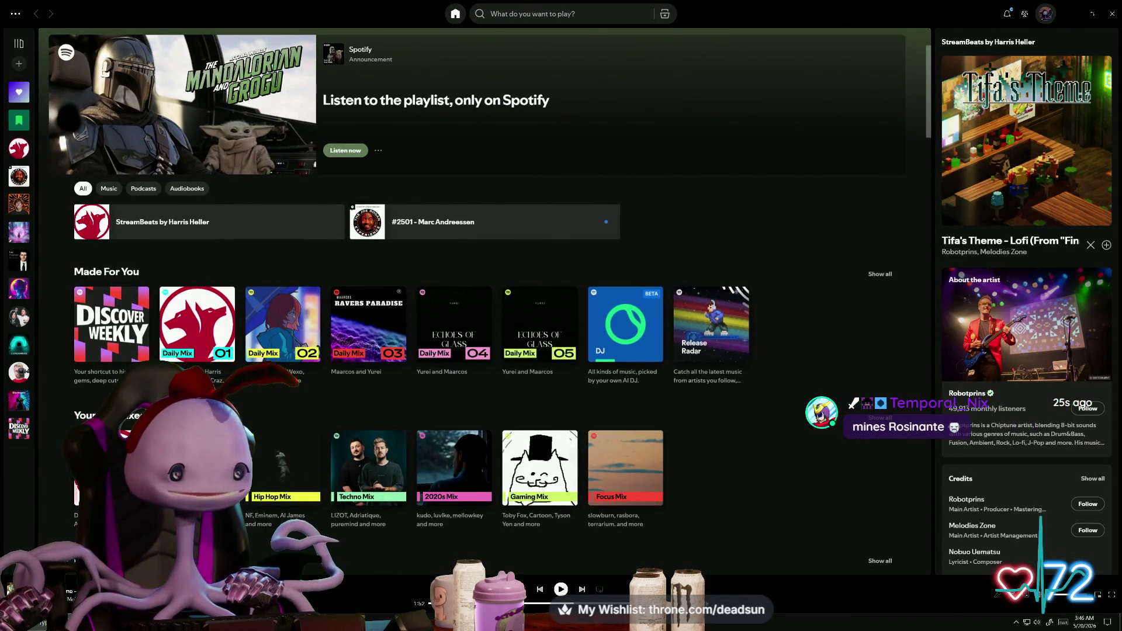
{"action": "left_click", "coordinate": [19, 148]}
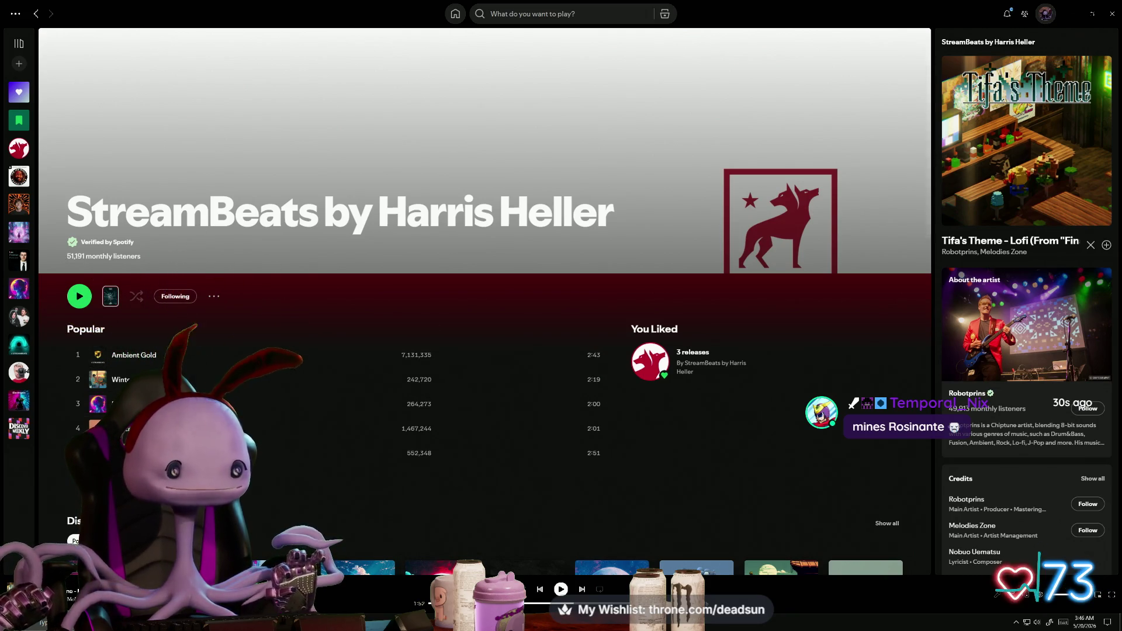
{"action": "left_click", "coordinate": [1090, 245]}
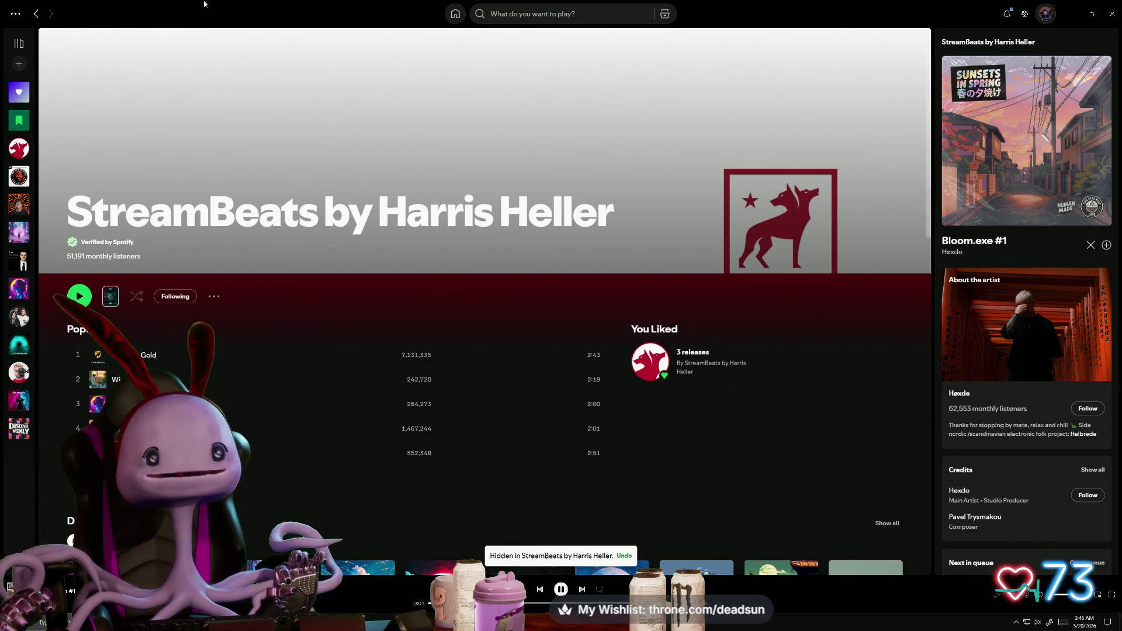
{"action": "key", "text": "alt+Tab"}
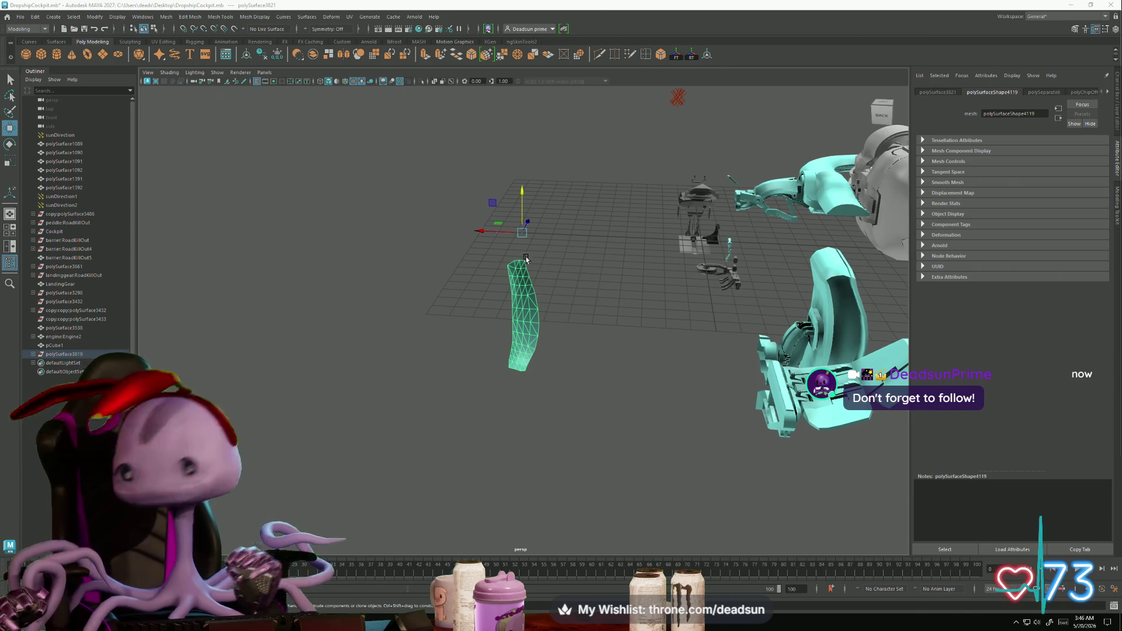
Step: Try moving the panel into the cockpit, undo it, and select all its faces
{"action": "scroll", "coordinate": [508, 365], "scroll_direction": "up", "scroll_amount": 1}
{"action": "mouse_move", "coordinate": [509, 365]}
{"action": "left_mouse_down", "text": "alt"}
{"action": "mouse_move", "coordinate": [532, 365]}
{"action": "mouse_move", "coordinate": [506, 344]}
{"action": "left_mouse_up", "text": "alt"}
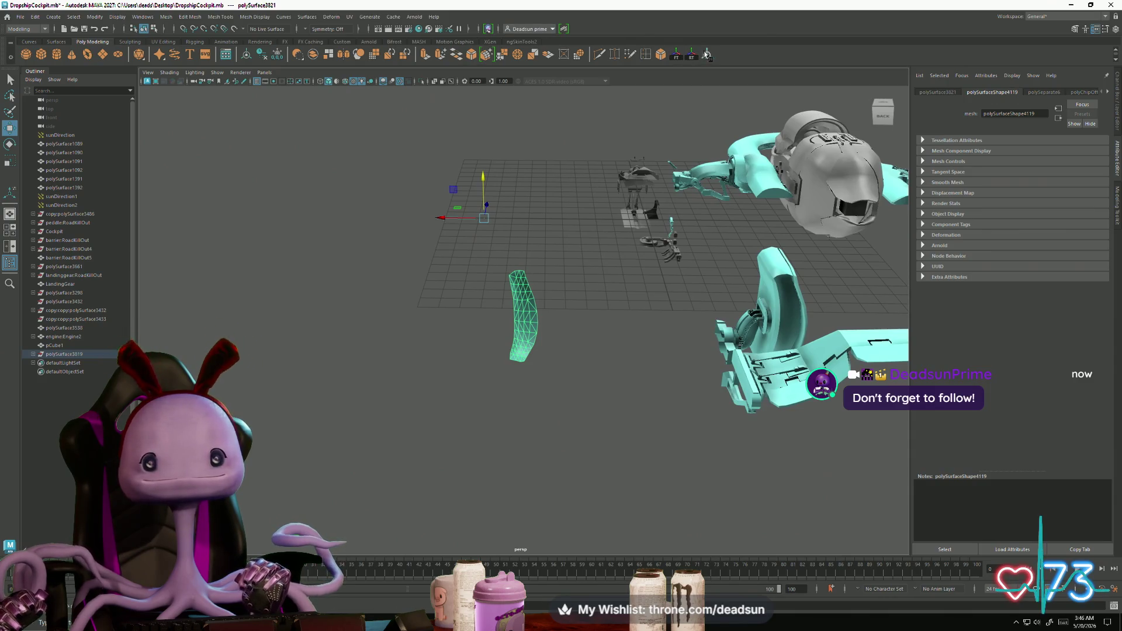
{"action": "mouse_move", "coordinate": [487, 301]}
{"action": "left_mouse_down"}
{"action": "mouse_move", "coordinate": [738, 323]}
{"action": "mouse_move", "coordinate": [528, 329]}
{"action": "mouse_move", "coordinate": [656, 401]}
{"action": "mouse_move", "coordinate": [641, 339]}
{"action": "left_mouse_up"}
{"action": "key", "text": "f"}
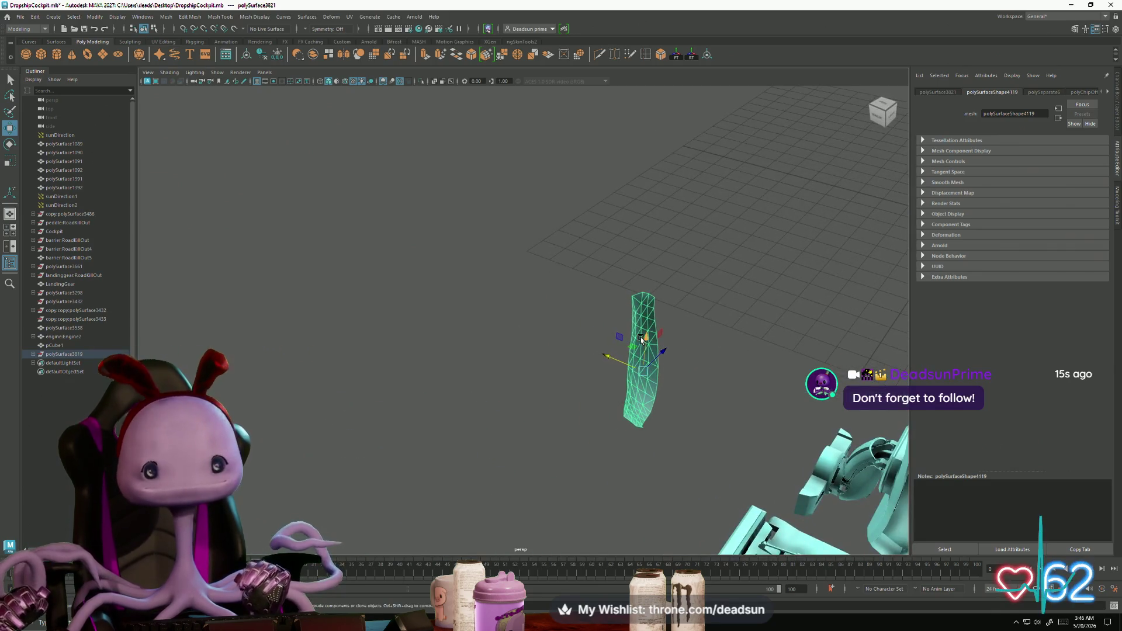
{"action": "right_click_drag", "start_coordinate": [641, 359], "coordinate": [643, 403]}
{"action": "mouse_move", "coordinate": [531, 251]}
{"action": "left_mouse_down"}
{"action": "mouse_move", "coordinate": [668, 466]}
{"action": "mouse_move", "coordinate": [613, 443]}
{"action": "left_mouse_up"}
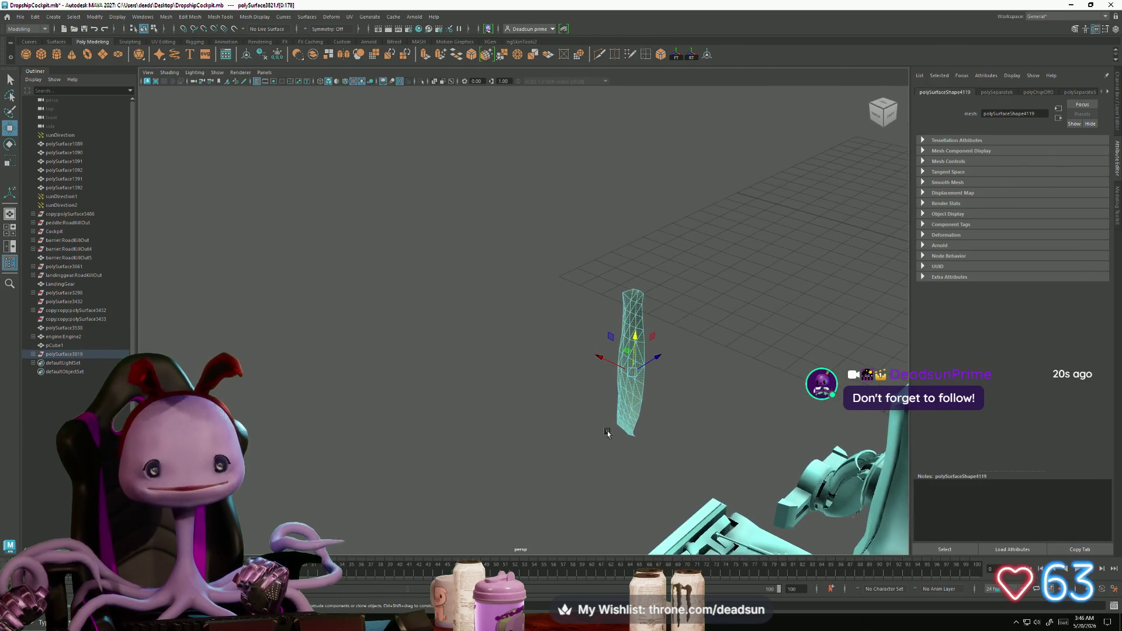
Step: Extrude the panel faces with Ctrl+E and push them outward for thickness
{"action": "key", "text": "ctrl+e"}
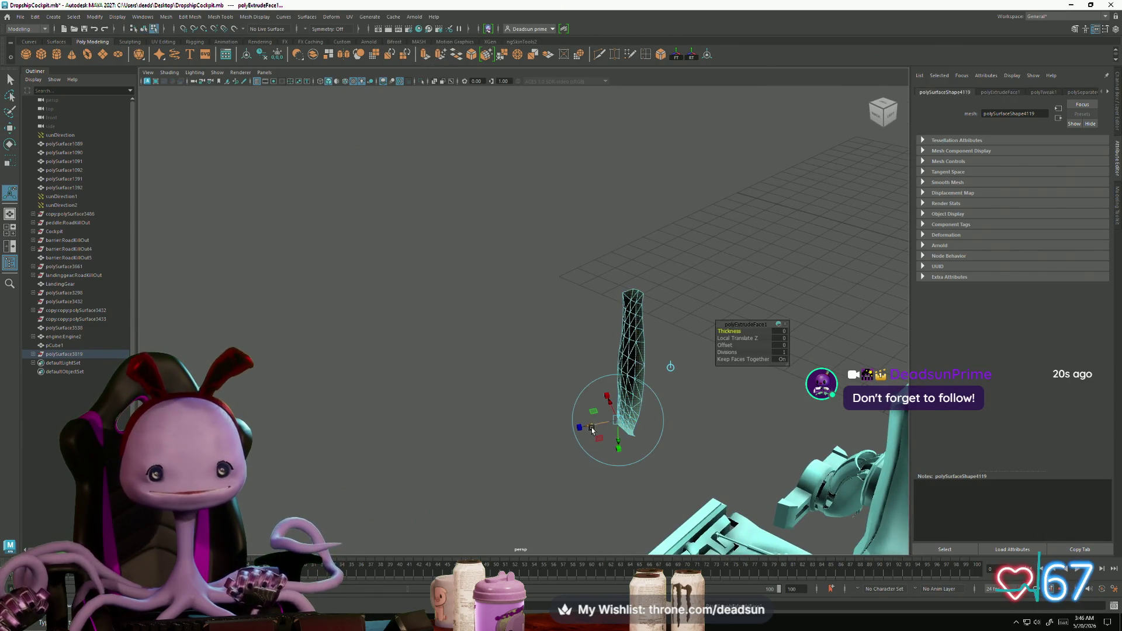
{"action": "key", "text": "w"}
{"action": "left_click_drag", "start_coordinate": [650, 359], "coordinate": [614, 390]}
{"action": "key", "text": "r"}
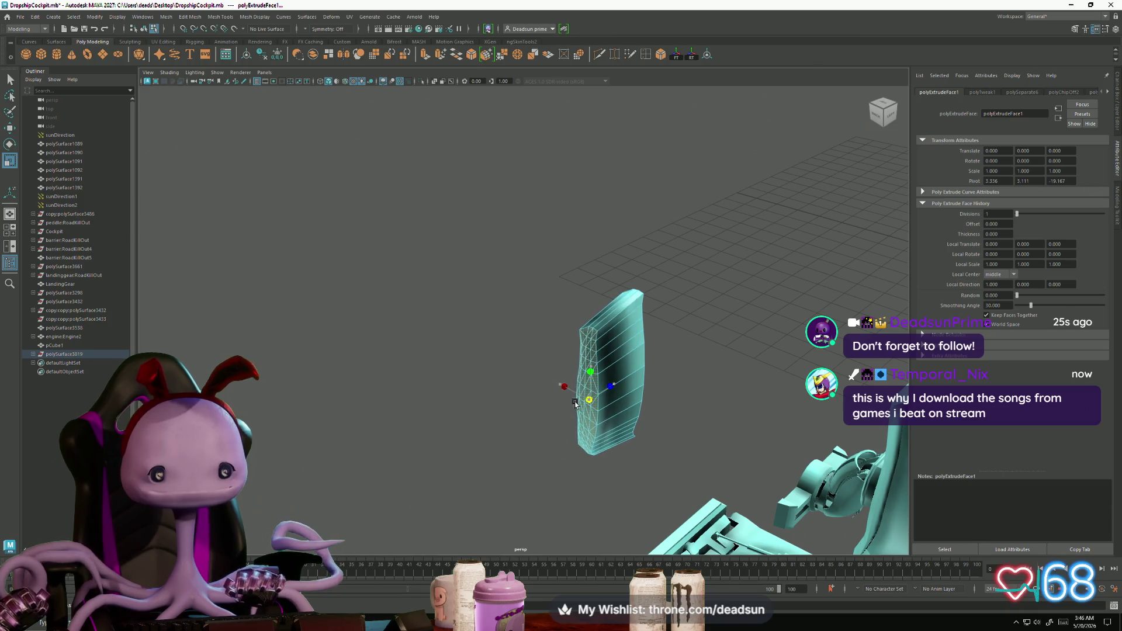
Step: Box-select faces on the thickened panel and view it from above
{"action": "mouse_move", "coordinate": [587, 400]}
{"action": "left_mouse_down", "text": "alt"}
{"action": "mouse_move", "coordinate": [544, 423]}
{"action": "mouse_move", "coordinate": [528, 417]}
{"action": "left_mouse_up", "text": "alt"}
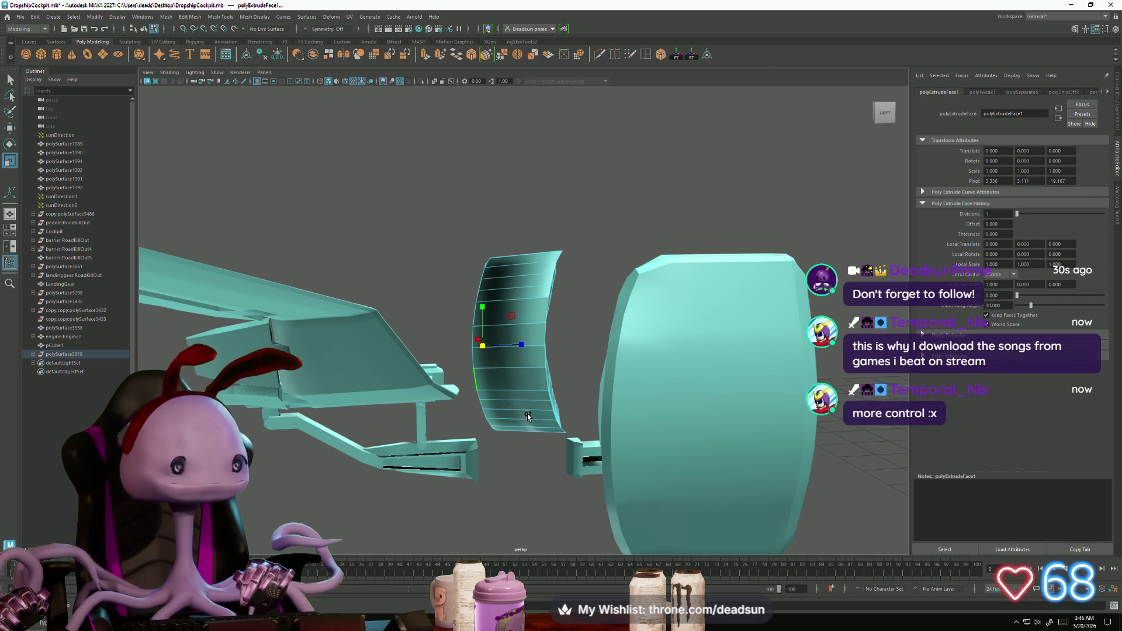
{"action": "right_click_drag", "start_coordinate": [522, 297], "coordinate": [520, 319]}
{"action": "left_click_drag", "start_coordinate": [542, 410], "coordinate": [574, 437]}
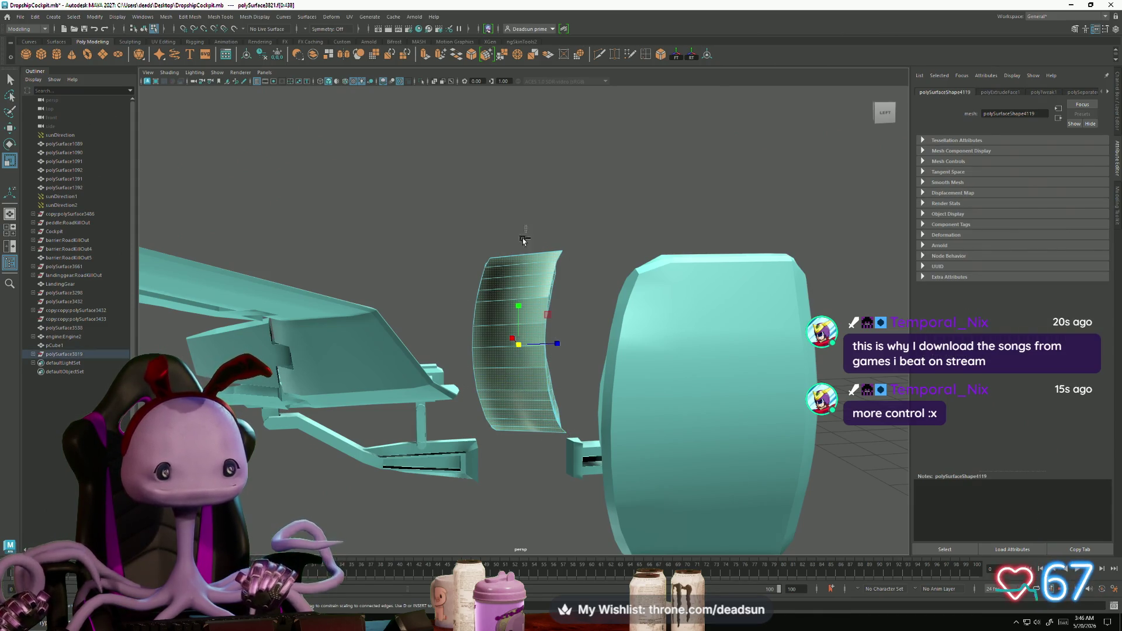
{"action": "left_click_drag", "start_coordinate": [523, 491], "coordinate": [573, 496], "text": "alt"}
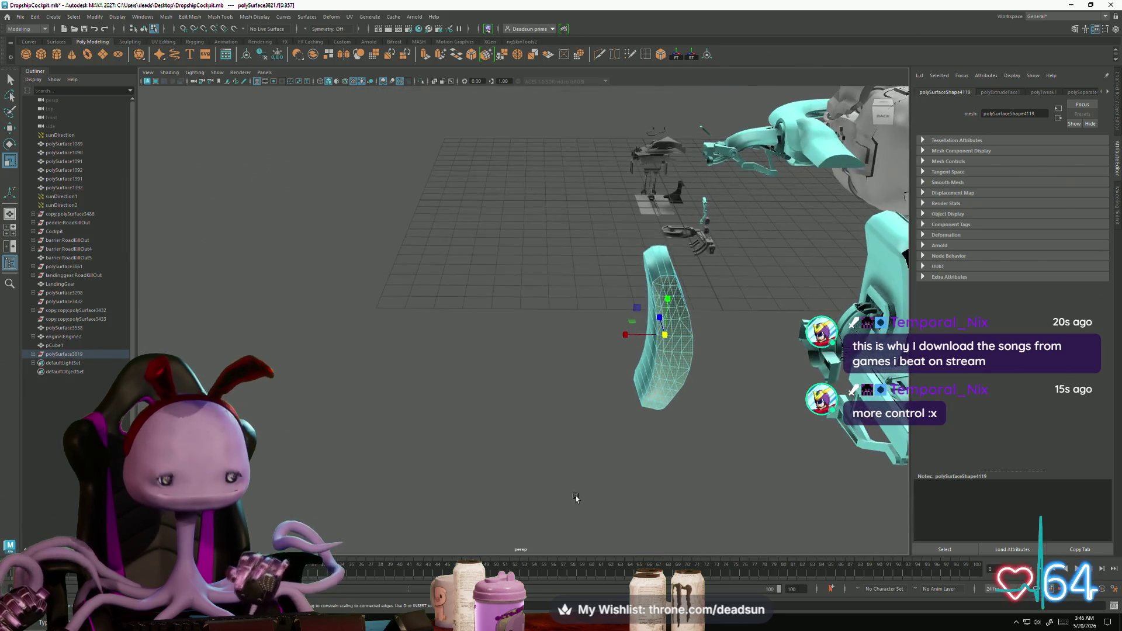
Step: Box-select the curved frame's lower corner edges, then clear the selection
{"action": "left_click", "coordinate": [571, 494]}
{"action": "mouse_move", "coordinate": [595, 454]}
{"action": "left_mouse_down", "text": "alt"}
{"action": "mouse_move", "coordinate": [583, 431]}
{"action": "mouse_move", "coordinate": [642, 413]}
{"action": "mouse_move", "coordinate": [641, 359]}
{"action": "mouse_move", "coordinate": [654, 385]}
{"action": "left_mouse_up", "text": "alt"}
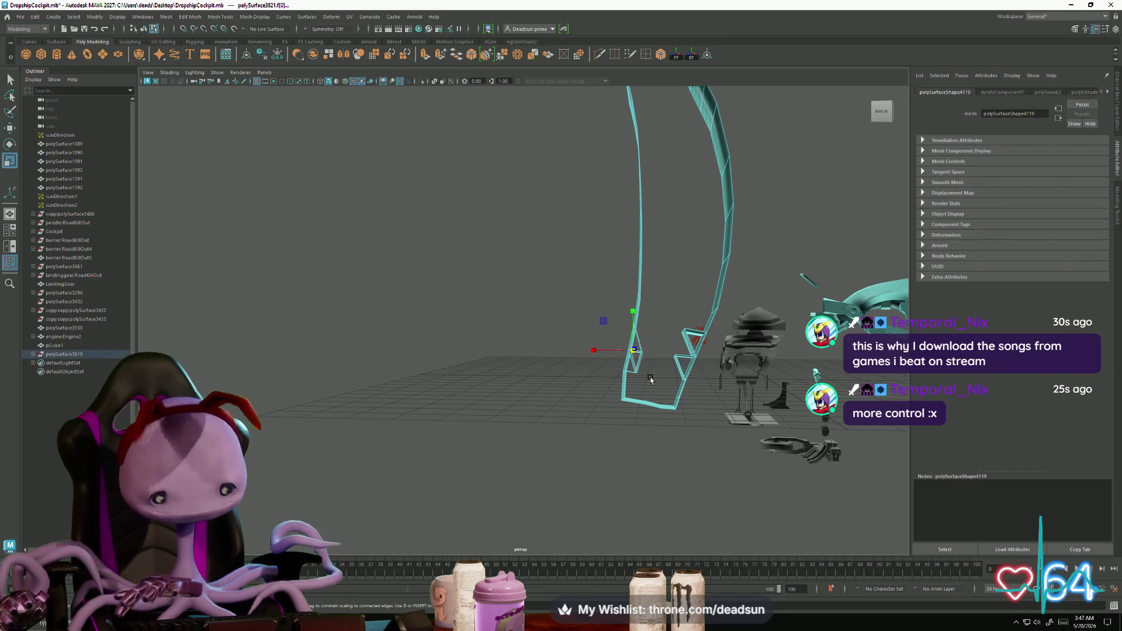
{"action": "left_click", "coordinate": [653, 376]}
{"action": "left_click_drag", "start_coordinate": [668, 339], "coordinate": [682, 367]}
{"action": "left_click", "coordinate": [656, 407]}
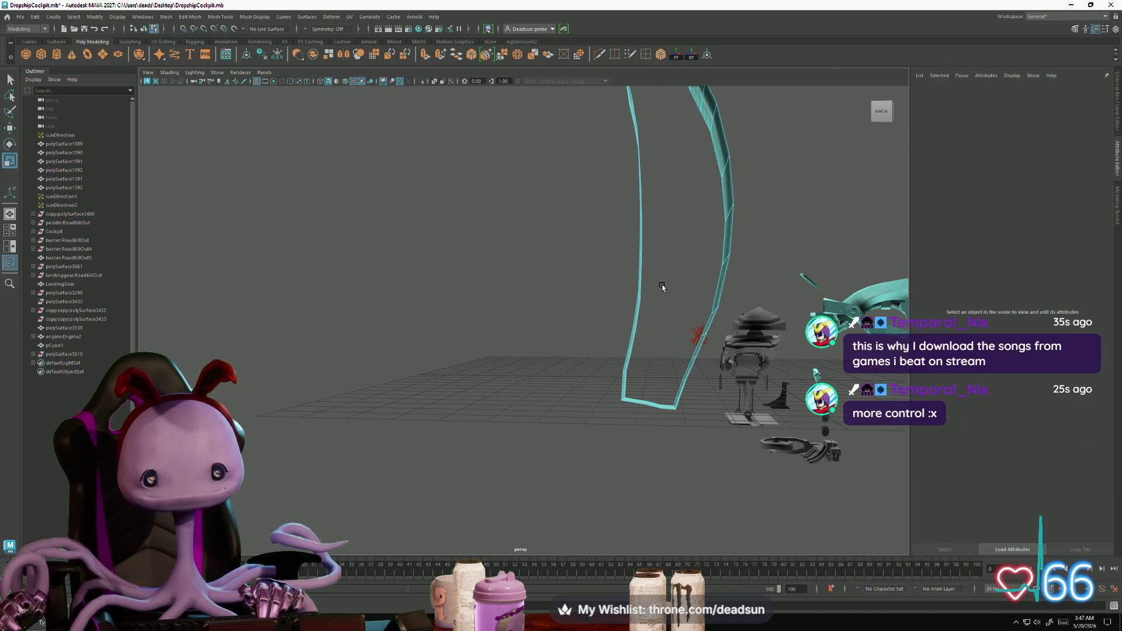
{"action": "key", "text": "space"}
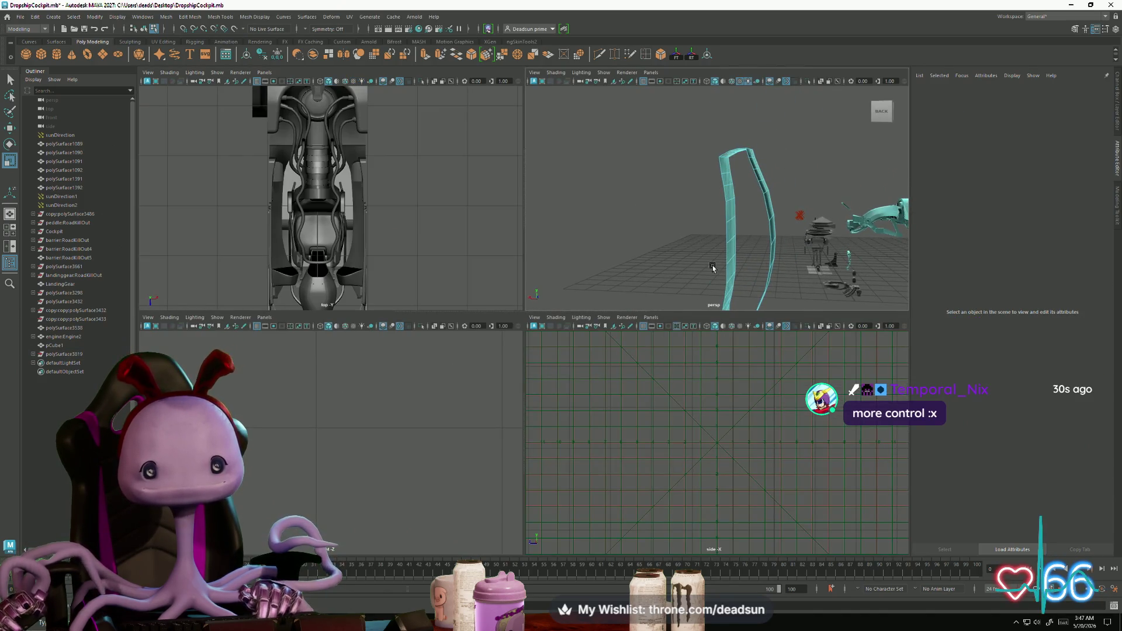
{"action": "key", "text": "space"}
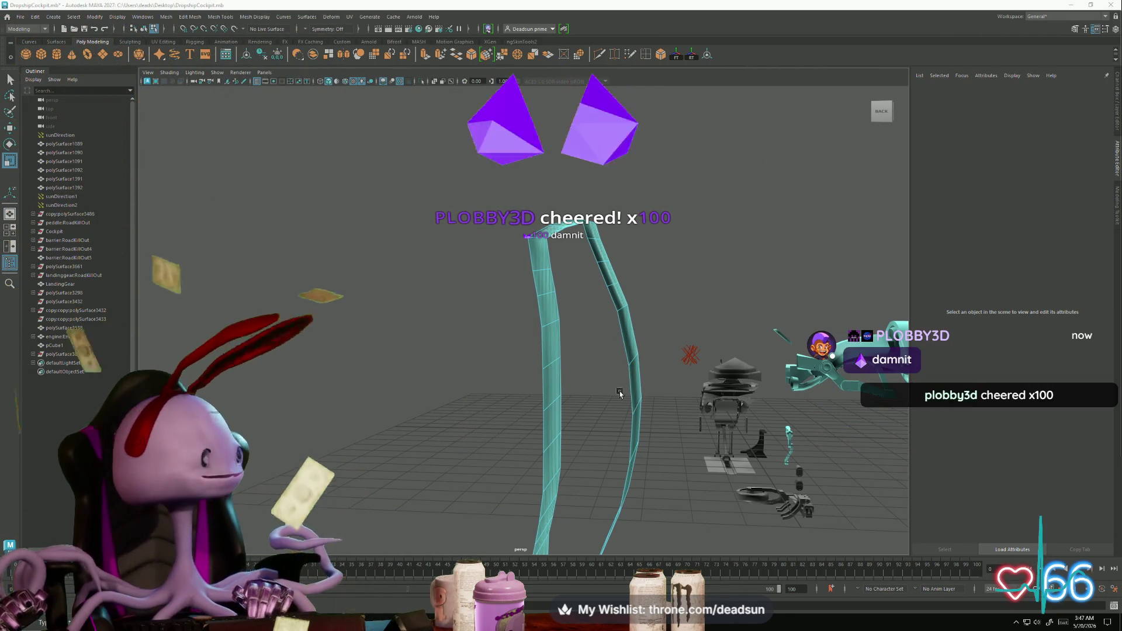
Step: Zoom in on the panel and select an edge on it
{"action": "mouse_move", "coordinate": [570, 383]}
{"action": "left_mouse_down", "text": "alt"}
{"action": "mouse_move", "coordinate": [562, 376]}
{"action": "mouse_move", "coordinate": [533, 407]}
{"action": "mouse_move", "coordinate": [502, 333]}
{"action": "mouse_move", "coordinate": [471, 316]}
{"action": "left_mouse_up", "text": "alt"}
{"action": "right_click_drag", "start_coordinate": [471, 317], "coordinate": [474, 260]}
{"action": "left_click", "coordinate": [474, 257]}
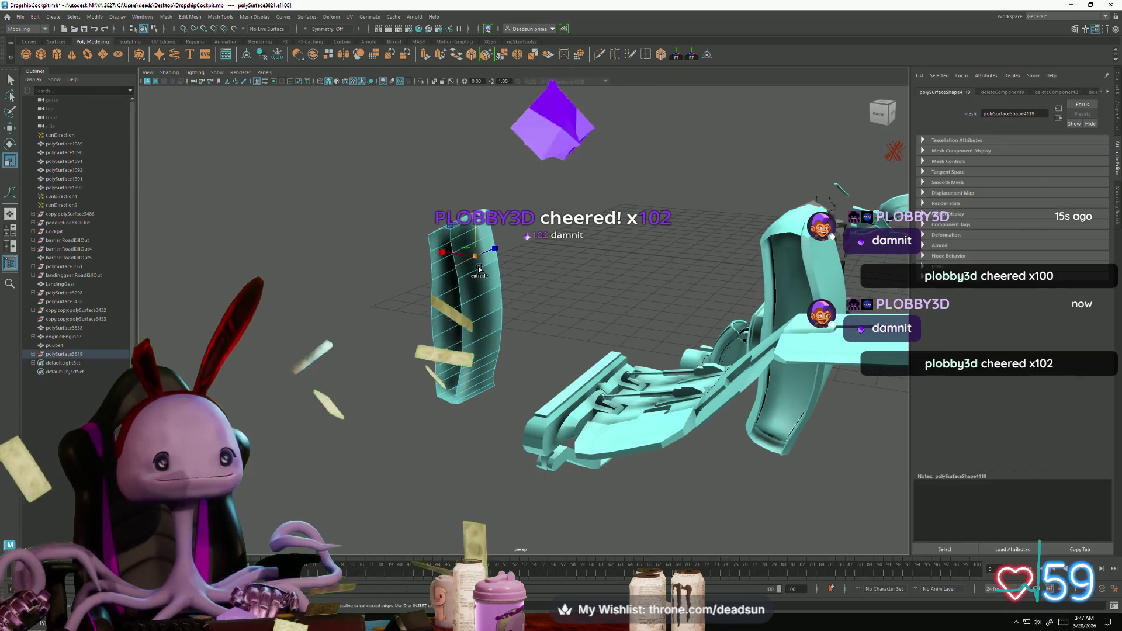
{"action": "left_click_drag", "start_coordinate": [504, 302], "coordinate": [464, 261], "text": "alt"}
{"action": "right_click_drag", "start_coordinate": [464, 261], "coordinate": [466, 350], "text": "alt"}
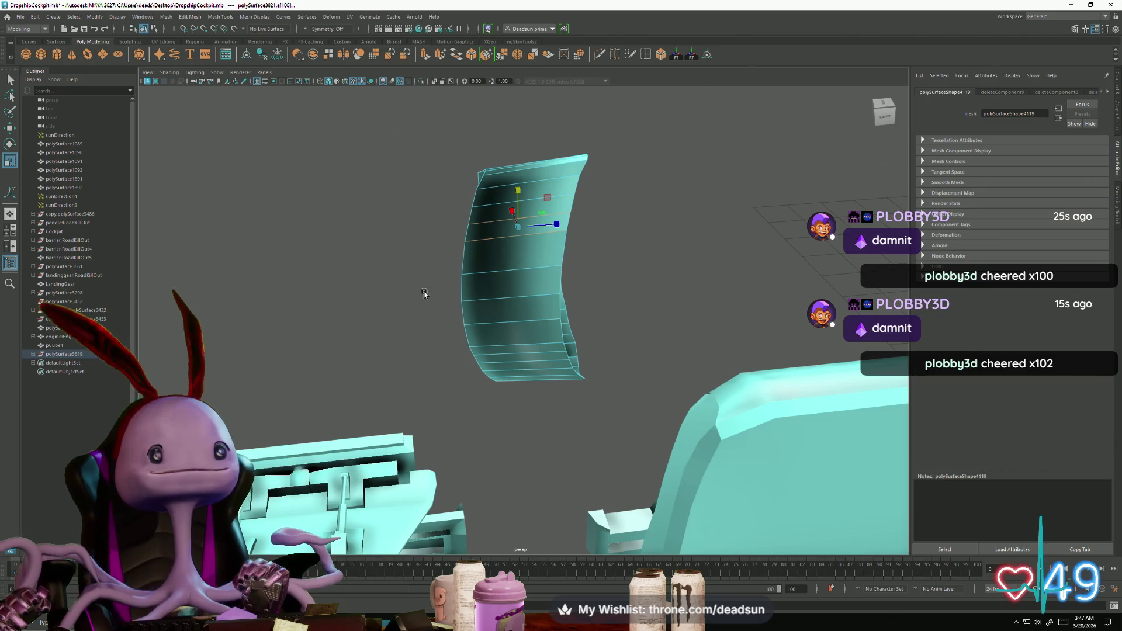
{"action": "mouse_move", "coordinate": [412, 310]}
{"action": "left_mouse_down", "text": "alt"}
{"action": "mouse_move", "coordinate": [568, 271]}
{"action": "mouse_move", "coordinate": [713, 271]}
{"action": "left_mouse_up", "text": "alt"}
Step: Select the panel's right-edge vertices and scale them flat into a straight vertical line
{"action": "key", "text": "F9"}
{"action": "mouse_move", "coordinate": [523, 129]}
{"action": "left_mouse_down"}
{"action": "mouse_move", "coordinate": [563, 220]}
{"action": "mouse_move", "coordinate": [623, 483]}
{"action": "left_mouse_up"}
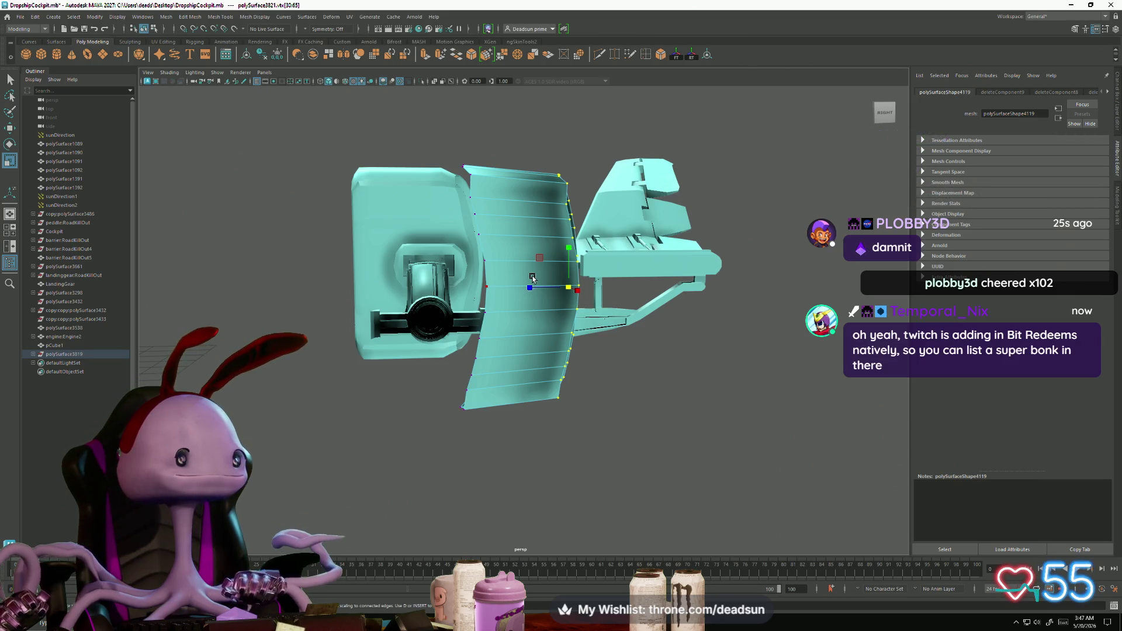
{"action": "mouse_move", "coordinate": [540, 273]}
{"action": "left_mouse_down"}
{"action": "mouse_move", "coordinate": [576, 290]}
{"action": "mouse_move", "coordinate": [504, 322]}
{"action": "mouse_move", "coordinate": [751, 323]}
{"action": "mouse_move", "coordinate": [601, 349]}
{"action": "left_mouse_up"}
{"action": "key", "text": "w"}
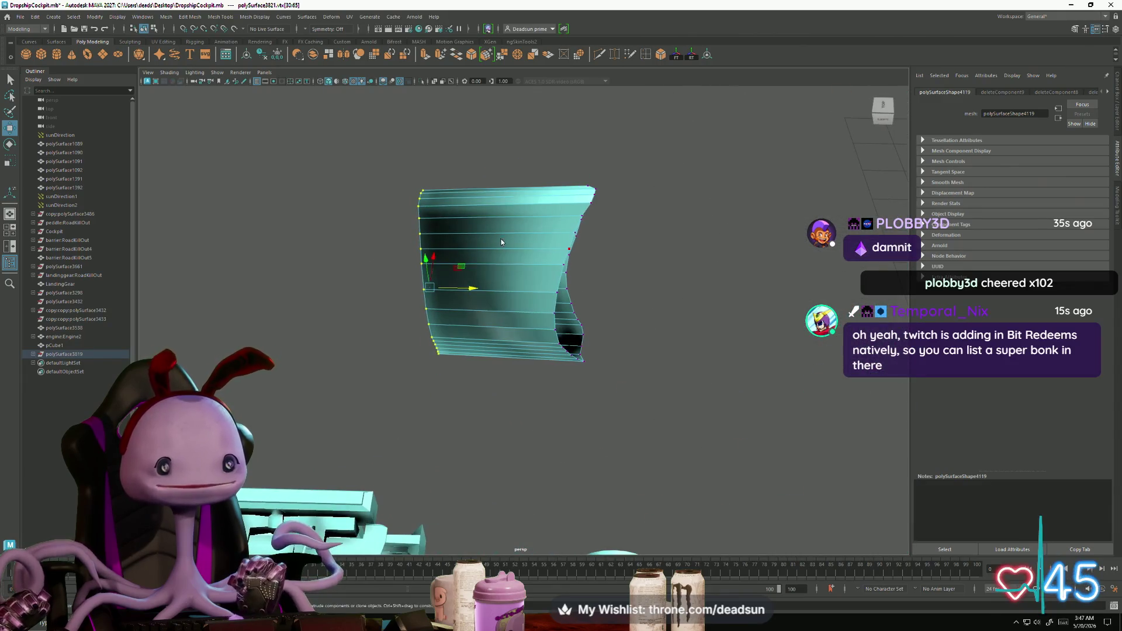
Step: Select the panel's side edges and apply Mesh Display > Soften Edge
{"action": "left_click_drag", "start_coordinate": [500, 169], "coordinate": [510, 445]}
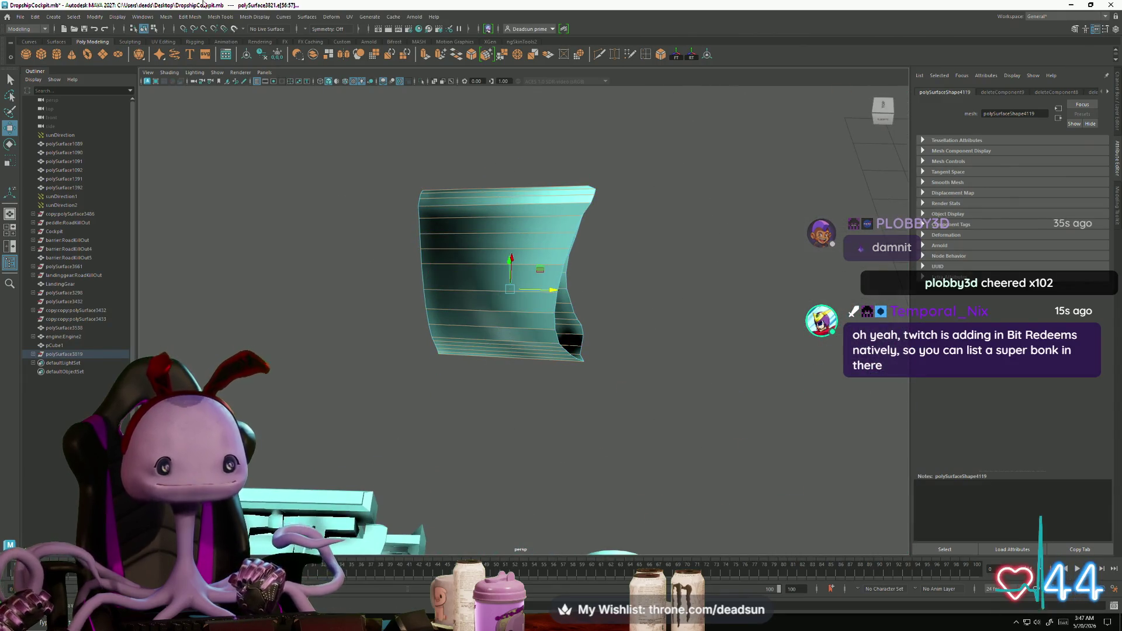
{"action": "left_click", "coordinate": [254, 17]}
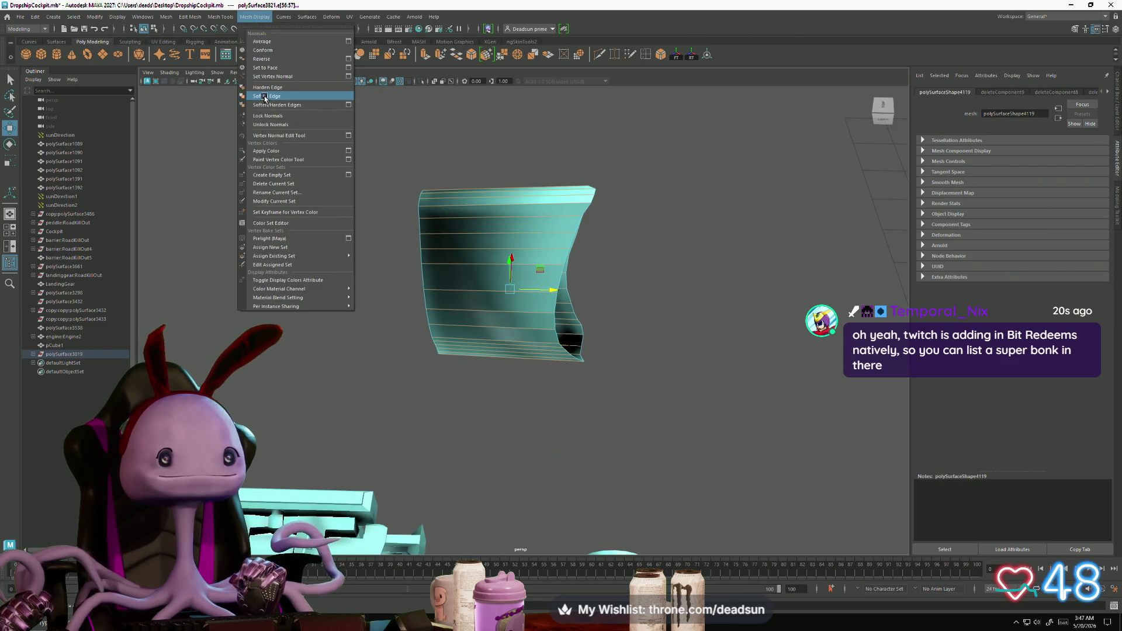
{"action": "left_click", "coordinate": [265, 96]}
{"action": "left_click_drag", "start_coordinate": [291, 218], "coordinate": [335, 283], "text": "alt"}
Step: Check a vertex on the panel, then select and frame the curved panel piece
{"action": "right_click_drag", "start_coordinate": [458, 223], "coordinate": [424, 228]}
{"action": "mouse_move", "coordinate": [425, 228]}
{"action": "left_mouse_down", "text": "alt"}
{"action": "mouse_move", "coordinate": [474, 298]}
{"action": "mouse_move", "coordinate": [514, 228]}
{"action": "left_mouse_up", "text": "alt"}
{"action": "left_click", "coordinate": [475, 298]}
{"action": "scroll", "coordinate": [515, 221], "scroll_direction": "up", "scroll_amount": 3}
{"action": "left_click", "coordinate": [526, 316]}
{"action": "mouse_move", "coordinate": [526, 315]}
{"action": "left_mouse_down", "text": "alt"}
{"action": "mouse_move", "coordinate": [488, 454]}
{"action": "mouse_move", "coordinate": [476, 431]}
{"action": "left_mouse_up", "text": "alt"}
{"action": "right_click_drag", "start_coordinate": [476, 431], "coordinate": [519, 268]}
{"action": "mouse_move", "coordinate": [519, 268]}
{"action": "left_mouse_down", "text": "alt"}
{"action": "mouse_move", "coordinate": [388, 321]}
{"action": "mouse_move", "coordinate": [378, 357]}
{"action": "mouse_move", "coordinate": [493, 362]}
{"action": "mouse_move", "coordinate": [613, 348]}
{"action": "mouse_move", "coordinate": [597, 350]}
{"action": "left_mouse_up", "text": "alt"}
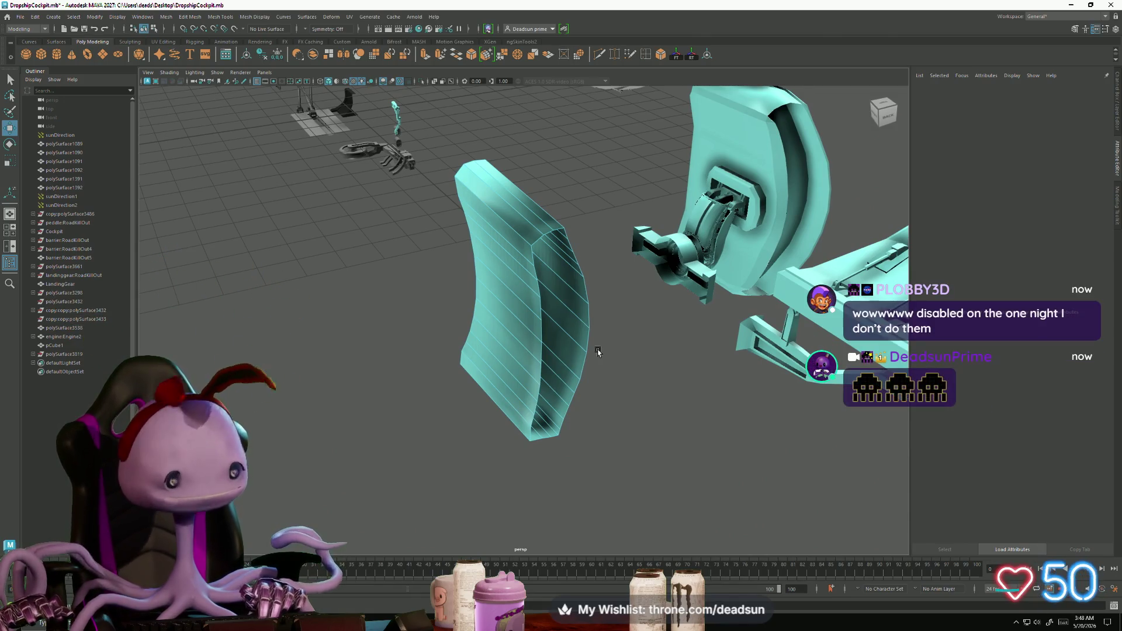
{"action": "mouse_move", "coordinate": [576, 316]}
{"action": "left_mouse_down", "text": "alt"}
{"action": "mouse_move", "coordinate": [464, 313]}
{"action": "mouse_move", "coordinate": [493, 286]}
{"action": "left_mouse_up", "text": "alt"}
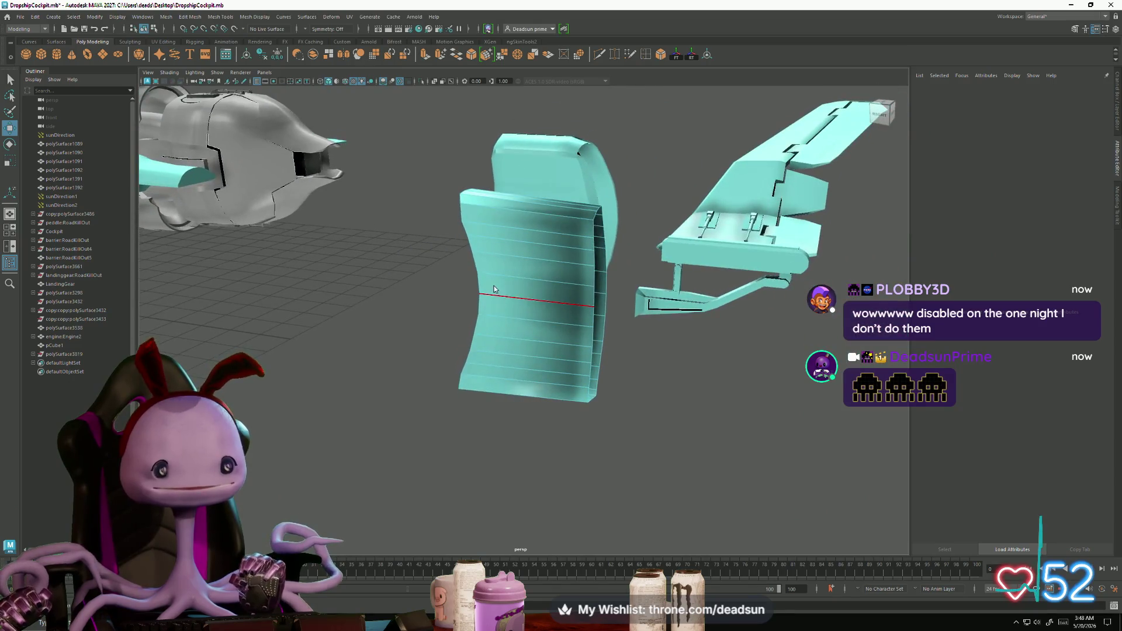
{"action": "mouse_move", "coordinate": [503, 418]}
{"action": "left_mouse_down", "text": "alt"}
{"action": "mouse_move", "coordinate": [538, 326]}
{"action": "mouse_move", "coordinate": [471, 353]}
{"action": "mouse_move", "coordinate": [521, 326]}
{"action": "mouse_move", "coordinate": [479, 313]}
{"action": "left_mouse_up", "text": "alt"}
{"action": "left_click", "coordinate": [535, 332]}
{"action": "key", "text": "f"}
Step: Bring the Tentacle dashboard window up over Maya and raise it on screen
{"action": "right_click_drag", "start_coordinate": [479, 313], "coordinate": [485, 274]}
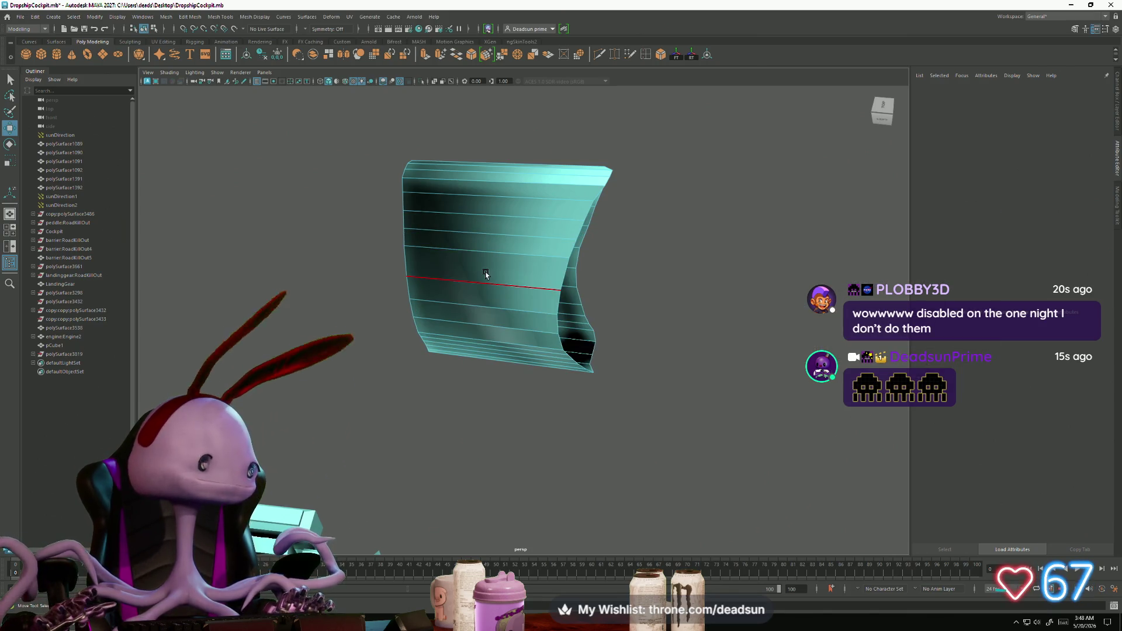
{"action": "key", "text": "alt+Tab"}
{"action": "mouse_move", "coordinate": [602, 381]}
{"action": "left_mouse_down"}
{"action": "mouse_move", "coordinate": [601, 111]}
{"action": "mouse_move", "coordinate": [592, 96]}
{"action": "left_mouse_up"}
Step: Open Tentacle's Bot commands, scroll the list, then close the Bot and Custom Events panels
{"action": "left_click", "coordinate": [229, 233]}
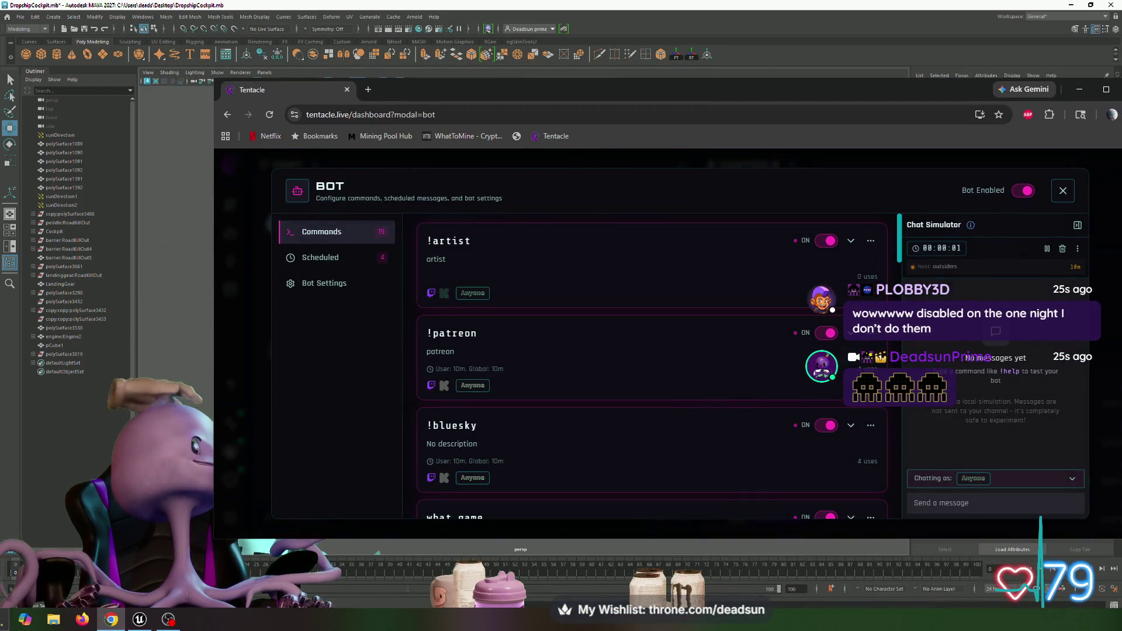
{"action": "scroll", "coordinate": [652, 368], "scroll_direction": "down", "scroll_amount": 2}
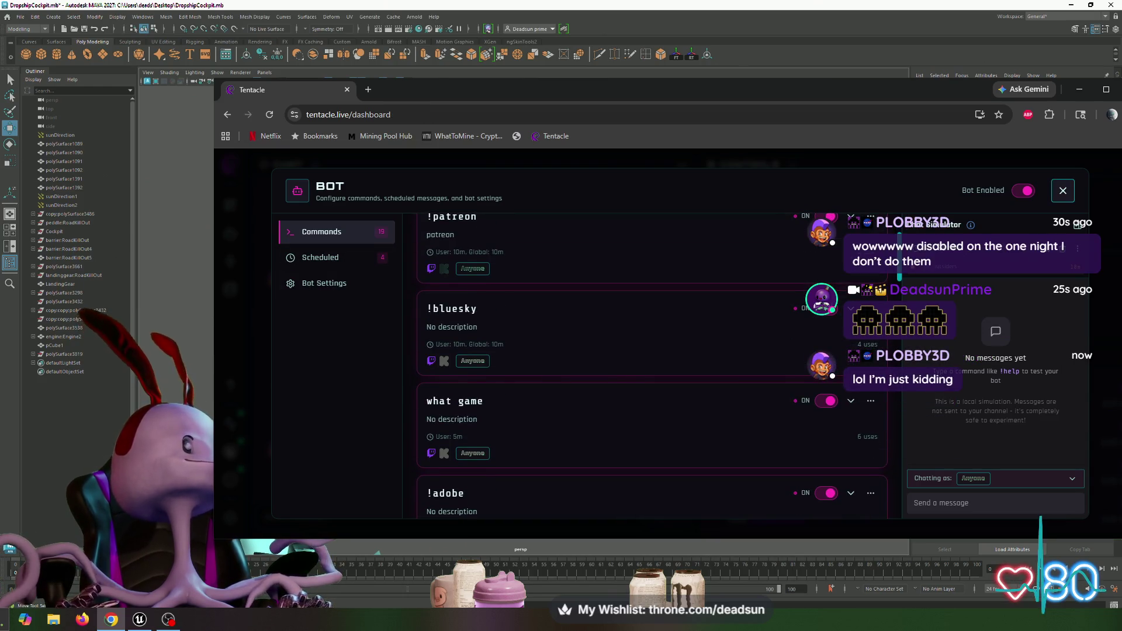
{"action": "key", "text": "Escape"}
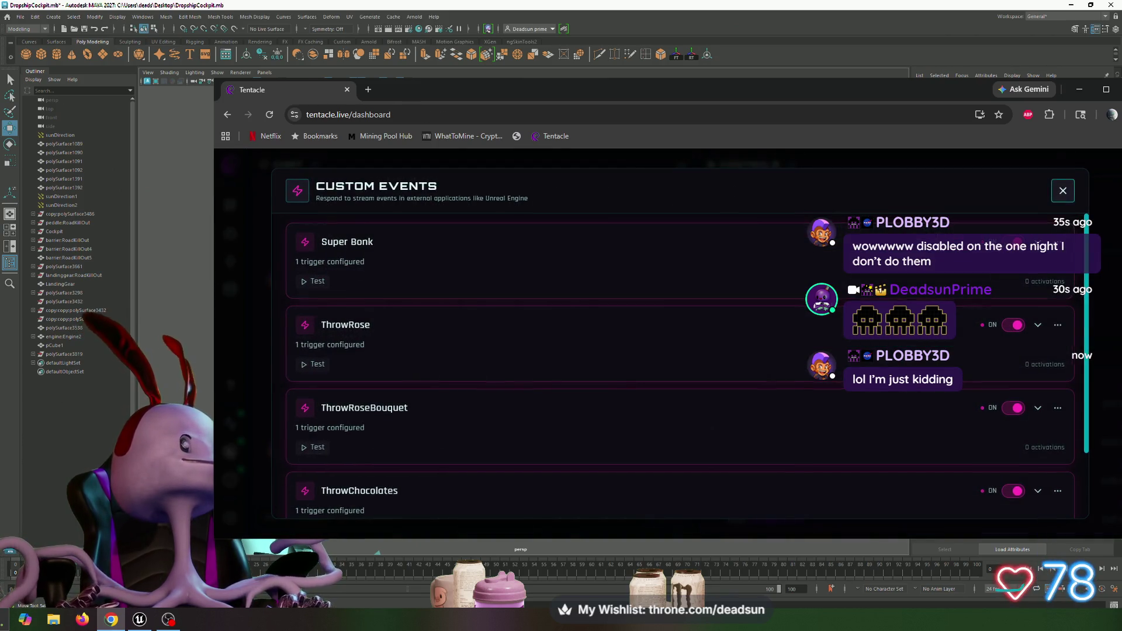
{"action": "key", "text": "Escape"}
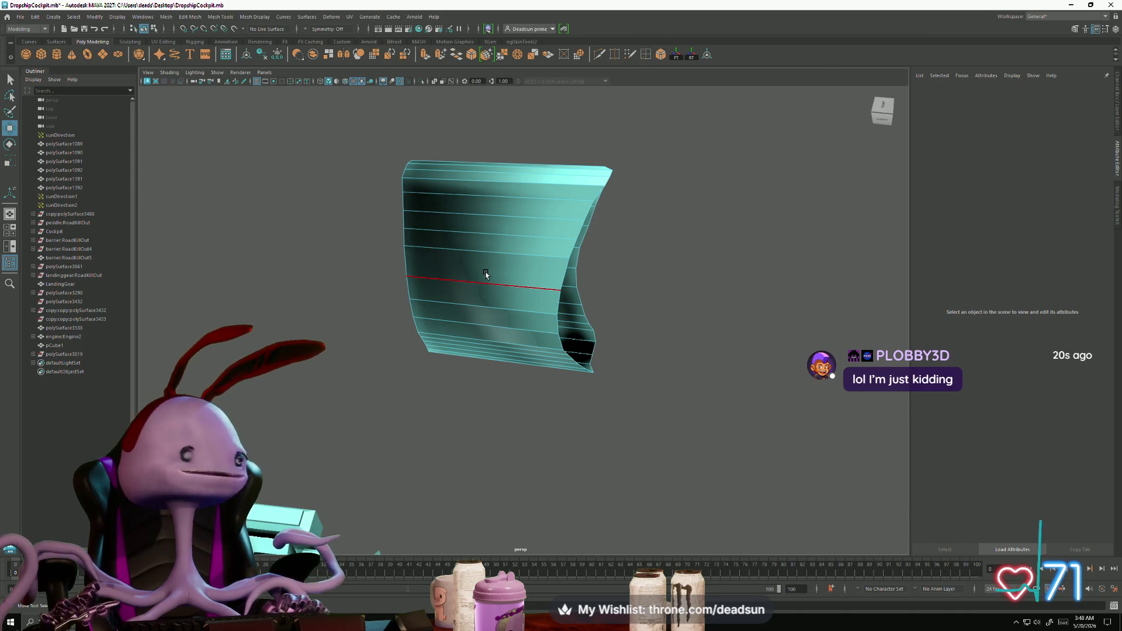
Step: Place a new horizontal edge loop across the middle of the curved teal panel
{"action": "left_click", "coordinate": [426, 213]}
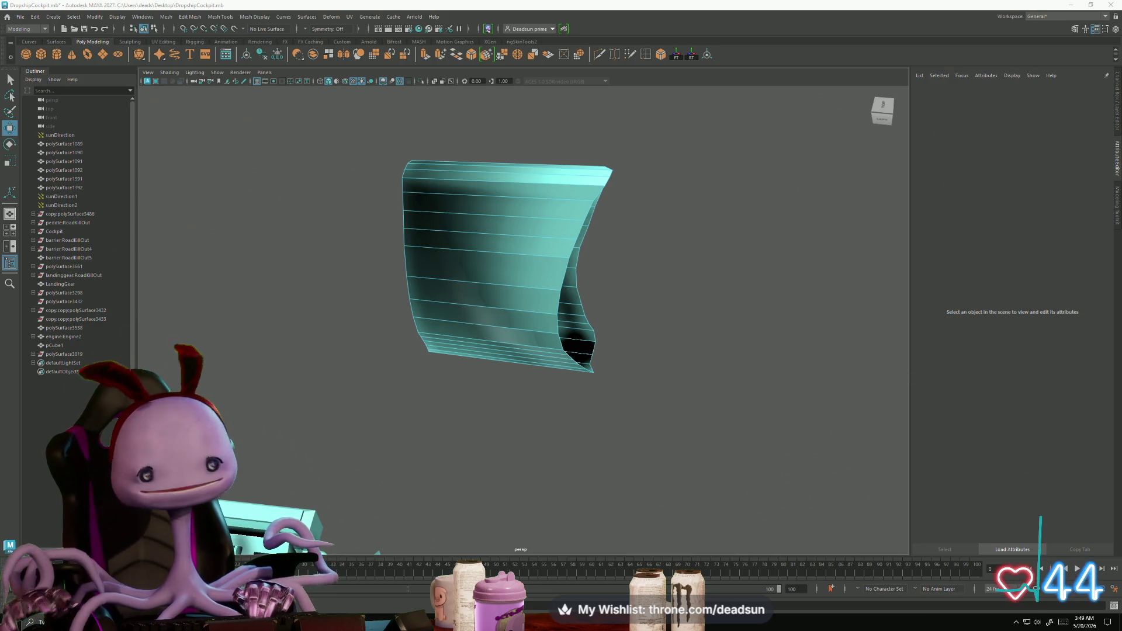
{"action": "mouse_move", "coordinate": [687, 464]}
{"action": "left_mouse_down", "text": "alt"}
{"action": "mouse_move", "coordinate": [501, 306]}
{"action": "mouse_move", "coordinate": [521, 365]}
{"action": "mouse_move", "coordinate": [514, 326]}
{"action": "left_mouse_up", "text": "alt"}
Step: Select the panel's left column of doubled vertices and weld them with Merge Vertices
{"action": "mouse_move", "coordinate": [482, 257]}
{"action": "right_mouse_down"}
{"action": "mouse_move", "coordinate": [483, 246]}
{"action": "mouse_move", "coordinate": [424, 270]}
{"action": "right_mouse_up"}
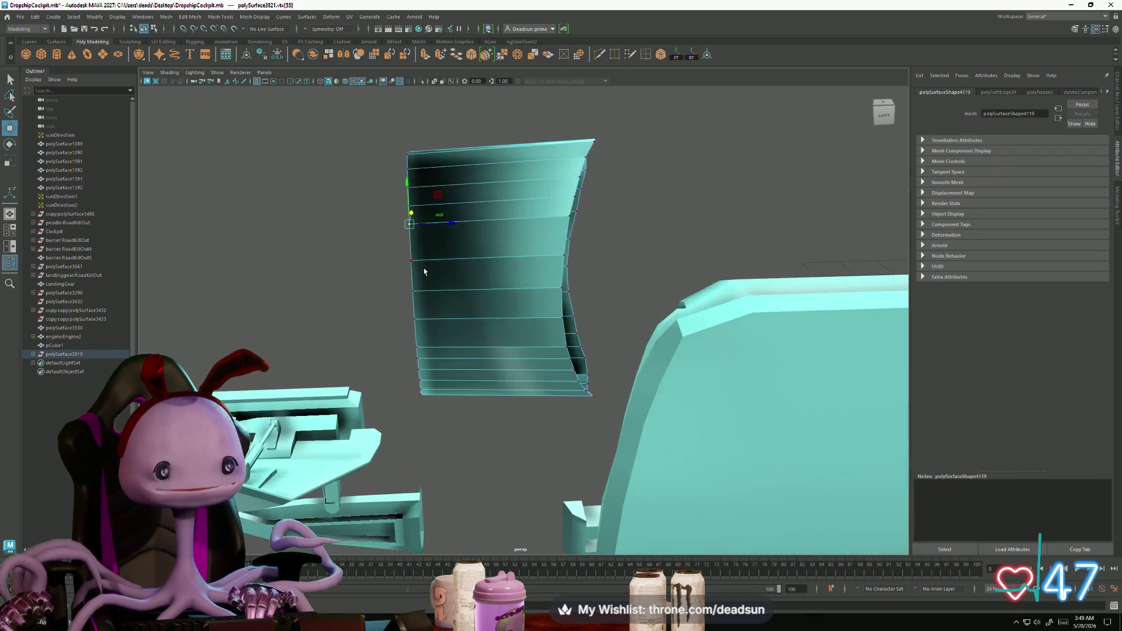
{"action": "mouse_move", "coordinate": [388, 146]}
{"action": "left_mouse_down"}
{"action": "mouse_move", "coordinate": [468, 421]}
{"action": "mouse_move", "coordinate": [526, 413]}
{"action": "mouse_move", "coordinate": [432, 277]}
{"action": "left_mouse_up"}
{"action": "left_click", "coordinate": [501, 57]}
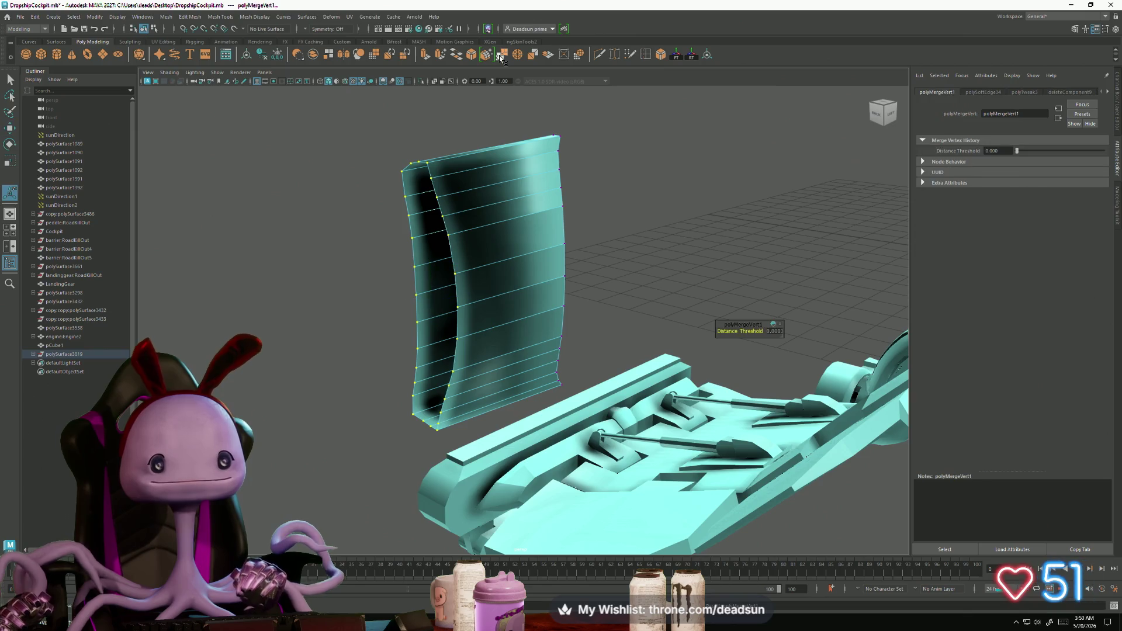
{"action": "double_click", "coordinate": [501, 57]}
{"action": "left_click_drag", "start_coordinate": [502, 193], "coordinate": [608, 158], "text": "alt"}
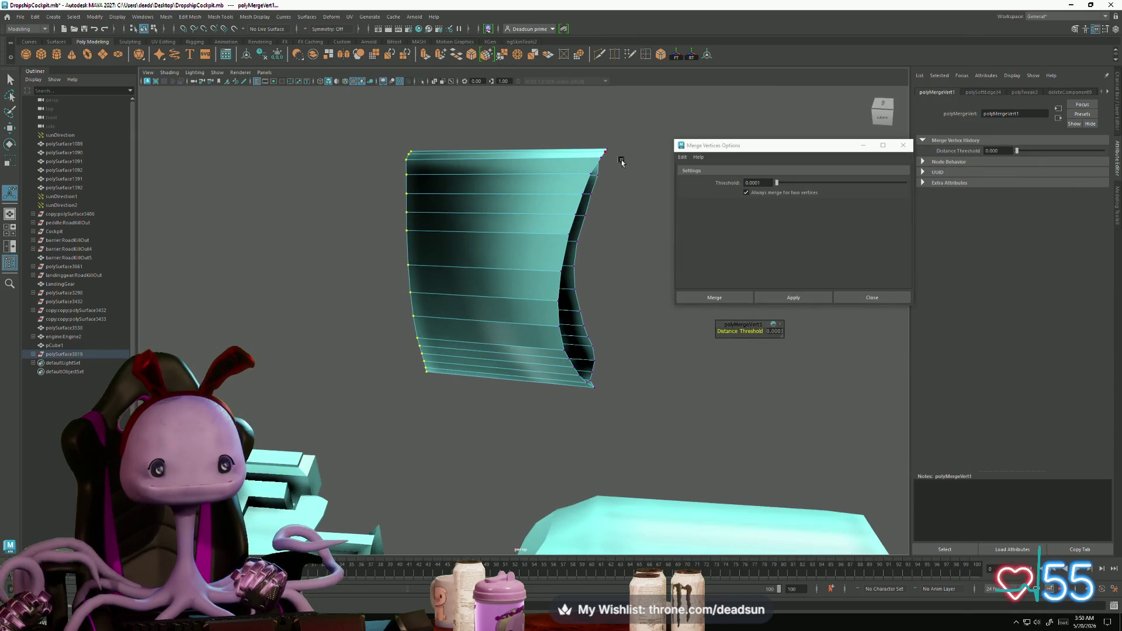
{"action": "left_click", "coordinate": [784, 301]}
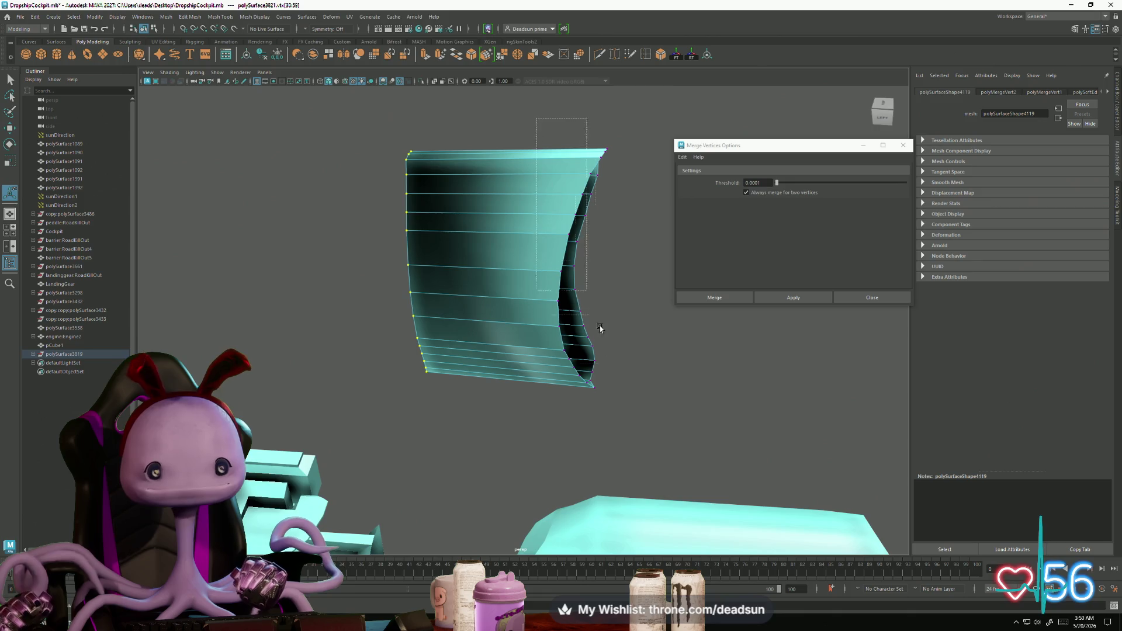
Step: Lower the selected horizontal edge loop slightly
{"action": "mouse_move", "coordinate": [524, 277]}
{"action": "right_mouse_down"}
{"action": "mouse_move", "coordinate": [501, 217]}
{"action": "mouse_move", "coordinate": [508, 154]}
{"action": "right_mouse_up"}
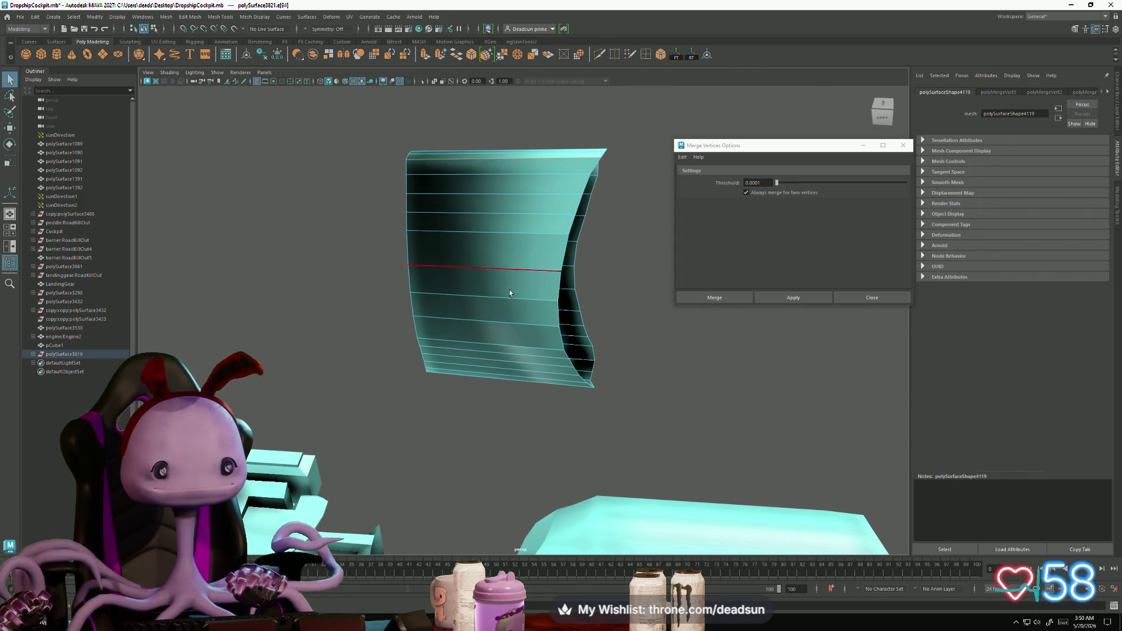
{"action": "left_click_drag", "start_coordinate": [474, 376], "coordinate": [475, 380], "text": "alt"}
{"action": "key", "text": "w"}
{"action": "mouse_move", "coordinate": [490, 301]}
{"action": "left_mouse_down"}
{"action": "mouse_move", "coordinate": [488, 275]}
{"action": "mouse_move", "coordinate": [479, 339]}
{"action": "mouse_move", "coordinate": [401, 366]}
{"action": "mouse_move", "coordinate": [468, 356]}
{"action": "mouse_move", "coordinate": [456, 350]}
{"action": "mouse_move", "coordinate": [485, 365]}
{"action": "left_mouse_up"}
{"action": "key", "text": "f"}
Step: Unlock the panel's vertex normals through Mesh Display
{"action": "left_click", "coordinate": [415, 474]}
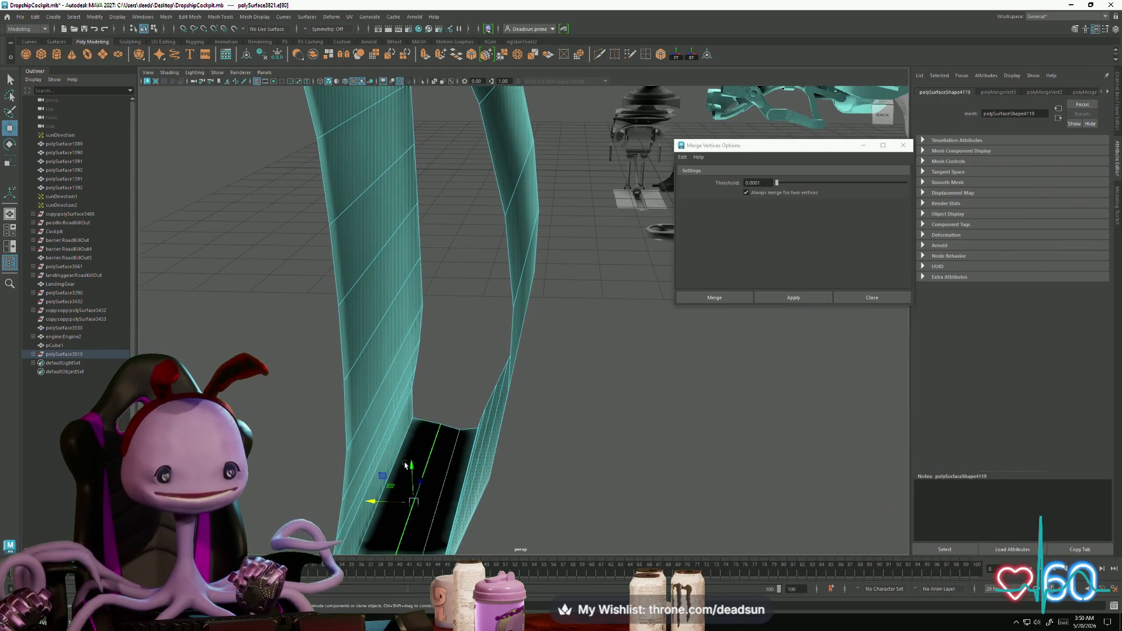
{"action": "mouse_move", "coordinate": [403, 510]}
{"action": "left_mouse_down", "text": "alt"}
{"action": "mouse_move", "coordinate": [497, 245]}
{"action": "mouse_move", "coordinate": [526, 117]}
{"action": "left_mouse_up", "text": "alt"}
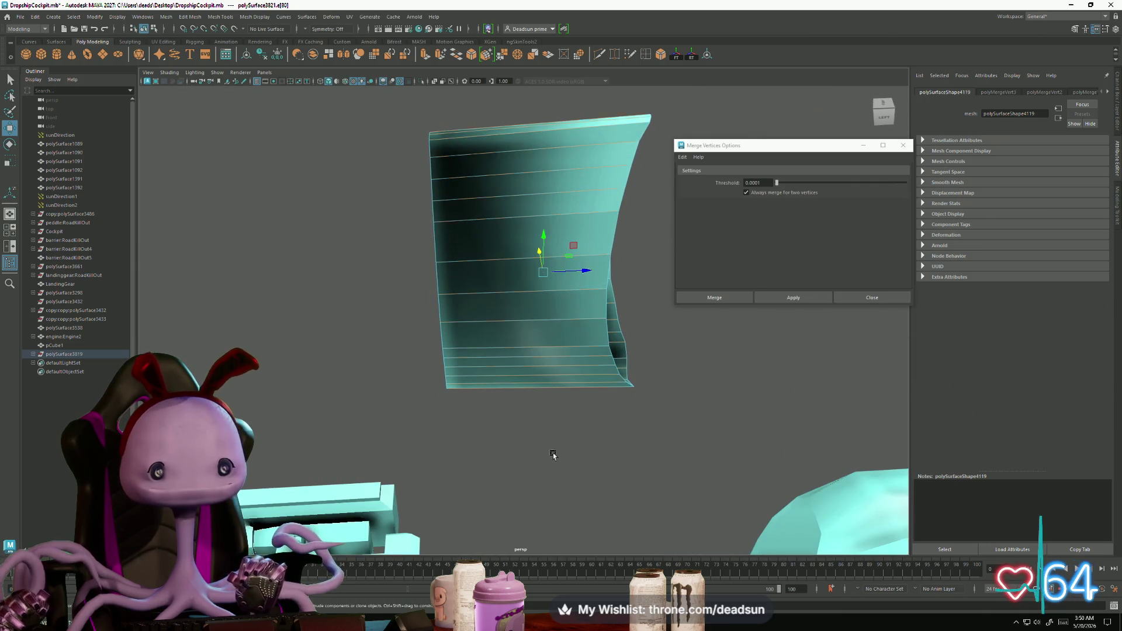
{"action": "left_click", "coordinate": [231, 17]}
{"action": "mouse_move", "coordinate": [254, 17]}
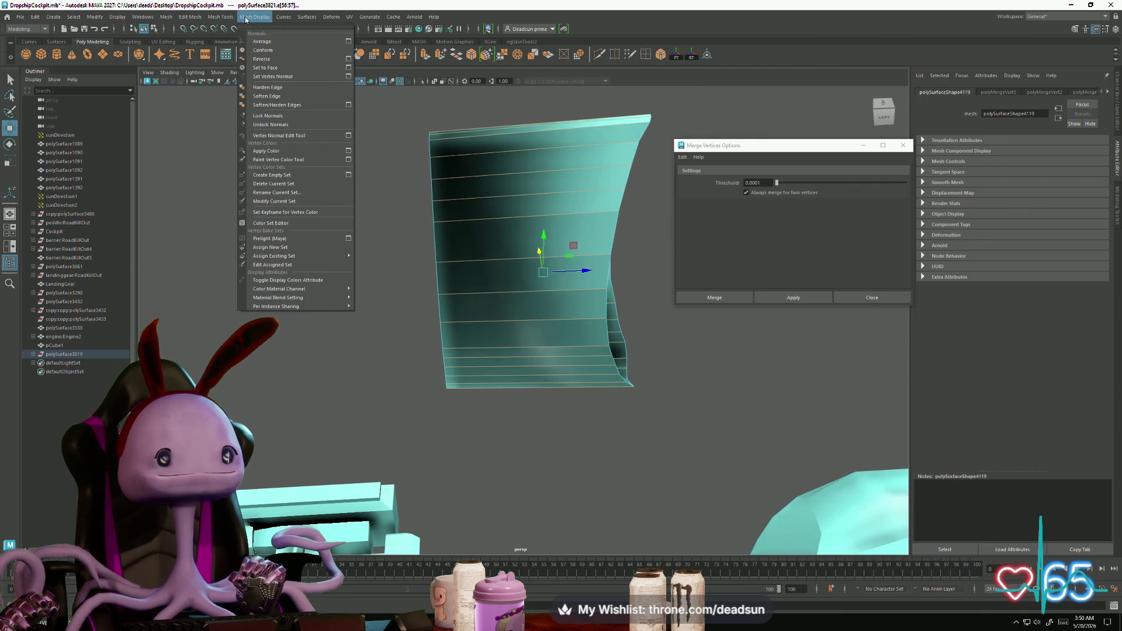
{"action": "right_click_drag", "start_coordinate": [515, 191], "coordinate": [555, 170]}
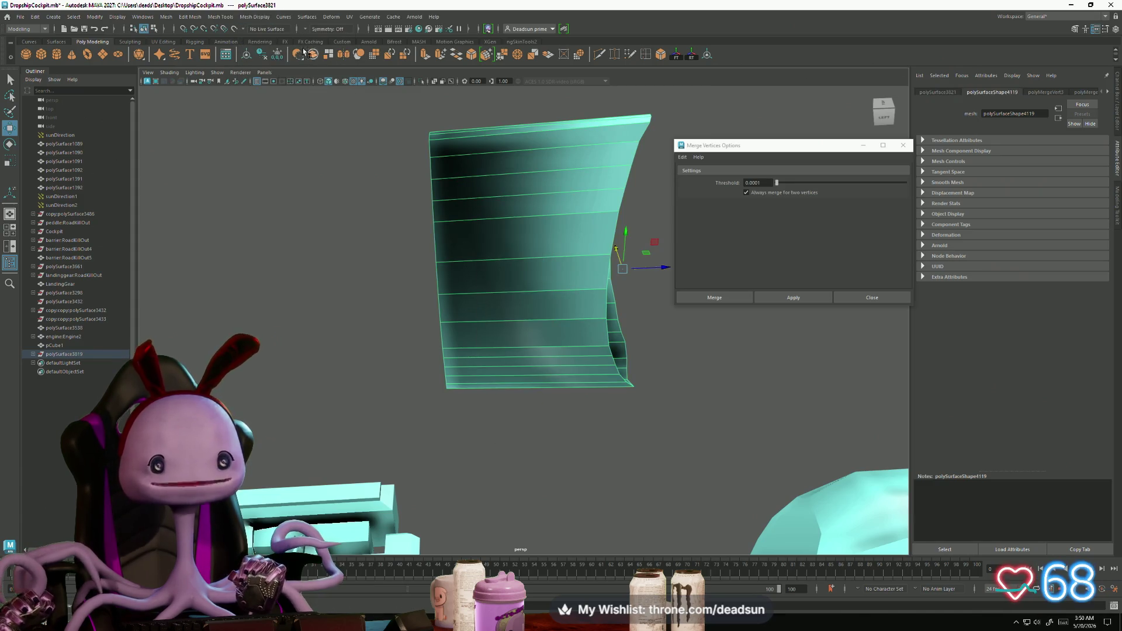
{"action": "left_click", "coordinate": [257, 17]}
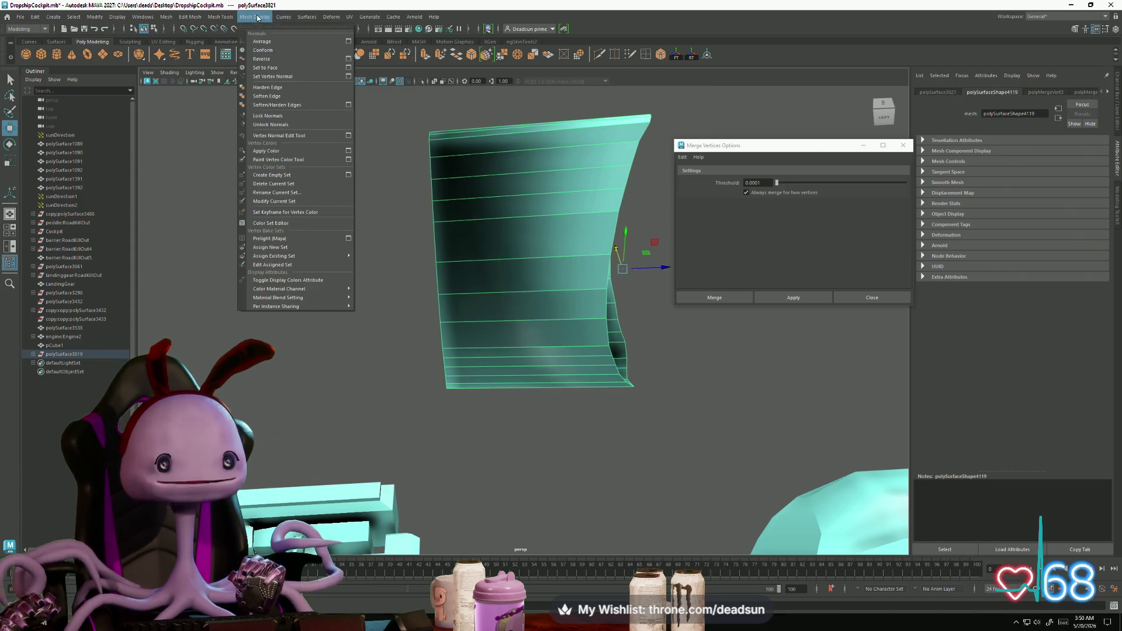
{"action": "left_click", "coordinate": [279, 125]}
Step: Repeat the vertex merge and apply Soften Edge to the panel
{"action": "key", "text": "g"}
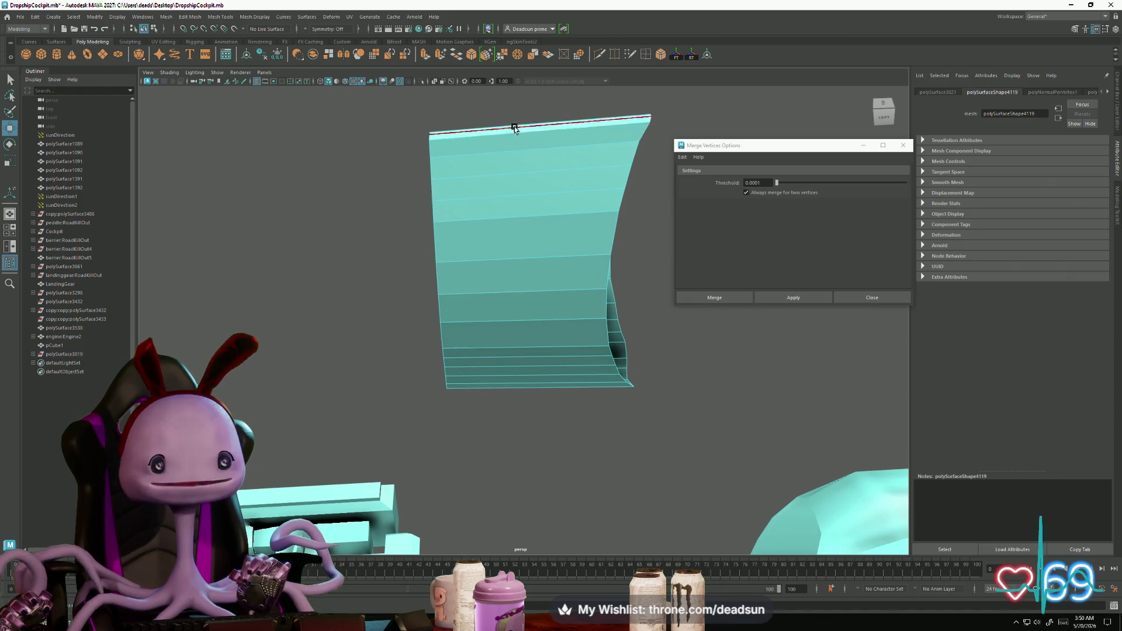
{"action": "key", "text": "F10"}
{"action": "left_click", "coordinate": [220, 17]}
{"action": "left_click", "coordinate": [264, 96]}
Step: Raise a border edge on the cockpit arm
{"action": "mouse_move", "coordinate": [363, 269]}
{"action": "left_mouse_down", "text": "alt"}
{"action": "mouse_move", "coordinate": [506, 272]}
{"action": "mouse_move", "coordinate": [549, 287]}
{"action": "mouse_move", "coordinate": [377, 308]}
{"action": "mouse_move", "coordinate": [526, 280]}
{"action": "mouse_move", "coordinate": [482, 336]}
{"action": "mouse_move", "coordinate": [526, 350]}
{"action": "mouse_move", "coordinate": [581, 403]}
{"action": "mouse_move", "coordinate": [581, 366]}
{"action": "mouse_move", "coordinate": [480, 379]}
{"action": "mouse_move", "coordinate": [433, 451]}
{"action": "left_mouse_up", "text": "alt"}
{"action": "right_click", "coordinate": [506, 271]}
{"action": "left_click", "coordinate": [528, 256]}
{"action": "scroll", "coordinate": [526, 350], "scroll_direction": "up", "scroll_amount": 5}
{"action": "right_click_drag", "start_coordinate": [484, 354], "coordinate": [484, 331]}
{"action": "left_click", "coordinate": [463, 422]}
{"action": "mouse_move", "coordinate": [428, 436]}
{"action": "left_mouse_down", "text": "alt"}
{"action": "mouse_move", "coordinate": [423, 414]}
{"action": "mouse_move", "coordinate": [462, 375]}
{"action": "left_mouse_up", "text": "alt"}
{"action": "mouse_move", "coordinate": [495, 340]}
{"action": "left_mouse_down"}
{"action": "mouse_move", "coordinate": [452, 349]}
{"action": "mouse_move", "coordinate": [459, 376]}
{"action": "mouse_move", "coordinate": [449, 374]}
{"action": "left_mouse_up"}
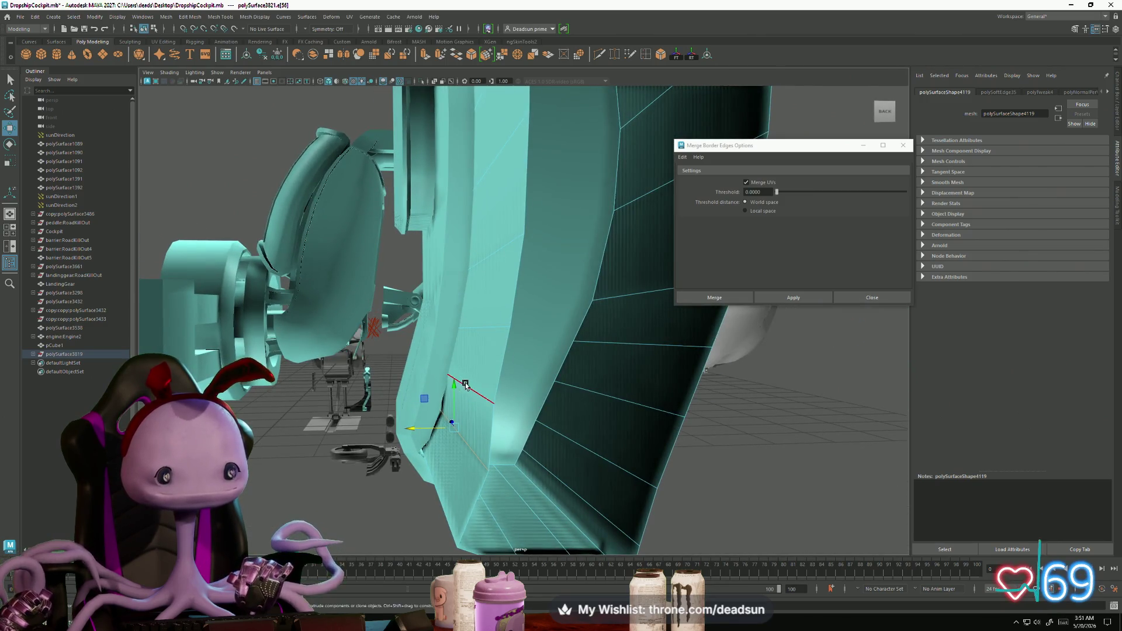
Step: Select a row of the engine hull's edges and shift them along one axis
{"action": "left_click", "coordinate": [478, 329]}
{"action": "mouse_move", "coordinate": [479, 332]}
{"action": "left_mouse_down", "text": "alt"}
{"action": "mouse_move", "coordinate": [497, 345]}
{"action": "mouse_move", "coordinate": [523, 338]}
{"action": "left_mouse_up", "text": "alt"}
{"action": "right_click_drag", "start_coordinate": [522, 337], "coordinate": [542, 320]}
{"action": "mouse_move", "coordinate": [542, 319]}
{"action": "left_mouse_down", "text": "alt"}
{"action": "mouse_move", "coordinate": [502, 357]}
{"action": "mouse_move", "coordinate": [500, 334]}
{"action": "mouse_move", "coordinate": [444, 315]}
{"action": "mouse_move", "coordinate": [447, 273]}
{"action": "mouse_move", "coordinate": [520, 315]}
{"action": "left_mouse_up", "text": "alt"}
{"action": "right_click_drag", "start_coordinate": [520, 316], "coordinate": [520, 292]}
{"action": "left_click_drag", "start_coordinate": [520, 292], "coordinate": [482, 228], "text": "alt"}
{"action": "left_click", "coordinate": [505, 256]}
{"action": "mouse_move", "coordinate": [476, 360]}
{"action": "left_mouse_down"}
{"action": "mouse_move", "coordinate": [437, 299]}
{"action": "mouse_move", "coordinate": [440, 251]}
{"action": "left_mouse_up"}
{"action": "mouse_move", "coordinate": [447, 204]}
{"action": "left_mouse_down"}
{"action": "mouse_move", "coordinate": [516, 368]}
{"action": "mouse_move", "coordinate": [455, 374]}
{"action": "mouse_move", "coordinate": [428, 353]}
{"action": "mouse_move", "coordinate": [401, 361]}
{"action": "mouse_move", "coordinate": [416, 364]}
{"action": "left_mouse_up"}
Step: Slide the hull's left-edge vertices to the right in X, then select pCube1
{"action": "mouse_move", "coordinate": [416, 365]}
{"action": "right_mouse_down", "text": "alt"}
{"action": "mouse_move", "coordinate": [444, 376]}
{"action": "mouse_move", "coordinate": [463, 370]}
{"action": "mouse_move", "coordinate": [455, 350]}
{"action": "right_mouse_up", "text": "alt"}
{"action": "left_click_drag", "start_coordinate": [406, 193], "coordinate": [458, 397]}
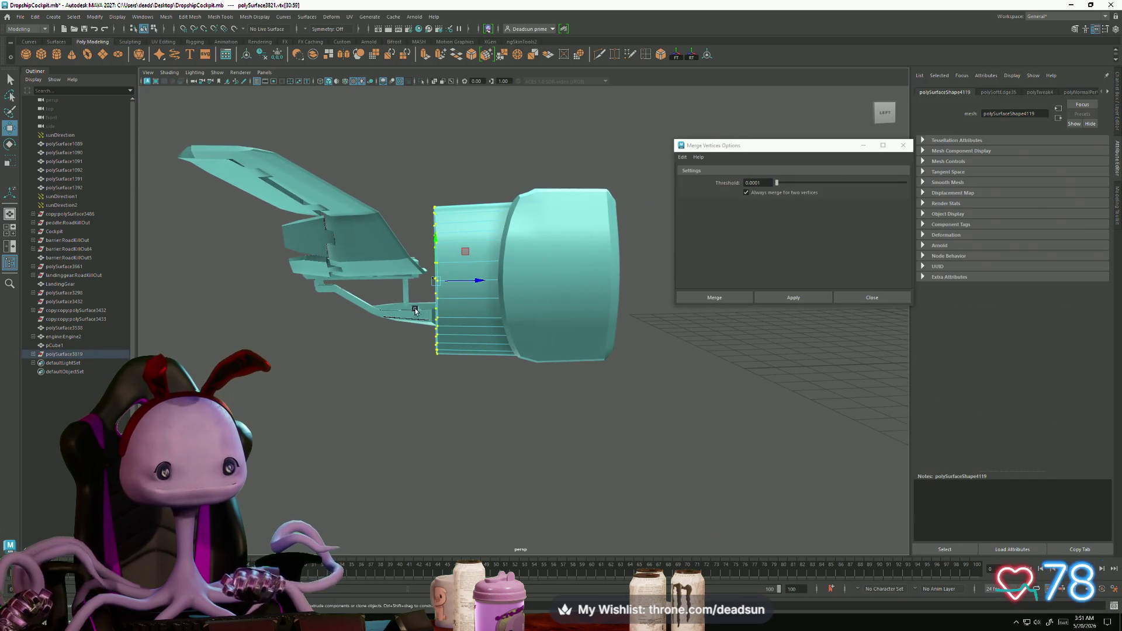
{"action": "mouse_move", "coordinate": [477, 282]}
{"action": "left_mouse_down"}
{"action": "mouse_move", "coordinate": [499, 283]}
{"action": "mouse_move", "coordinate": [552, 352]}
{"action": "mouse_move", "coordinate": [419, 397]}
{"action": "mouse_move", "coordinate": [463, 405]}
{"action": "mouse_move", "coordinate": [368, 405]}
{"action": "mouse_move", "coordinate": [345, 393]}
{"action": "left_mouse_up"}
{"action": "right_click_drag", "start_coordinate": [228, 289], "coordinate": [249, 274]}
{"action": "left_click_drag", "start_coordinate": [398, 326], "coordinate": [489, 347], "text": "alt"}
{"action": "left_click", "coordinate": [467, 342]}
{"action": "scroll", "coordinate": [489, 347], "scroll_direction": "up", "scroll_amount": 5}
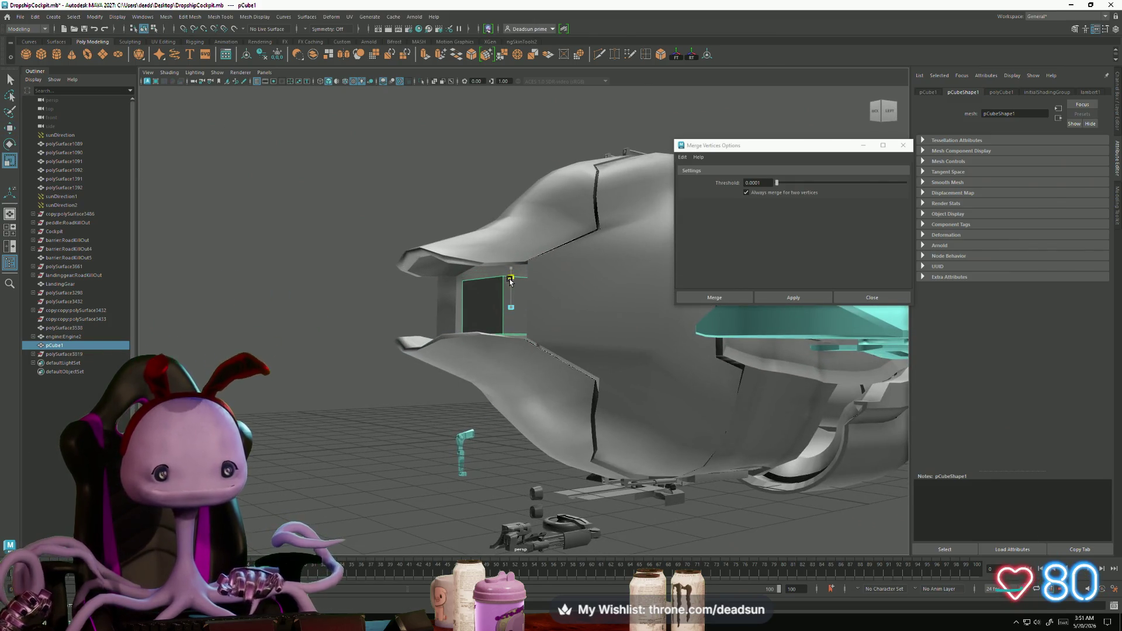
Step: Extrude pCube1's front faces and scale the face block inward in X
{"action": "left_click_drag", "start_coordinate": [490, 298], "coordinate": [556, 330], "text": "alt"}
{"action": "mouse_move", "coordinate": [536, 333]}
{"action": "right_mouse_down"}
{"action": "mouse_move", "coordinate": [537, 351]}
{"action": "mouse_move", "coordinate": [541, 323]}
{"action": "right_mouse_up"}
{"action": "left_click", "coordinate": [542, 323]}
{"action": "mouse_move", "coordinate": [542, 322]}
{"action": "left_mouse_down", "text": "alt"}
{"action": "mouse_move", "coordinate": [582, 344]}
{"action": "mouse_move", "coordinate": [490, 349]}
{"action": "left_mouse_up", "text": "alt"}
{"action": "left_click", "coordinate": [490, 348], "text": "shift"}
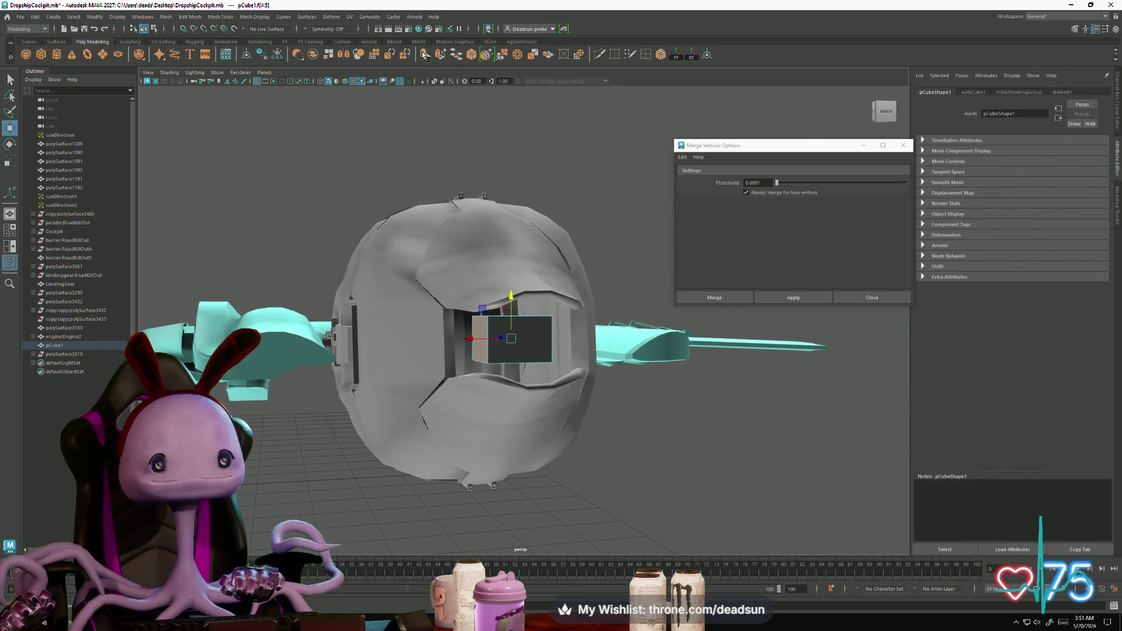
{"action": "key", "text": "ctrl+e"}
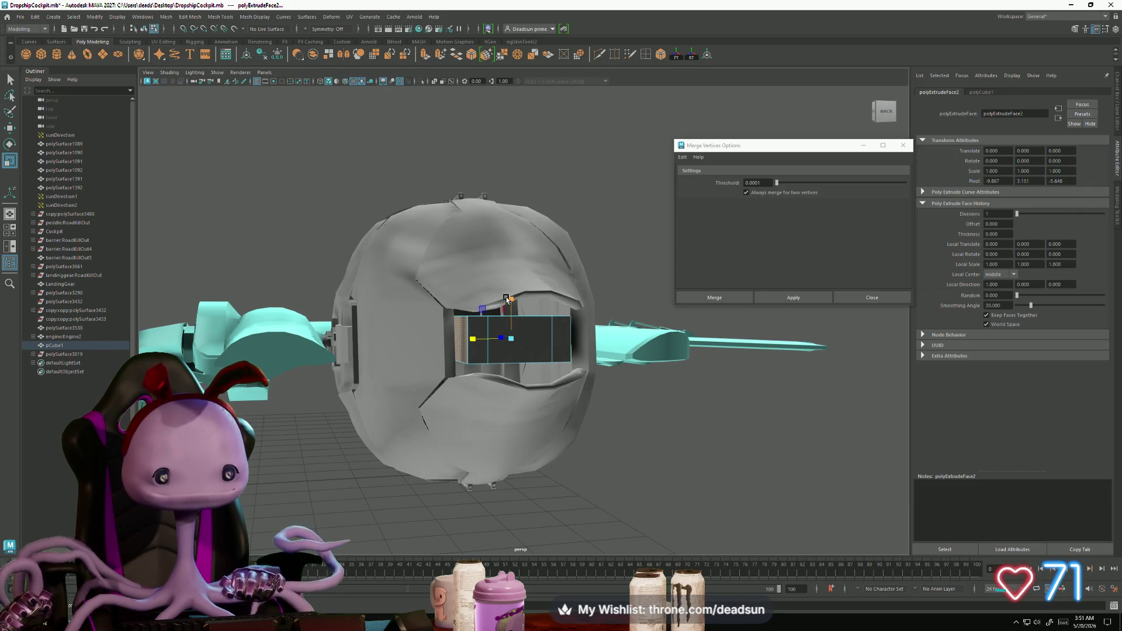
{"action": "left_click_drag", "start_coordinate": [523, 332], "coordinate": [485, 339], "text": "alt"}
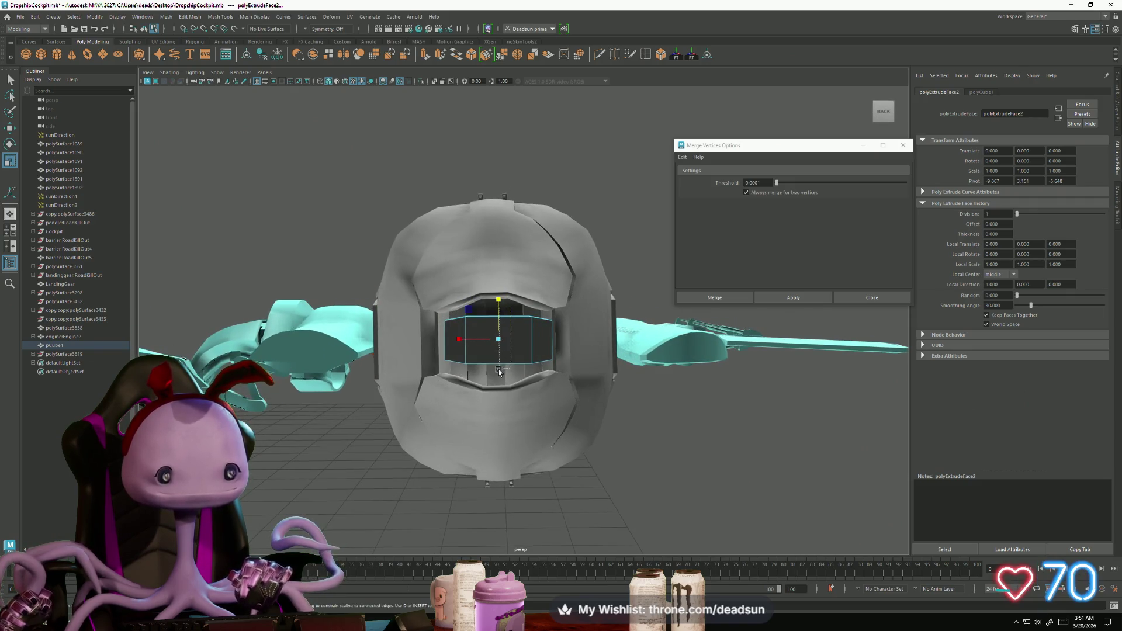
{"action": "left_click", "coordinate": [498, 346]}
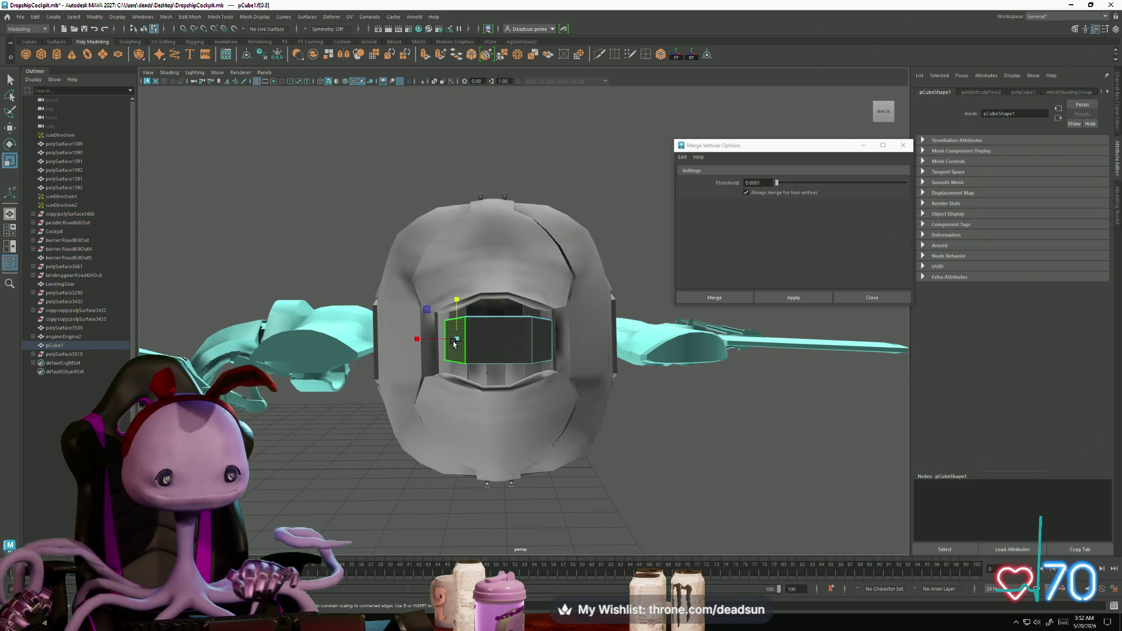
{"action": "left_click_drag", "start_coordinate": [451, 341], "coordinate": [461, 341]}
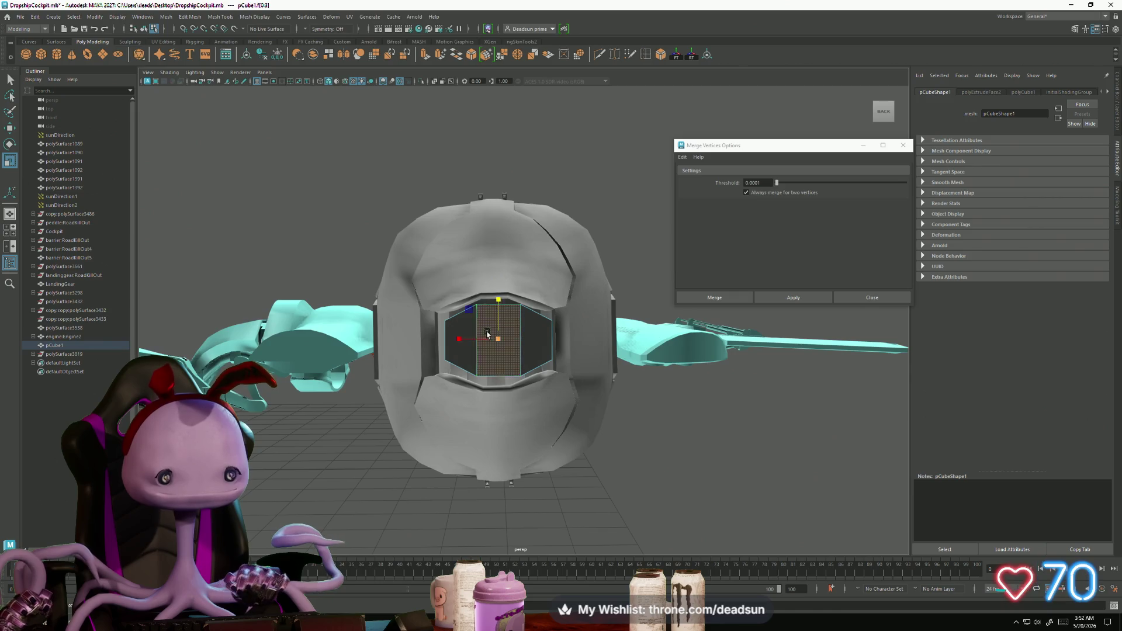
Step: Extrude the cube's front edges and pull them out into a long forward tube
{"action": "left_click", "coordinate": [535, 344]}
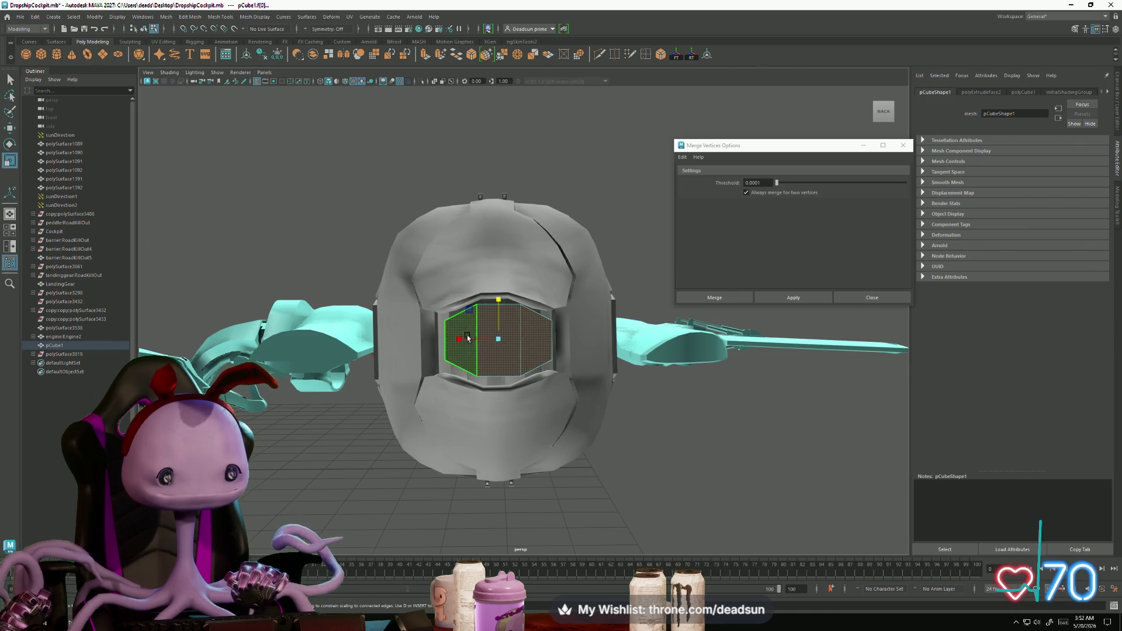
{"action": "left_click_drag", "start_coordinate": [534, 343], "coordinate": [515, 378], "text": "alt"}
{"action": "left_click", "coordinate": [518, 387]}
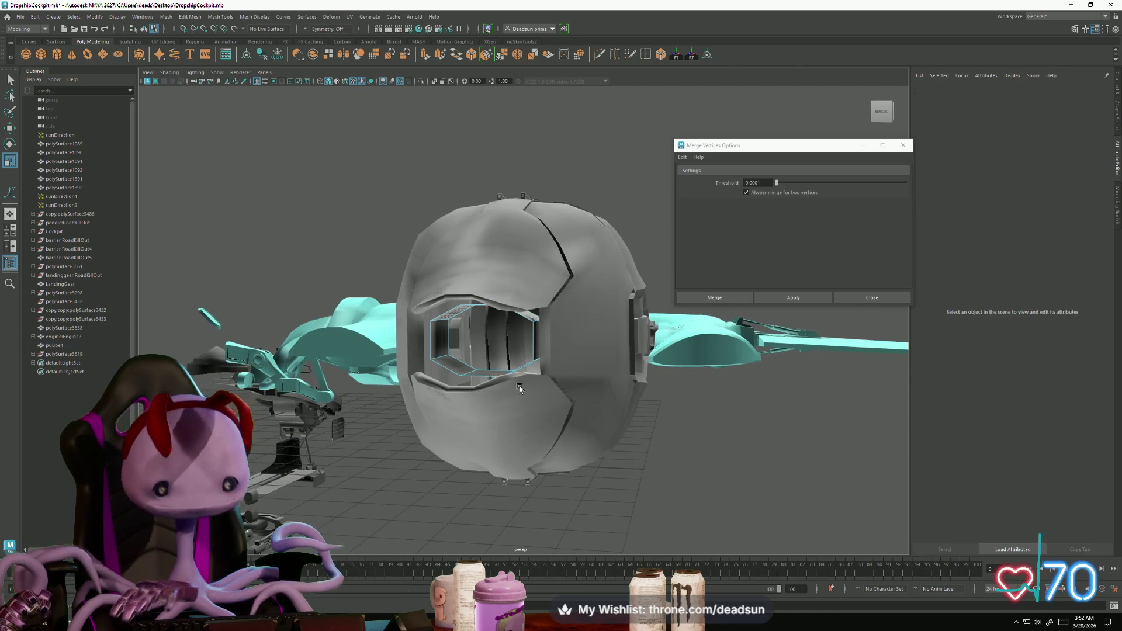
{"action": "left_click", "coordinate": [434, 341]}
{"action": "mouse_move", "coordinate": [435, 342]}
{"action": "left_mouse_down", "text": "alt"}
{"action": "mouse_move", "coordinate": [472, 358]}
{"action": "mouse_move", "coordinate": [513, 338]}
{"action": "left_mouse_up", "text": "alt"}
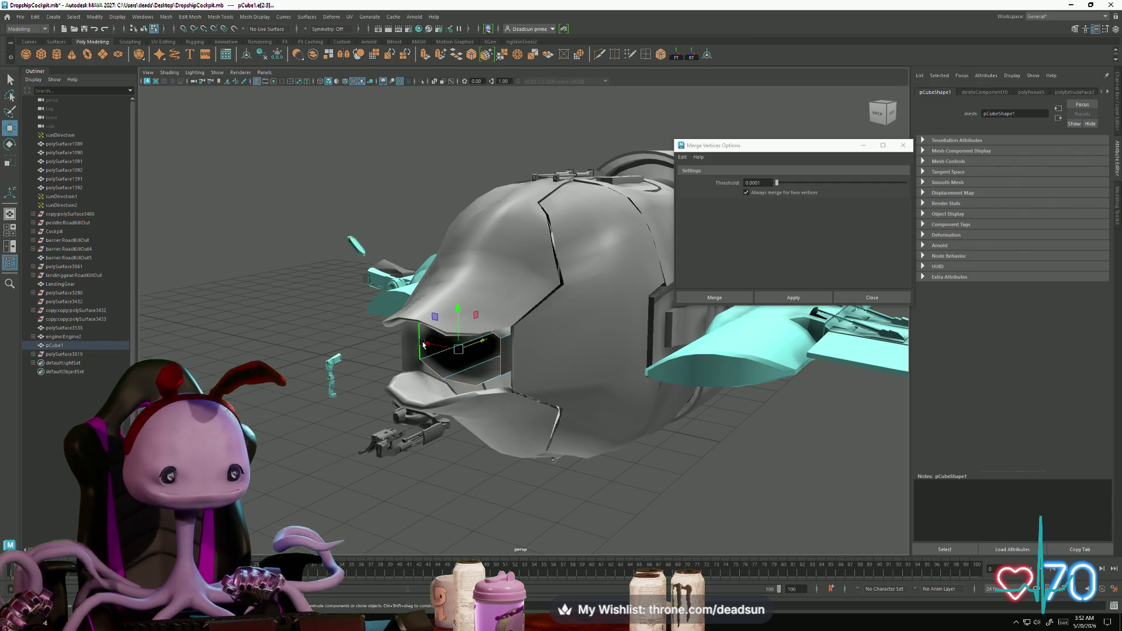
{"action": "left_click", "coordinate": [424, 55]}
{"action": "mouse_move", "coordinate": [476, 343]}
{"action": "left_mouse_down"}
{"action": "mouse_move", "coordinate": [316, 357]}
{"action": "mouse_move", "coordinate": [346, 362]}
{"action": "left_mouse_up"}
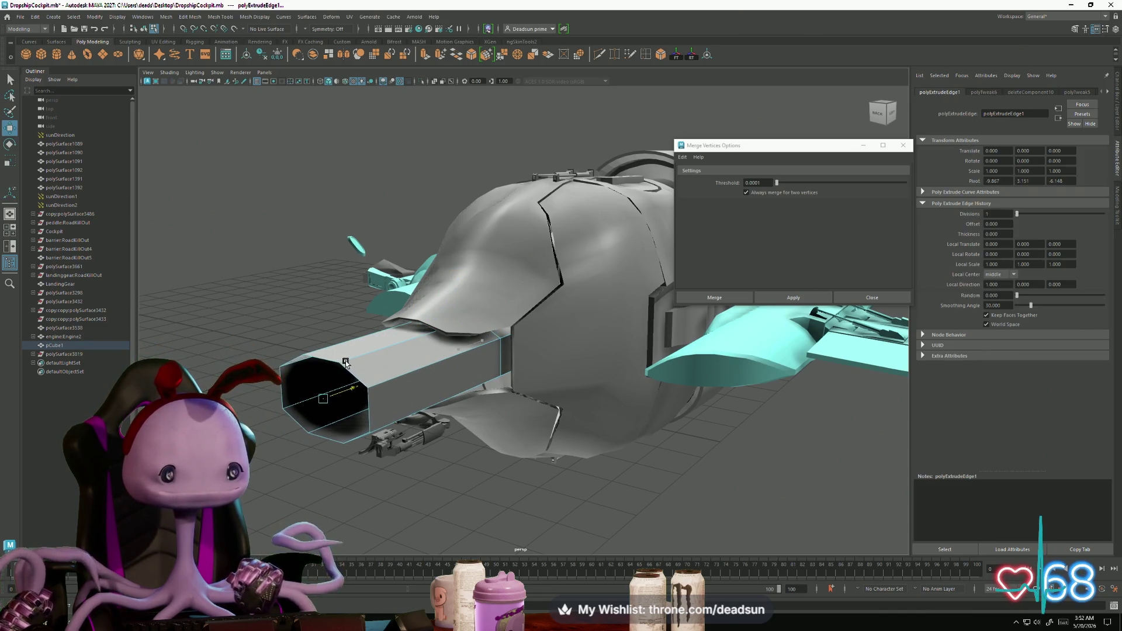
{"action": "mouse_move", "coordinate": [415, 383]}
{"action": "left_mouse_down", "text": "alt"}
{"action": "mouse_move", "coordinate": [375, 405]}
{"action": "mouse_move", "coordinate": [426, 406]}
{"action": "left_mouse_up", "text": "alt"}
{"action": "key", "text": "r"}
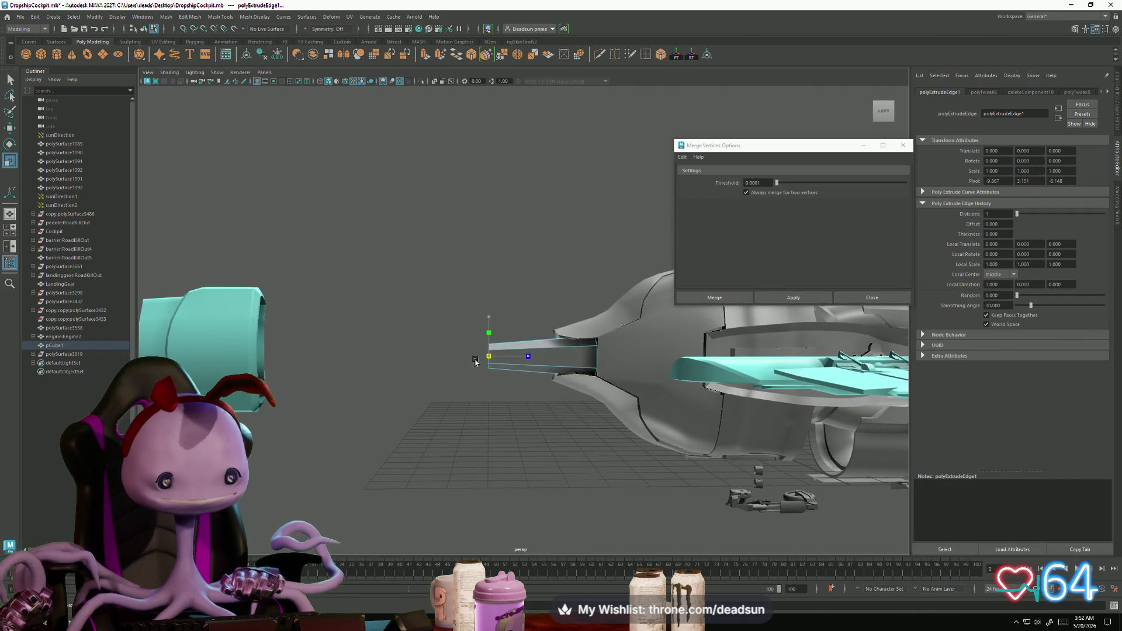
Step: Select the tube's front end and soften its edges with Soften Edge
{"action": "mouse_move", "coordinate": [471, 363]}
{"action": "left_mouse_down", "text": "alt"}
{"action": "mouse_move", "coordinate": [487, 405]}
{"action": "mouse_move", "coordinate": [433, 391]}
{"action": "mouse_move", "coordinate": [427, 415]}
{"action": "mouse_move", "coordinate": [502, 380]}
{"action": "left_mouse_up", "text": "alt"}
{"action": "right_click_drag", "start_coordinate": [508, 374], "coordinate": [572, 408]}
{"action": "right_click_drag", "start_coordinate": [468, 343], "coordinate": [494, 316]}
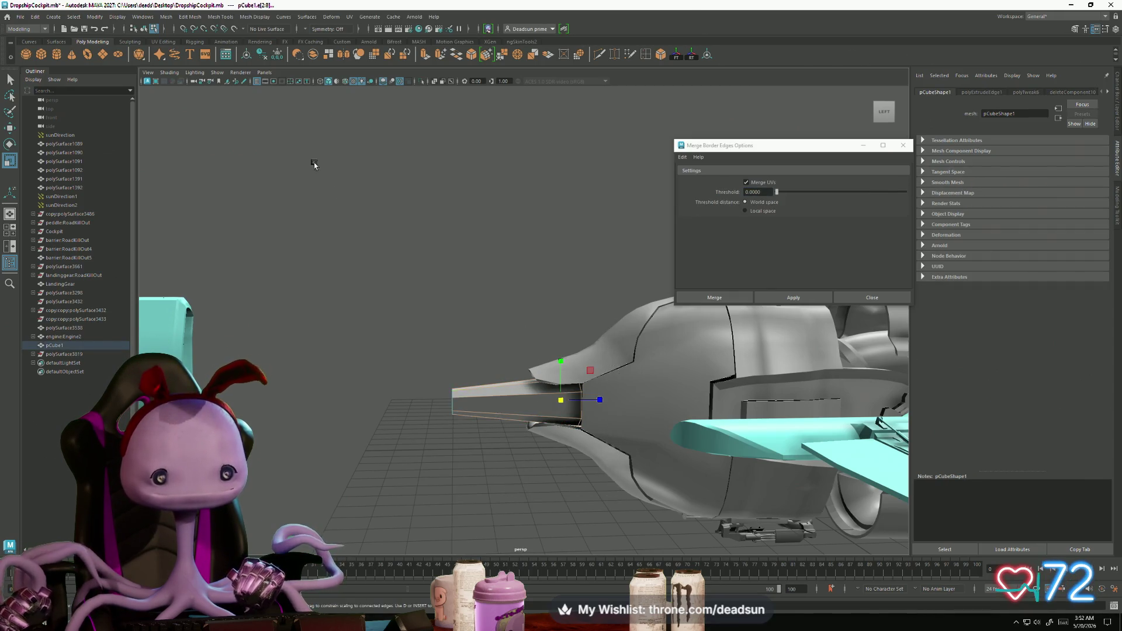
{"action": "left_click", "coordinate": [256, 16]}
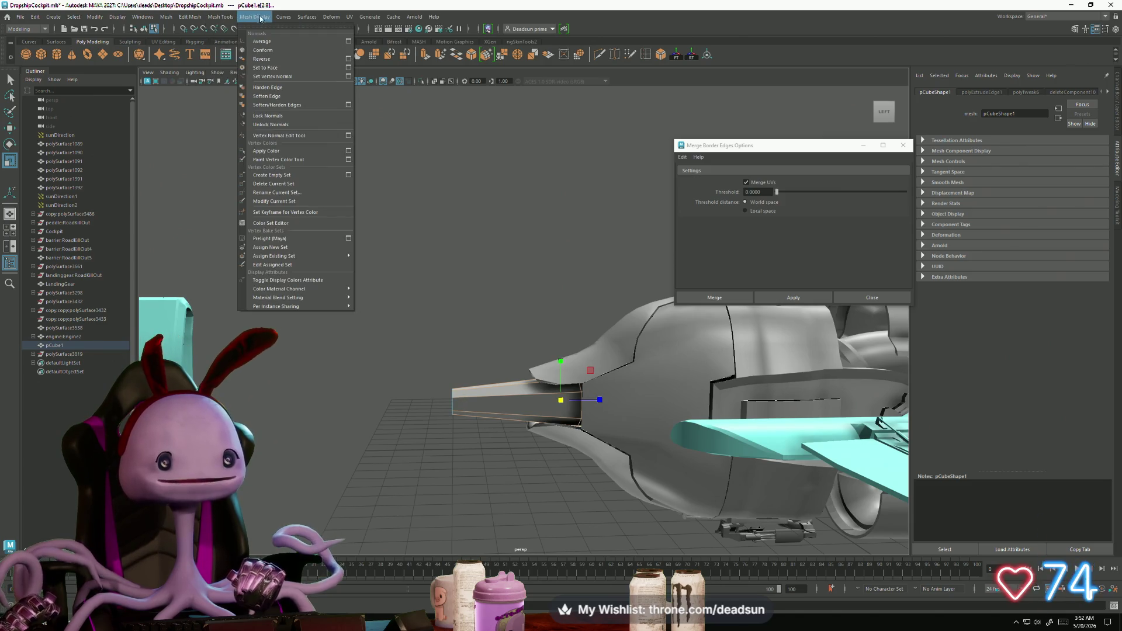
{"action": "left_click", "coordinate": [277, 97]}
{"action": "left_click_drag", "start_coordinate": [444, 374], "coordinate": [493, 368], "text": "alt"}
{"action": "right_click_drag", "start_coordinate": [493, 368], "coordinate": [444, 339]}
{"action": "left_click", "coordinate": [433, 333]}
Step: Select the vertices at the nozzle tip for merging
{"action": "mouse_move", "coordinate": [433, 333]}
{"action": "left_mouse_down", "text": "alt"}
{"action": "mouse_move", "coordinate": [351, 396]}
{"action": "mouse_move", "coordinate": [350, 431]}
{"action": "mouse_move", "coordinate": [353, 413]}
{"action": "mouse_move", "coordinate": [460, 394]}
{"action": "left_mouse_up", "text": "alt"}
{"action": "scroll", "coordinate": [460, 393], "scroll_direction": "up", "scroll_amount": 3}
{"action": "left_click", "coordinate": [508, 356]}
{"action": "right_click_drag", "start_coordinate": [485, 356], "coordinate": [474, 341]}
{"action": "left_click_drag", "start_coordinate": [474, 341], "coordinate": [548, 413]}
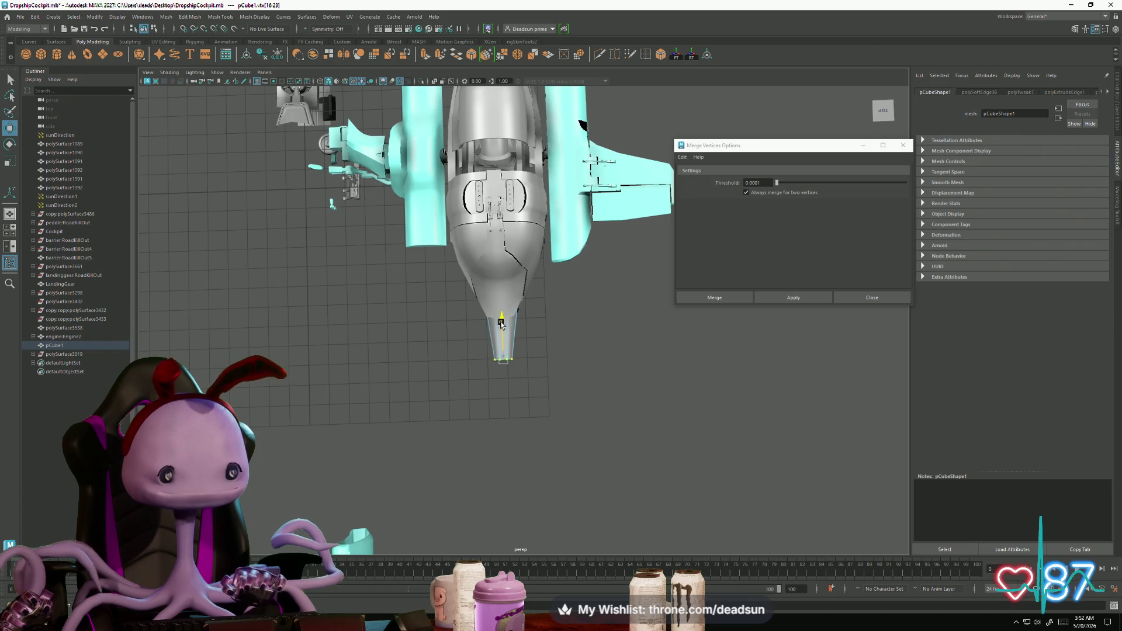
{"action": "scroll", "coordinate": [501, 327], "scroll_direction": "down", "scroll_amount": 3}
{"action": "mouse_move", "coordinate": [456, 409]}
{"action": "left_mouse_down", "text": "alt"}
{"action": "mouse_move", "coordinate": [388, 331]}
{"action": "mouse_move", "coordinate": [425, 362]}
{"action": "mouse_move", "coordinate": [403, 368]}
{"action": "mouse_move", "coordinate": [420, 388]}
{"action": "left_mouse_up", "text": "alt"}
{"action": "scroll", "coordinate": [509, 362], "scroll_direction": "up", "scroll_amount": 5}
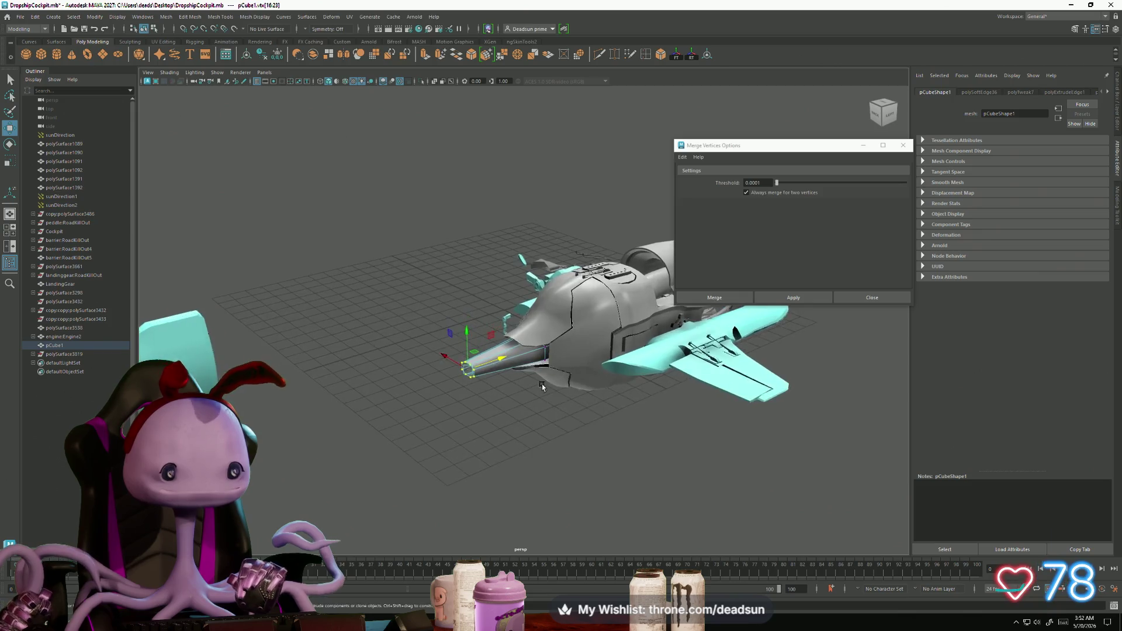
Step: Select the engine and add the grey nose piece to the selection
{"action": "right_click_drag", "start_coordinate": [509, 361], "coordinate": [465, 359]}
{"action": "mouse_move", "coordinate": [400, 379]}
{"action": "left_mouse_down", "text": "alt"}
{"action": "mouse_move", "coordinate": [343, 341]}
{"action": "mouse_move", "coordinate": [510, 403]}
{"action": "mouse_move", "coordinate": [396, 421]}
{"action": "mouse_move", "coordinate": [353, 375]}
{"action": "mouse_move", "coordinate": [294, 413]}
{"action": "mouse_move", "coordinate": [358, 413]}
{"action": "mouse_move", "coordinate": [376, 401]}
{"action": "mouse_move", "coordinate": [315, 428]}
{"action": "mouse_move", "coordinate": [358, 430]}
{"action": "left_mouse_up", "text": "alt"}
{"action": "left_click", "coordinate": [310, 329]}
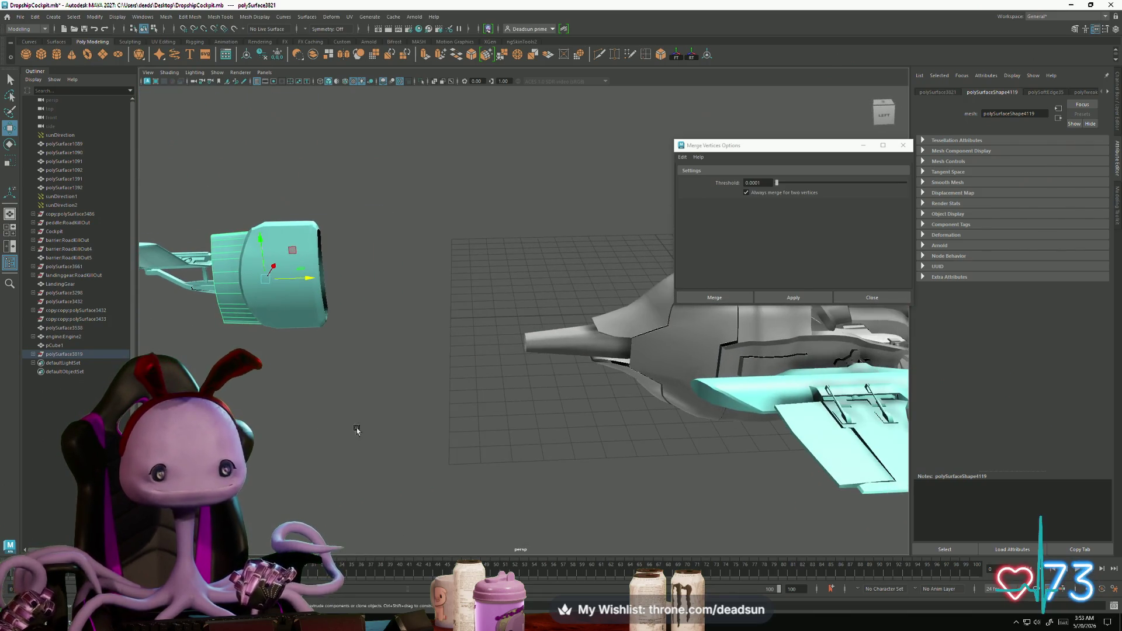
{"action": "left_click", "coordinate": [554, 349]}
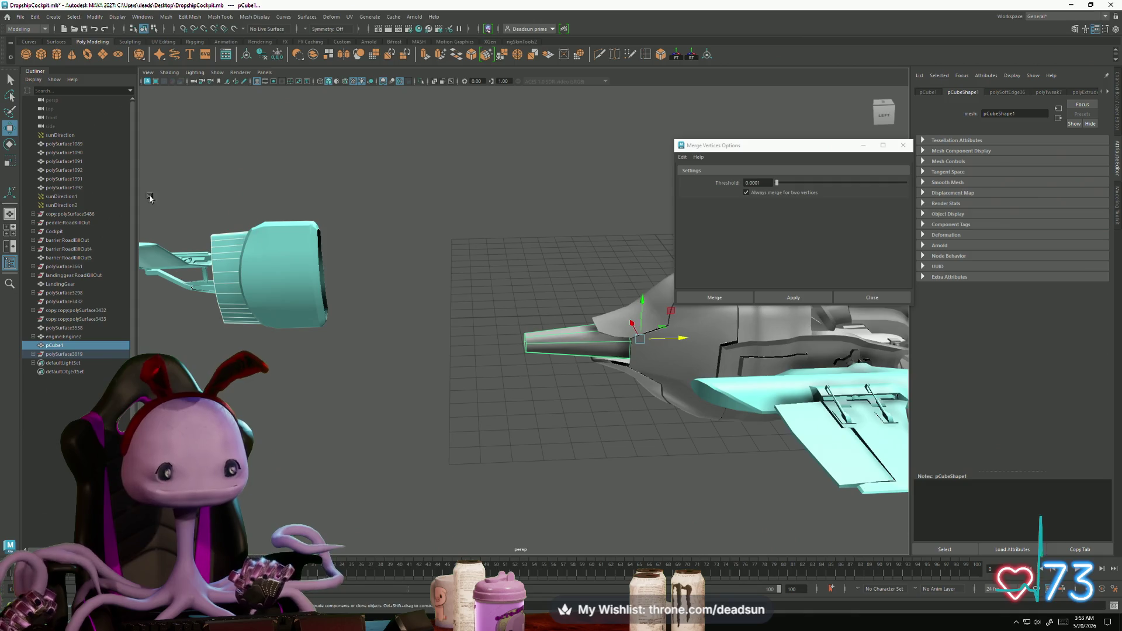
Step: Combine the engine and nose into one mesh and export it as thrusterboost.obj in OBJ format
{"action": "left_click", "coordinate": [21, 17]}
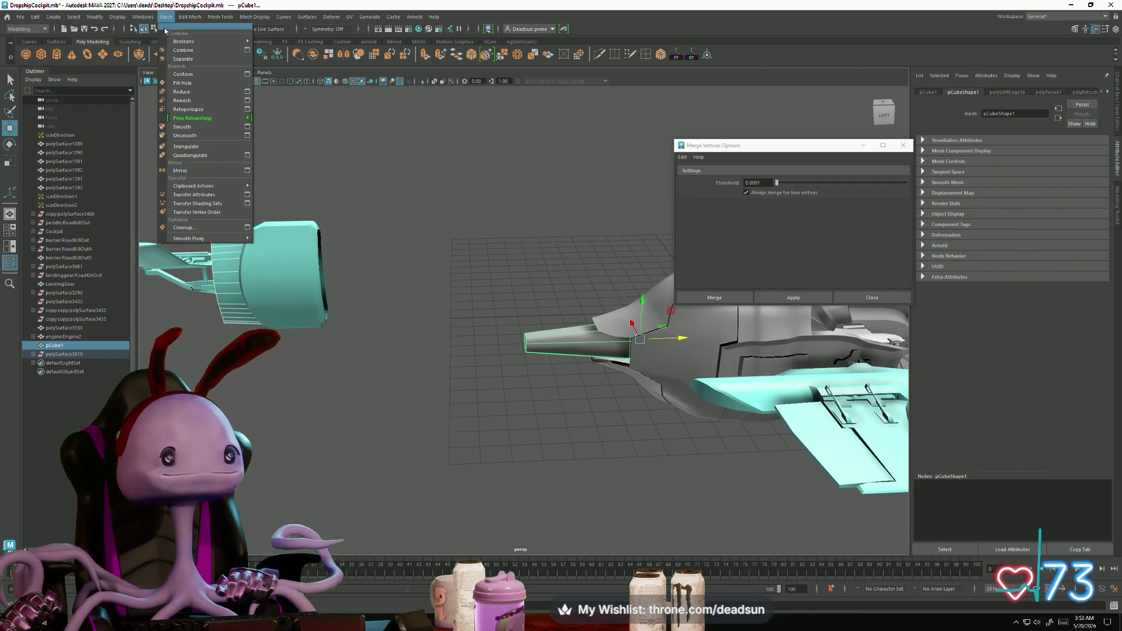
{"action": "left_click", "coordinate": [183, 50]}
{"action": "left_click", "coordinate": [23, 18]}
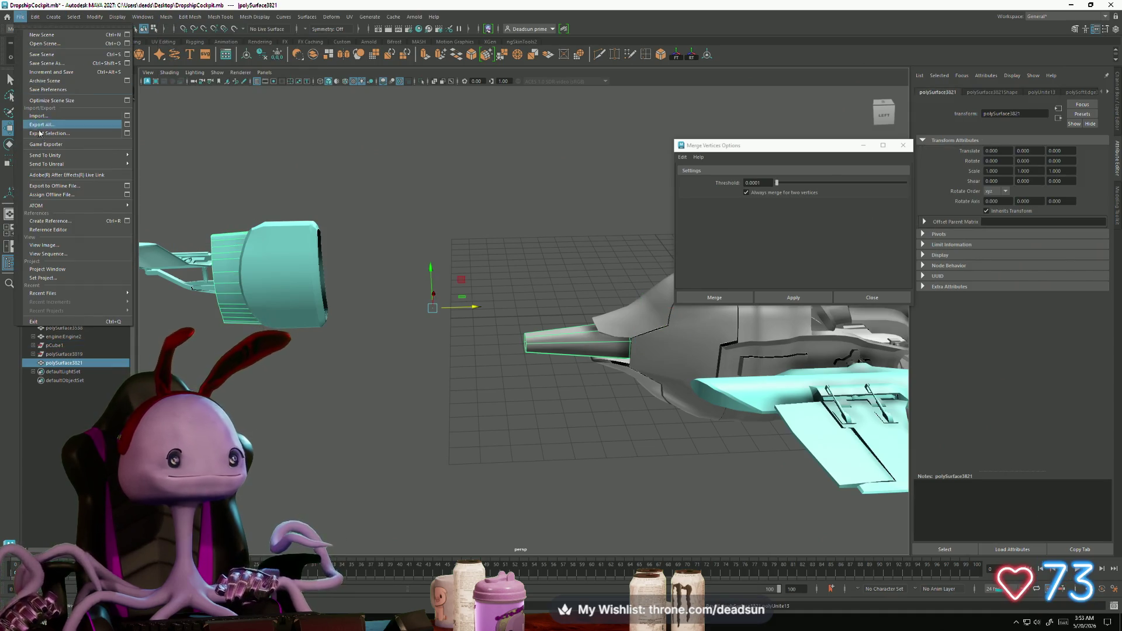
{"action": "left_click", "coordinate": [102, 155]}
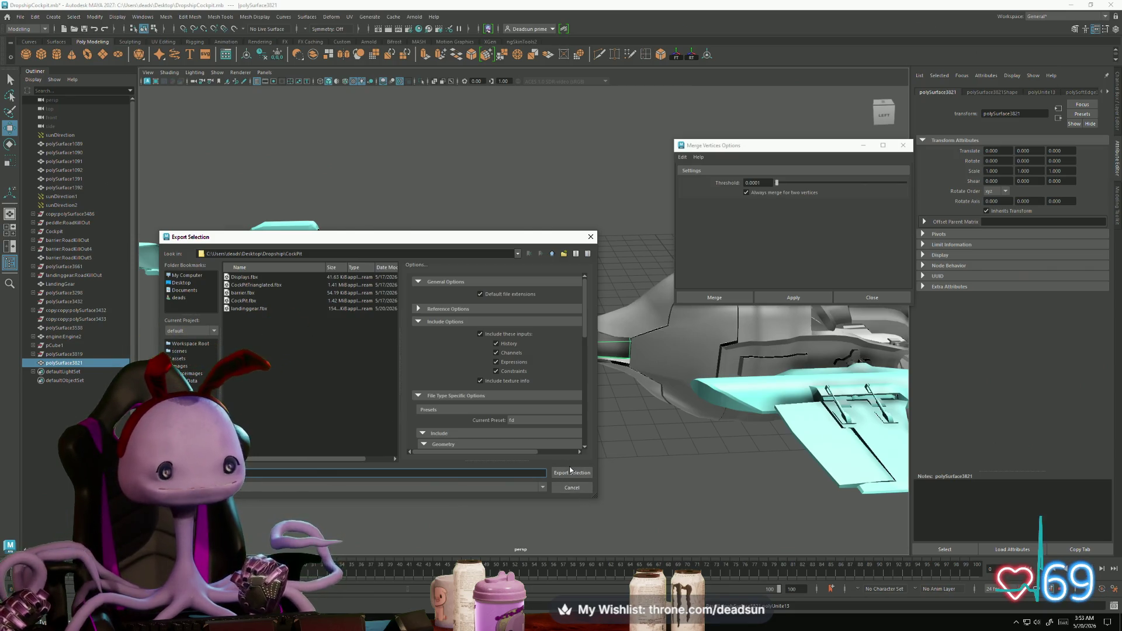
{"action": "left_click", "coordinate": [347, 487]}
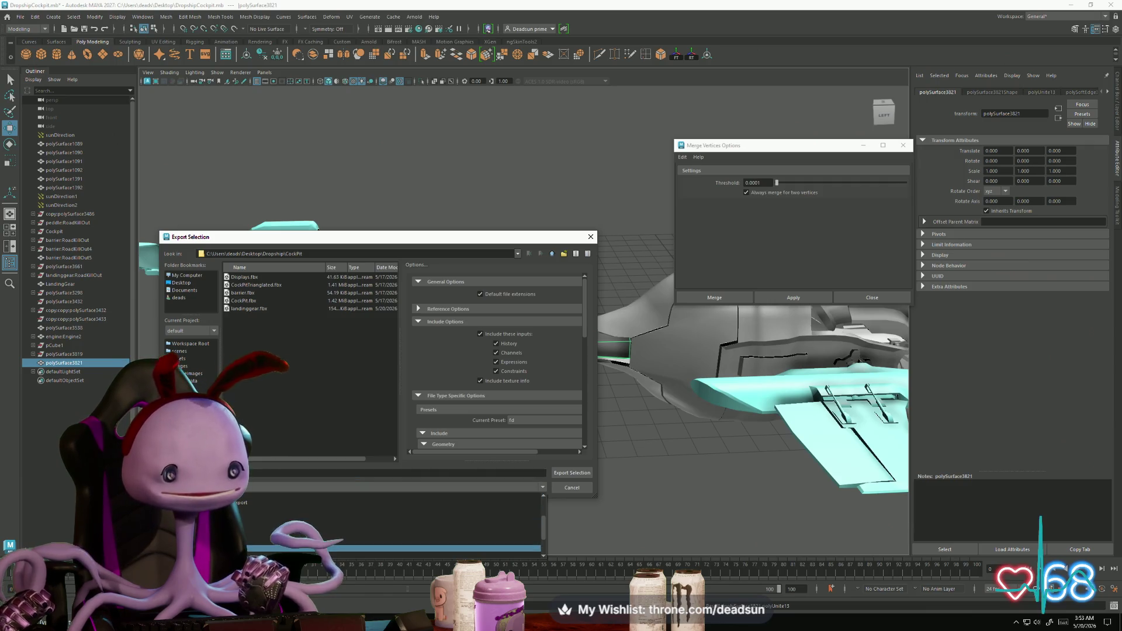
{"action": "left_click", "coordinate": [250, 541]}
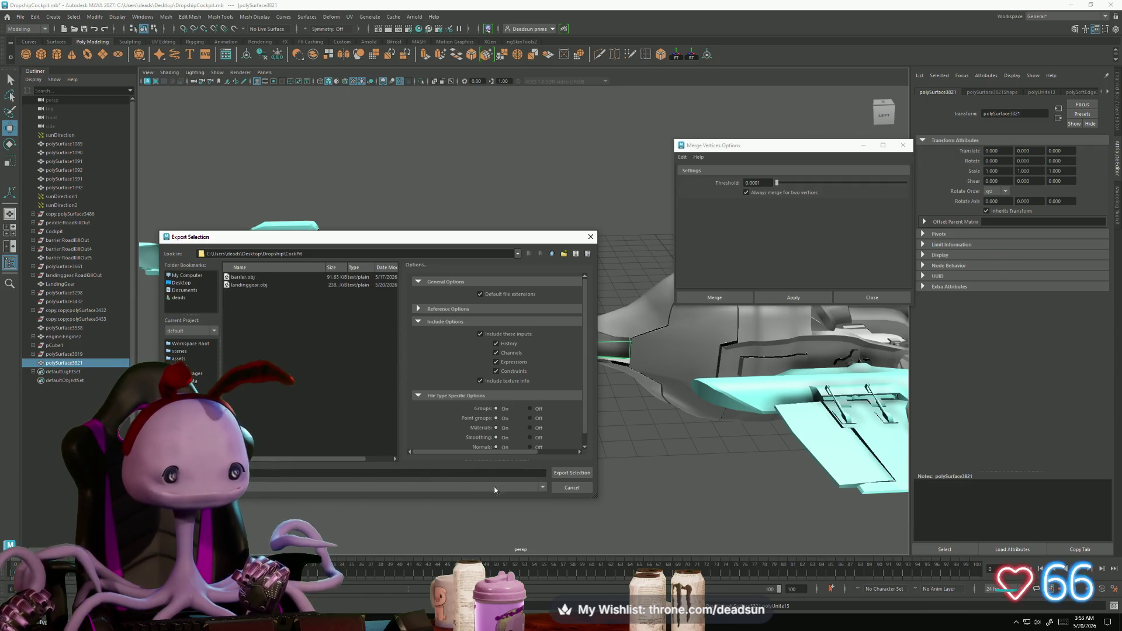
{"action": "left_click", "coordinate": [572, 473]}
{"action": "key", "text": "super"}
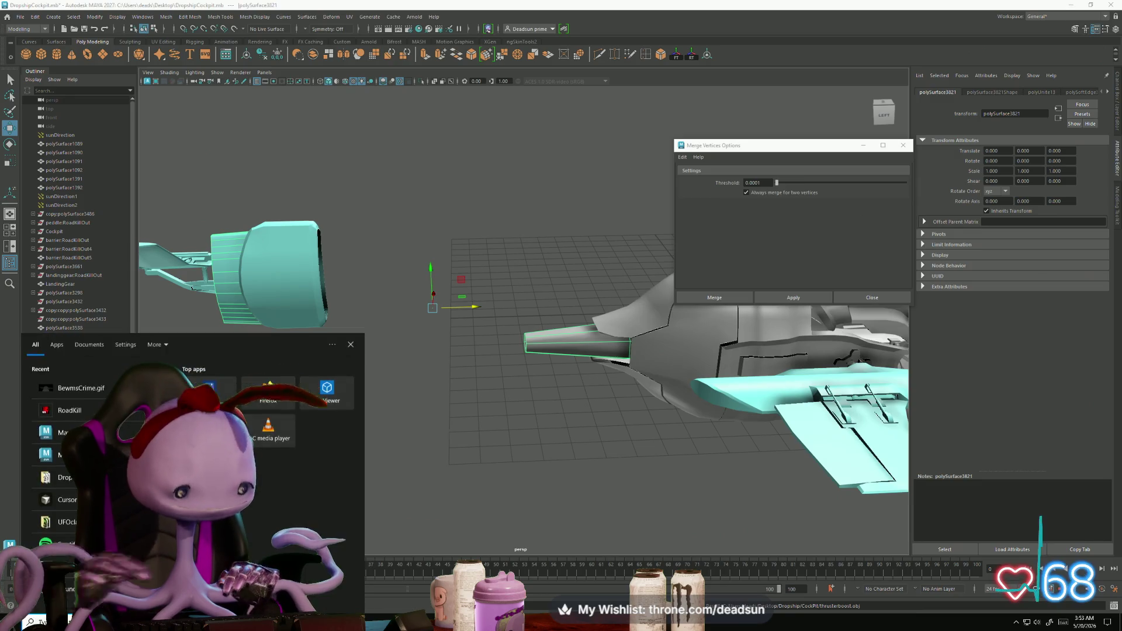
Step: Launch RoadKill and load thrusterboost.obj
{"action": "type", "text": "road"}
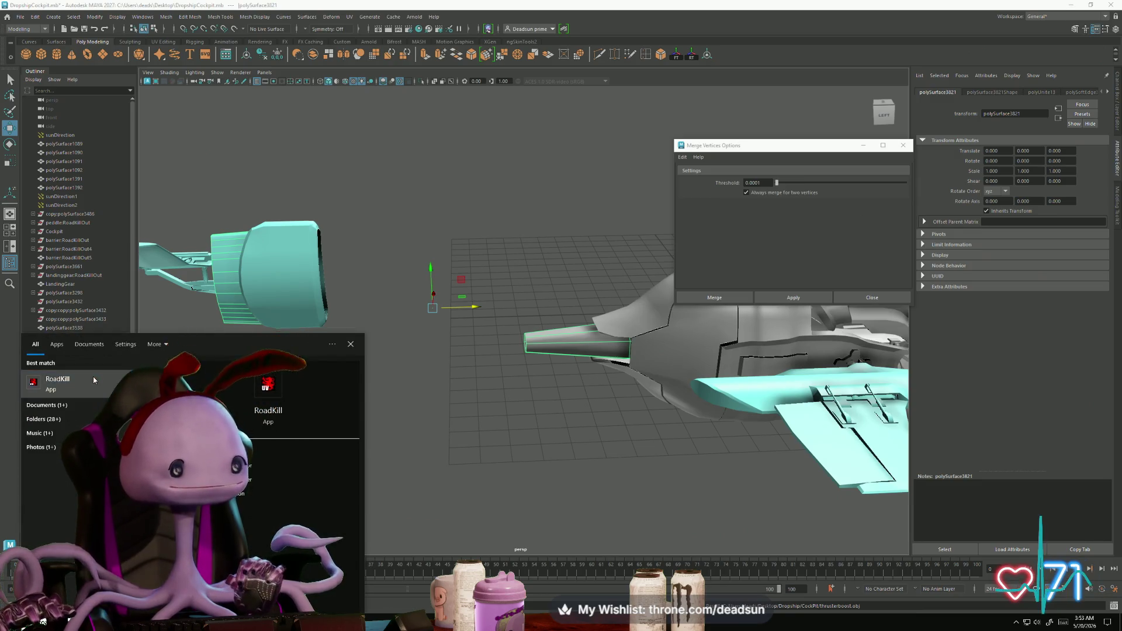
{"action": "left_click", "coordinate": [94, 376]}
{"action": "left_click", "coordinate": [113, 120]}
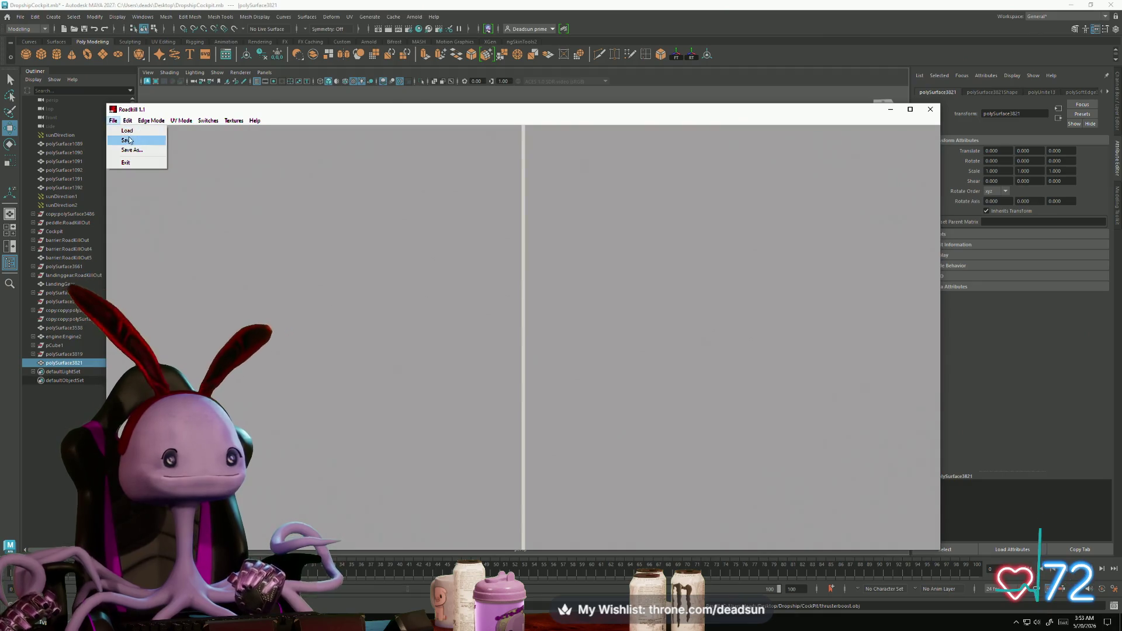
{"action": "left_click", "coordinate": [126, 139]}
{"action": "left_click", "coordinate": [549, 324]}
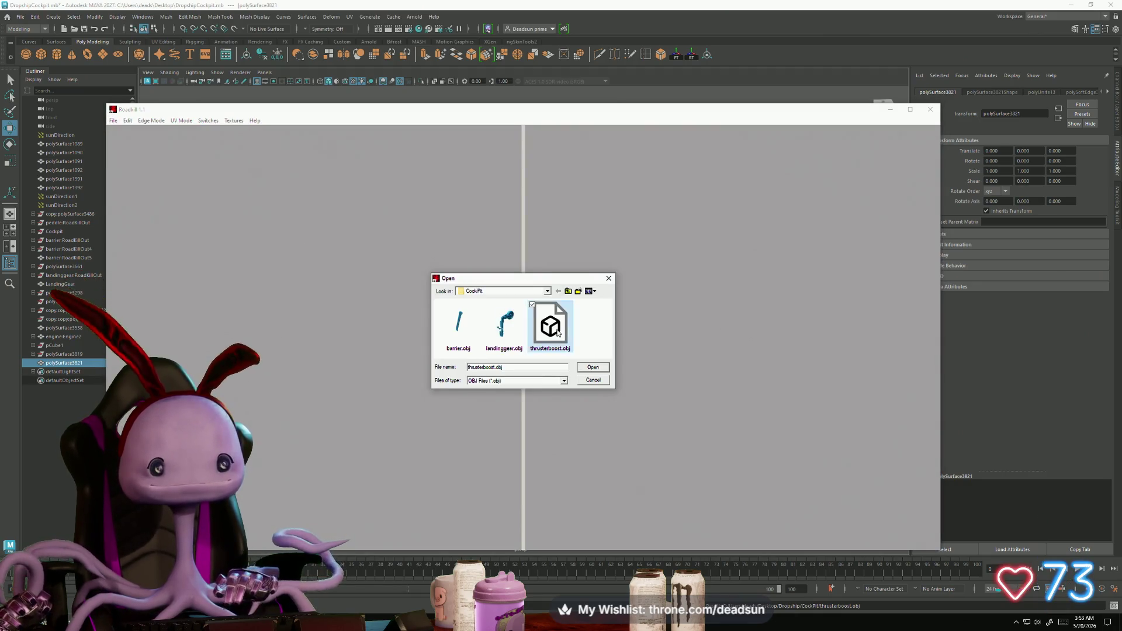
{"action": "left_click", "coordinate": [592, 367]}
Step: Turn the mesh to face the view and select its horizontal edges
{"action": "mouse_move", "coordinate": [282, 383]}
{"action": "left_mouse_down", "text": "alt"}
{"action": "mouse_move", "coordinate": [381, 402]}
{"action": "mouse_move", "coordinate": [328, 377]}
{"action": "mouse_move", "coordinate": [308, 342]}
{"action": "left_mouse_up", "text": "alt"}
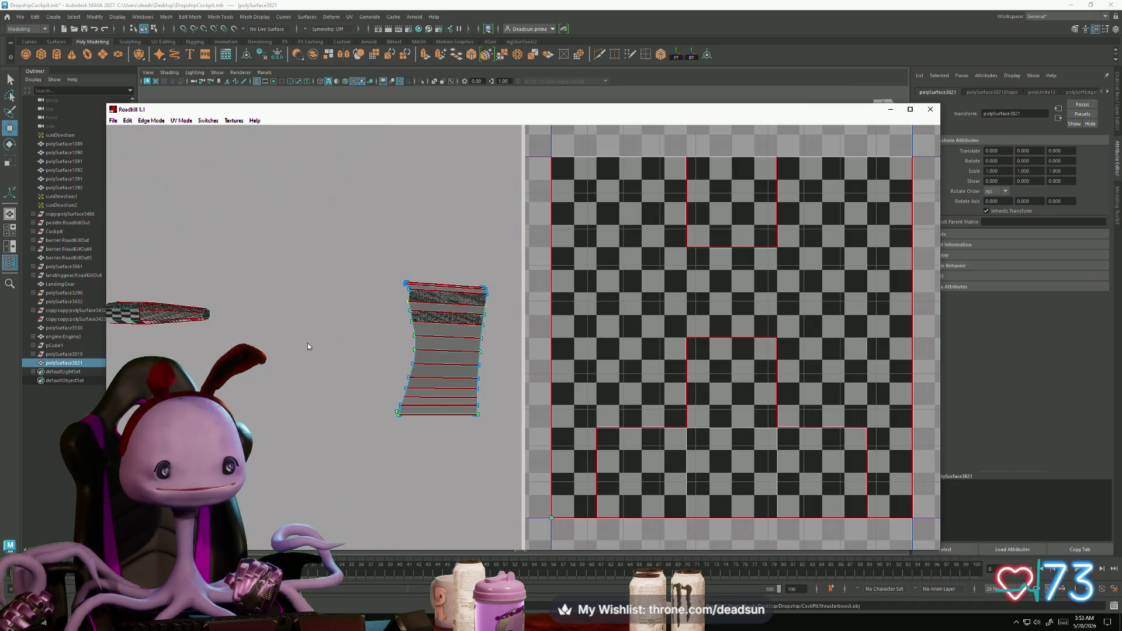
{"action": "left_click_drag", "start_coordinate": [377, 352], "coordinate": [324, 348], "text": "alt"}
{"action": "scroll", "coordinate": [338, 367], "scroll_direction": "up", "scroll_amount": 5}
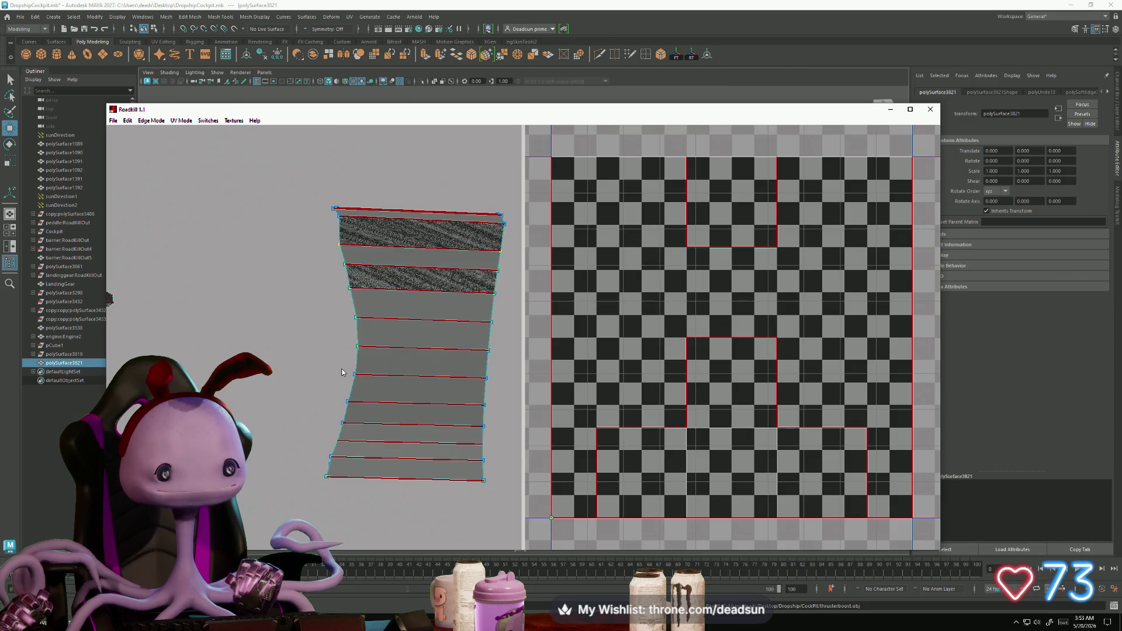
{"action": "mouse_move", "coordinate": [336, 386]}
{"action": "left_mouse_down", "text": "alt"}
{"action": "mouse_move", "coordinate": [295, 370]}
{"action": "mouse_move", "coordinate": [440, 312]}
{"action": "left_mouse_up", "text": "alt"}
{"action": "mouse_move", "coordinate": [372, 341]}
{"action": "left_mouse_down", "text": "alt"}
{"action": "mouse_move", "coordinate": [374, 352]}
{"action": "mouse_move", "coordinate": [389, 325]}
{"action": "left_mouse_up", "text": "alt"}
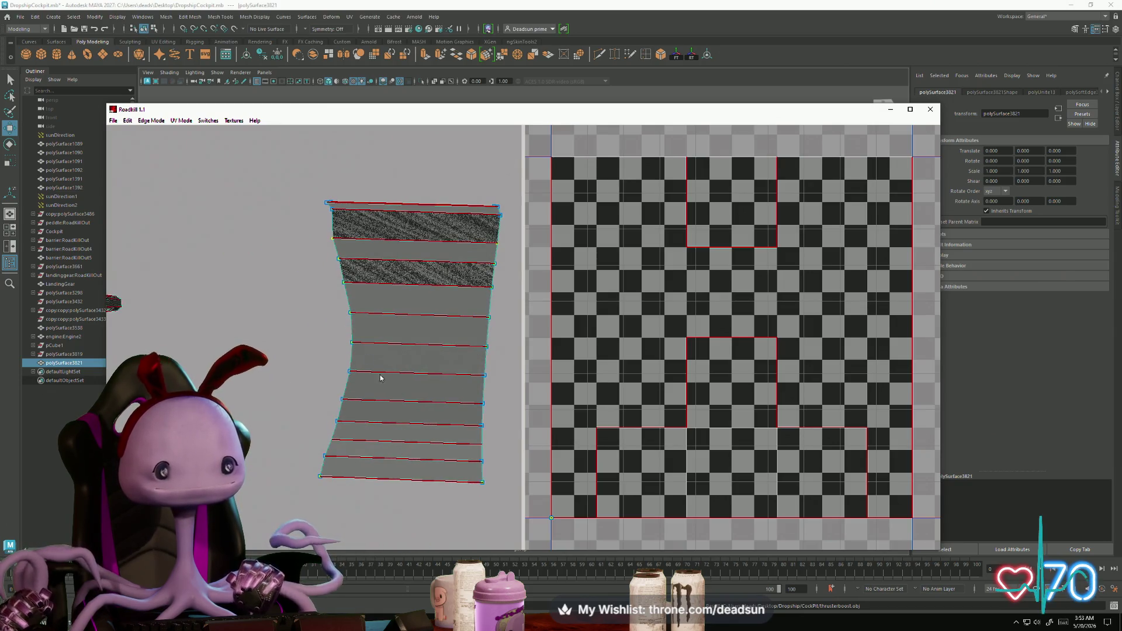
{"action": "mouse_move", "coordinate": [389, 174]}
{"action": "left_mouse_down"}
{"action": "mouse_move", "coordinate": [391, 523]}
{"action": "mouse_move", "coordinate": [272, 247]}
{"action": "mouse_move", "coordinate": [373, 357]}
{"action": "mouse_move", "coordinate": [348, 366]}
{"action": "left_mouse_up"}
{"action": "mouse_move", "coordinate": [409, 431]}
{"action": "right_mouse_down", "text": "alt"}
{"action": "mouse_move", "coordinate": [431, 450]}
{"action": "mouse_move", "coordinate": [394, 419]}
{"action": "right_mouse_up", "text": "alt"}
Step: Zoom out to review the unwrapped UV layout, then minimize RoadKill
{"action": "left_click", "coordinate": [314, 282]}
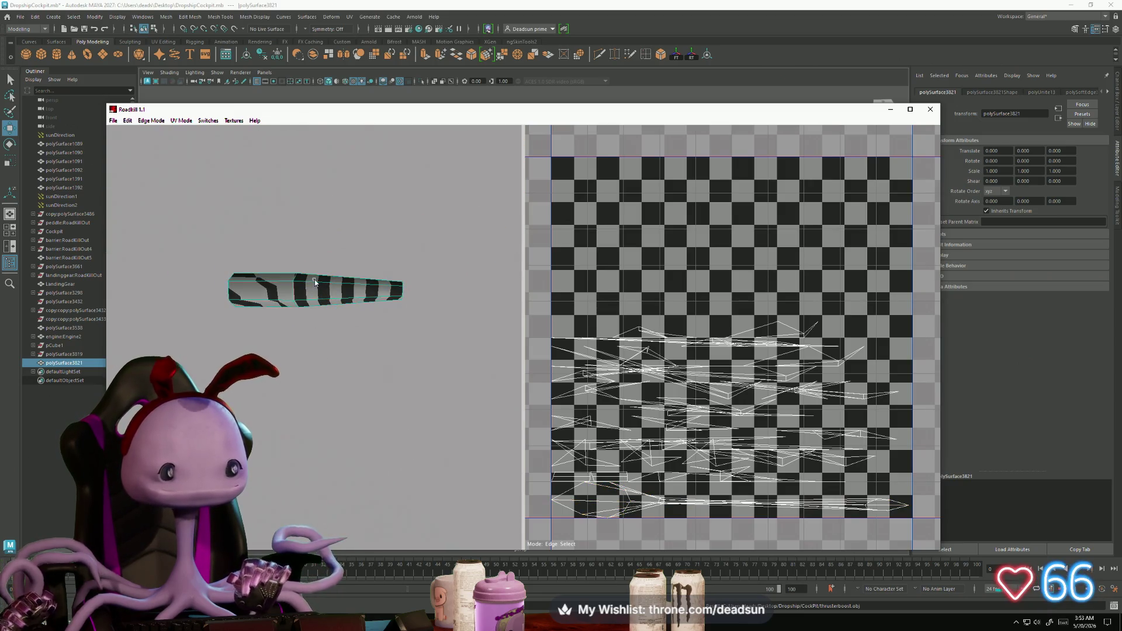
{"action": "mouse_move", "coordinate": [312, 285]}
{"action": "left_mouse_down", "text": "alt"}
{"action": "mouse_move", "coordinate": [309, 318]}
{"action": "mouse_move", "coordinate": [341, 322]}
{"action": "mouse_move", "coordinate": [351, 362]}
{"action": "mouse_move", "coordinate": [312, 404]}
{"action": "mouse_move", "coordinate": [309, 378]}
{"action": "mouse_move", "coordinate": [325, 367]}
{"action": "left_mouse_up", "text": "alt"}
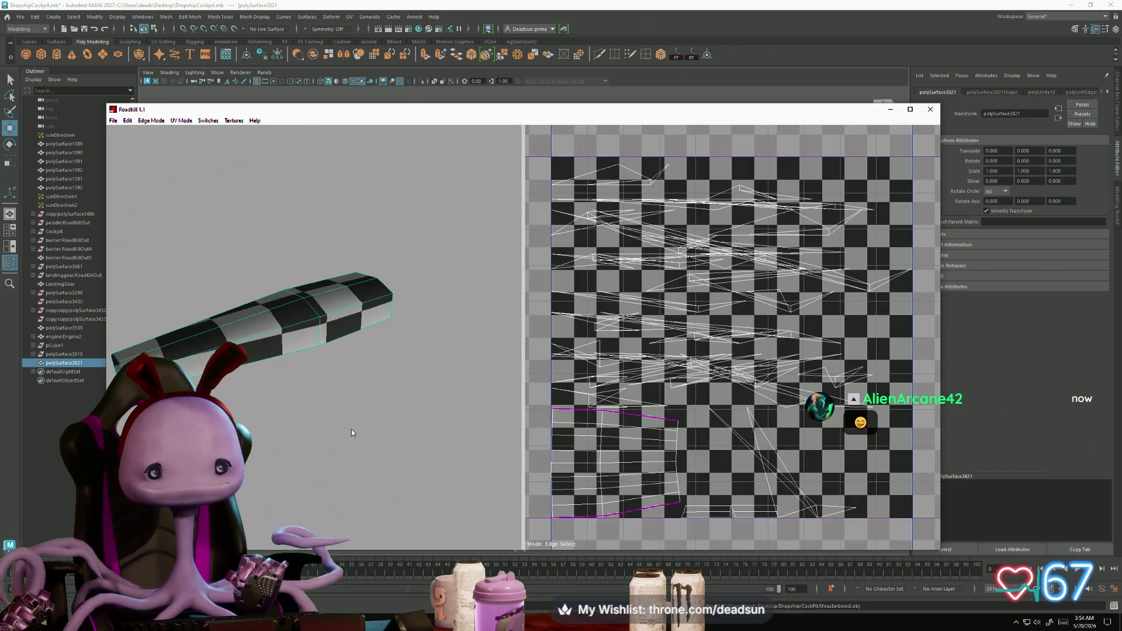
{"action": "scroll", "coordinate": [647, 474], "scroll_direction": "down", "scroll_amount": 2}
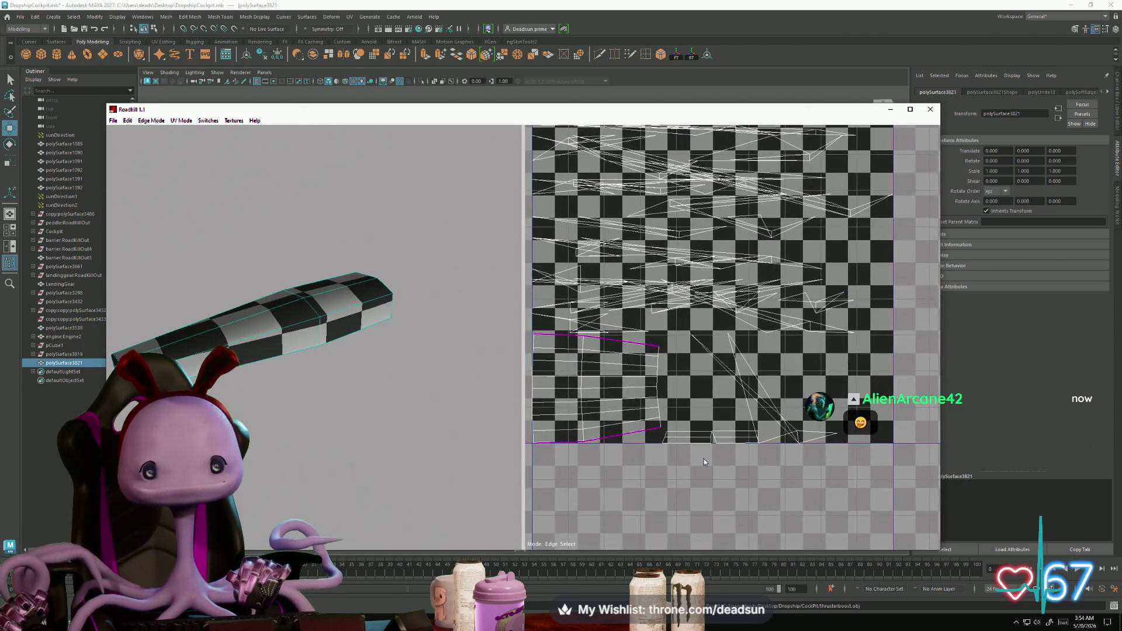
{"action": "scroll", "coordinate": [703, 458], "scroll_direction": "down", "scroll_amount": 2}
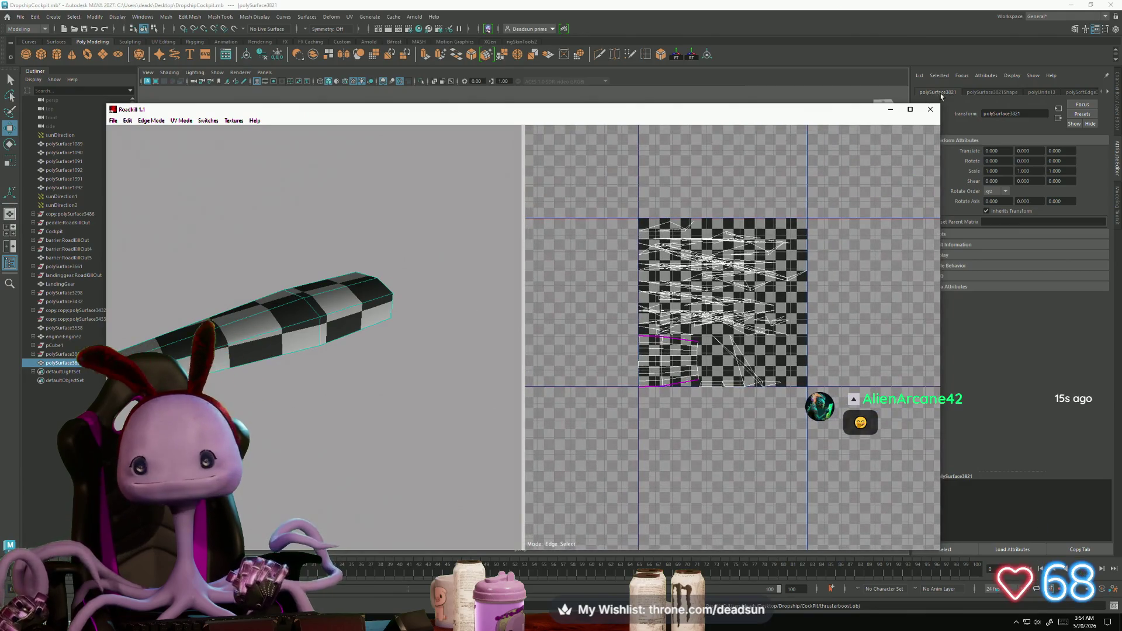
{"action": "left_click", "coordinate": [891, 113]}
{"action": "mouse_move", "coordinate": [439, 345]}
{"action": "left_mouse_down", "text": "alt"}
{"action": "mouse_move", "coordinate": [545, 360]}
{"action": "mouse_move", "coordinate": [490, 323]}
{"action": "mouse_move", "coordinate": [609, 336]}
{"action": "mouse_move", "coordinate": [586, 216]}
{"action": "left_mouse_up", "text": "alt"}
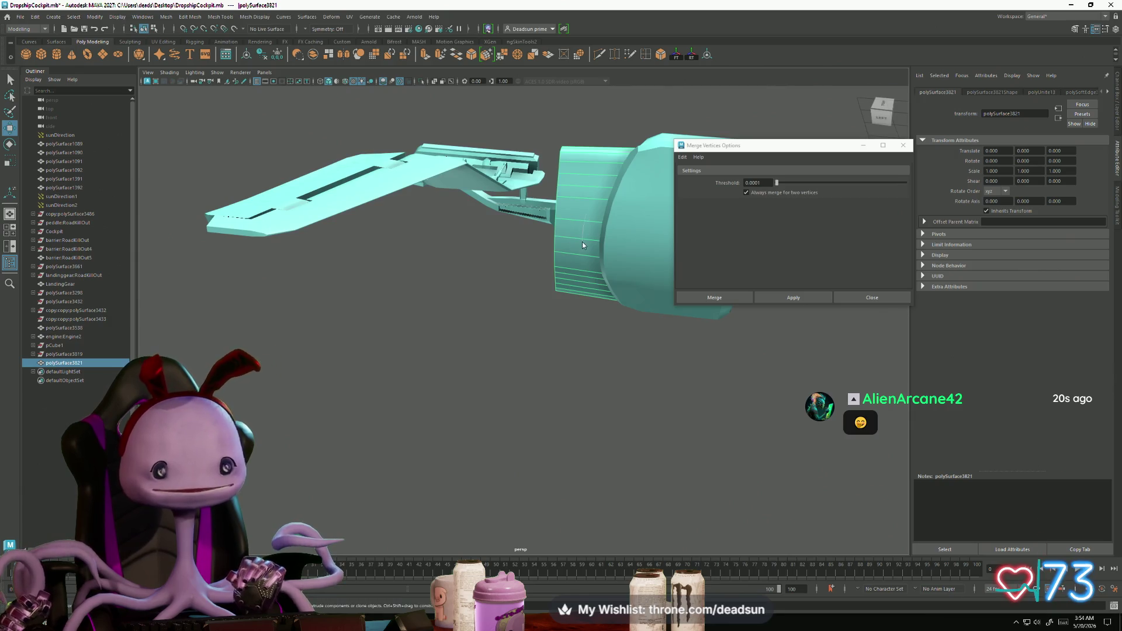
Step: Delete polySurface3821 and create a new cube, pCube2, beside the arm
{"action": "key", "text": "ctrl+h"}
{"action": "mouse_move", "coordinate": [523, 318]}
{"action": "left_mouse_down", "text": "alt"}
{"action": "mouse_move", "coordinate": [388, 406]}
{"action": "mouse_move", "coordinate": [327, 421]}
{"action": "left_mouse_up", "text": "alt"}
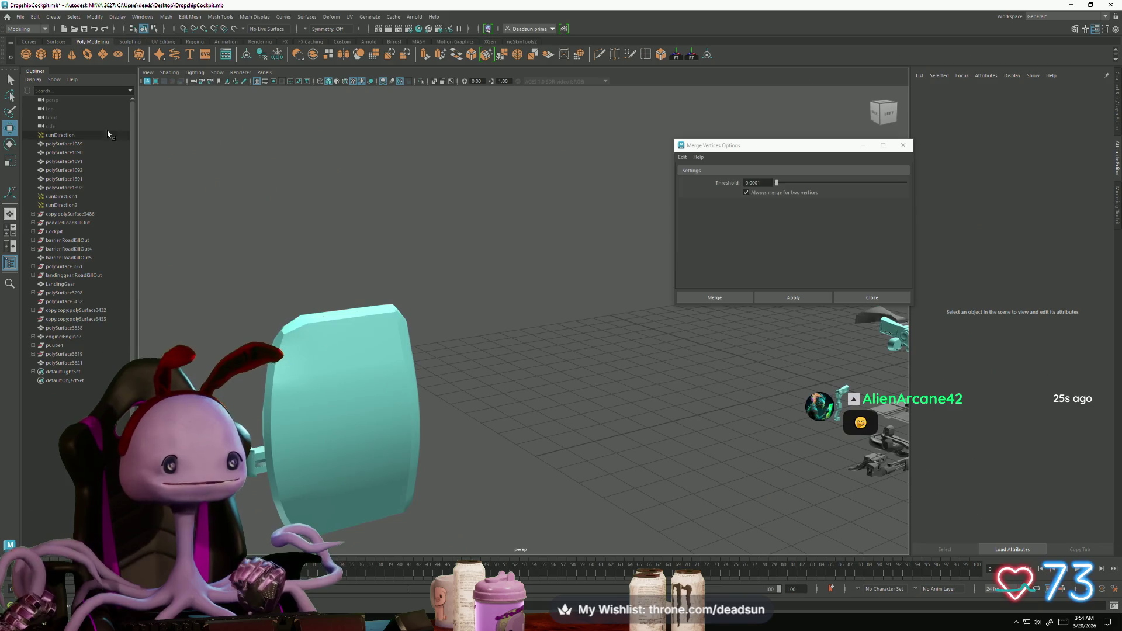
{"action": "left_click", "coordinate": [46, 51]}
{"action": "mouse_move", "coordinate": [409, 374]}
{"action": "left_mouse_down", "text": "alt"}
{"action": "mouse_move", "coordinate": [493, 388]}
{"action": "mouse_move", "coordinate": [744, 362]}
{"action": "left_mouse_up", "text": "alt"}
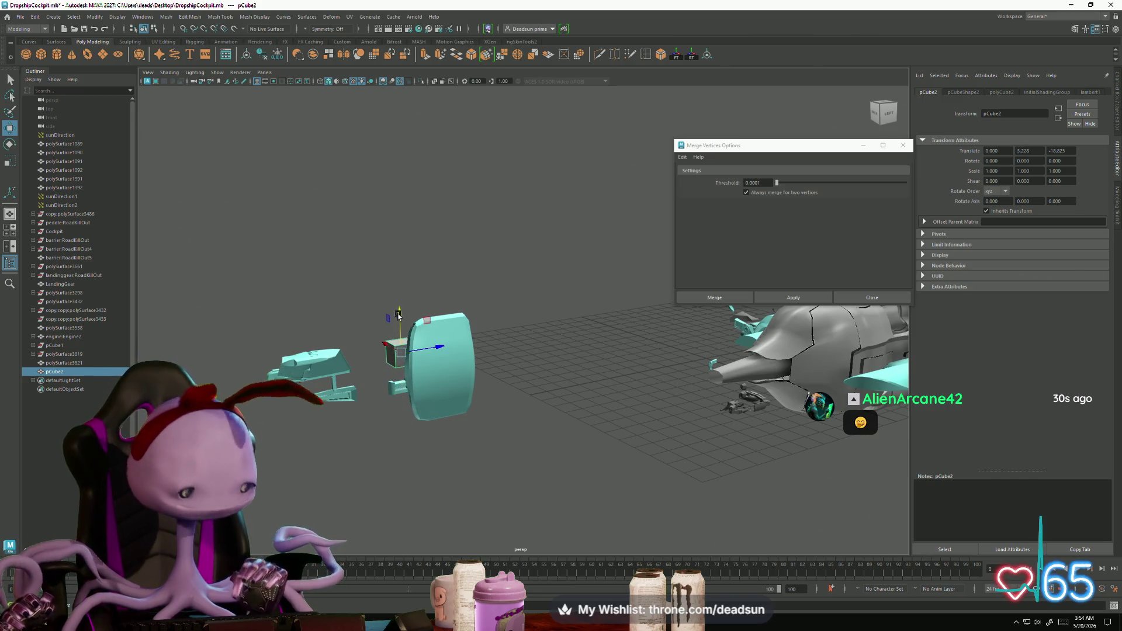
{"action": "key", "text": "f"}
{"action": "scroll", "coordinate": [409, 366], "scroll_direction": "down", "scroll_amount": 5}
{"action": "mouse_move", "coordinate": [408, 366]}
{"action": "left_mouse_down", "text": "alt"}
{"action": "mouse_move", "coordinate": [433, 350]}
{"action": "mouse_move", "coordinate": [603, 319]}
{"action": "mouse_move", "coordinate": [583, 330]}
{"action": "mouse_move", "coordinate": [597, 340]}
{"action": "left_mouse_up", "text": "alt"}
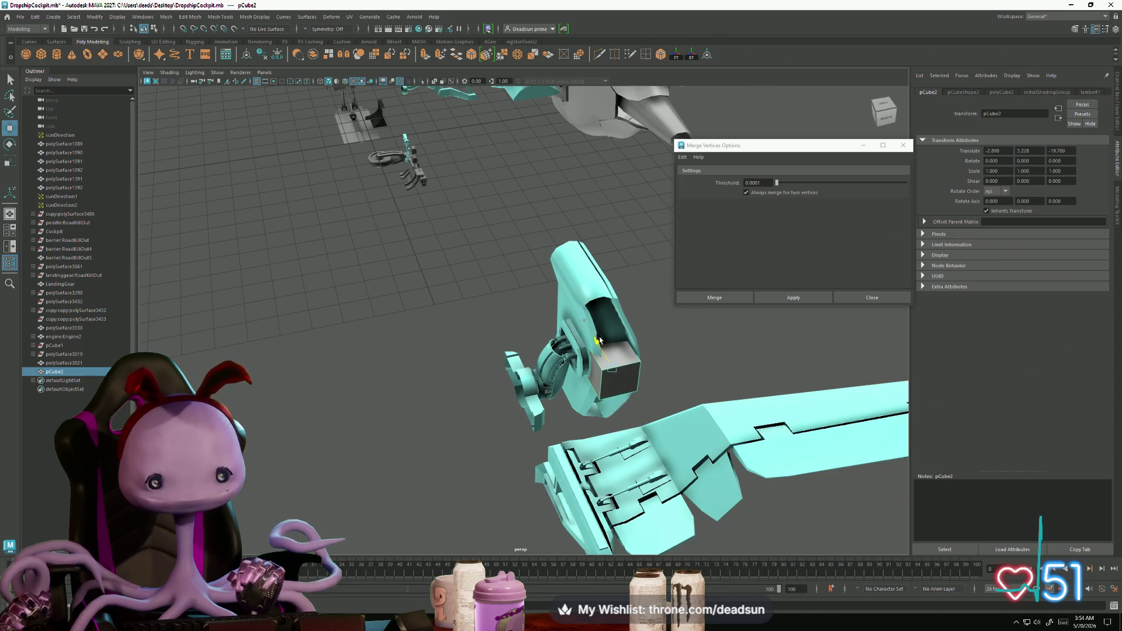
{"action": "key", "text": "f"}
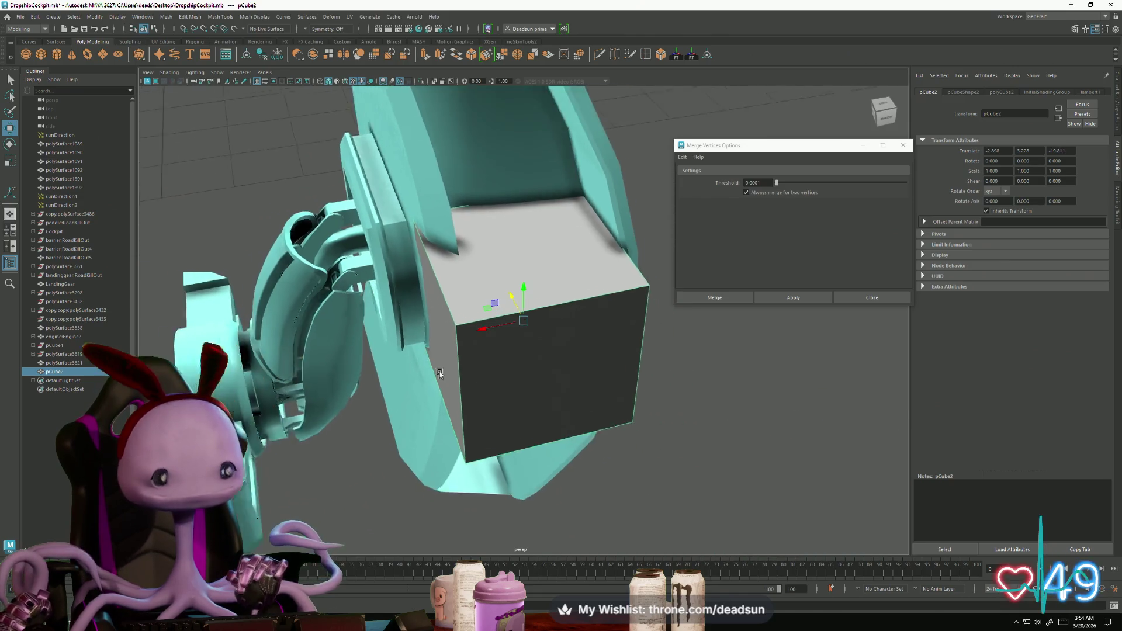
{"action": "mouse_move", "coordinate": [463, 349]}
{"action": "left_mouse_down", "text": "alt"}
{"action": "mouse_move", "coordinate": [561, 292]}
{"action": "mouse_move", "coordinate": [548, 281]}
{"action": "left_mouse_up", "text": "alt"}
Step: Extrude pCube2's top face upward twice, scaling and tilting the new segment
{"action": "right_click_drag", "start_coordinate": [548, 281], "coordinate": [547, 318]}
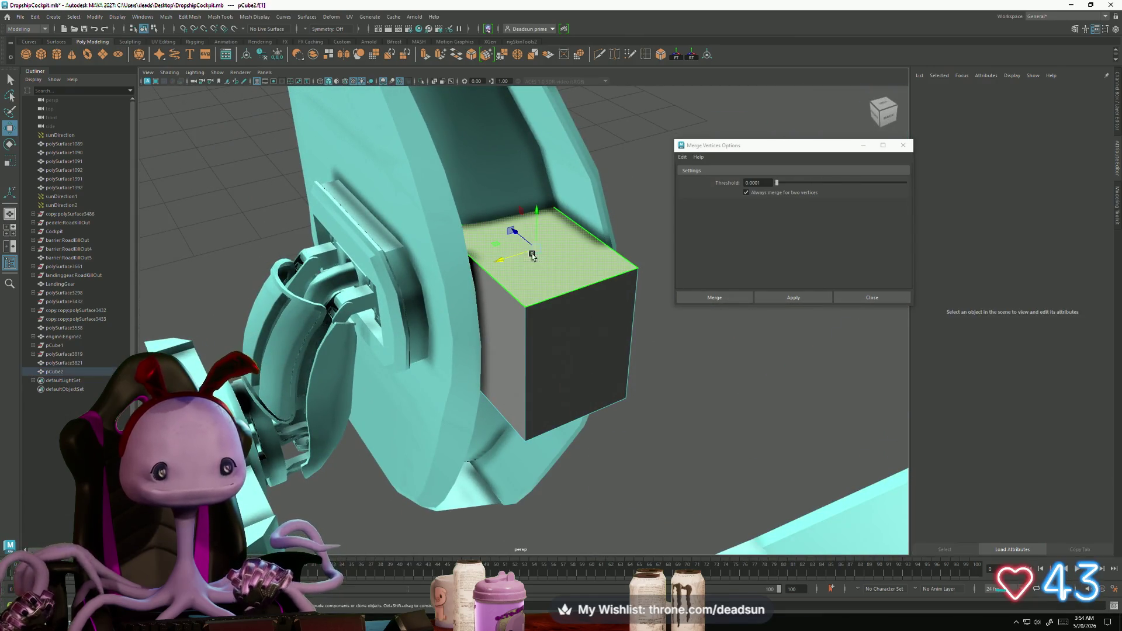
{"action": "left_click", "coordinate": [531, 251]}
{"action": "left_click_drag", "start_coordinate": [535, 224], "coordinate": [533, 137]}
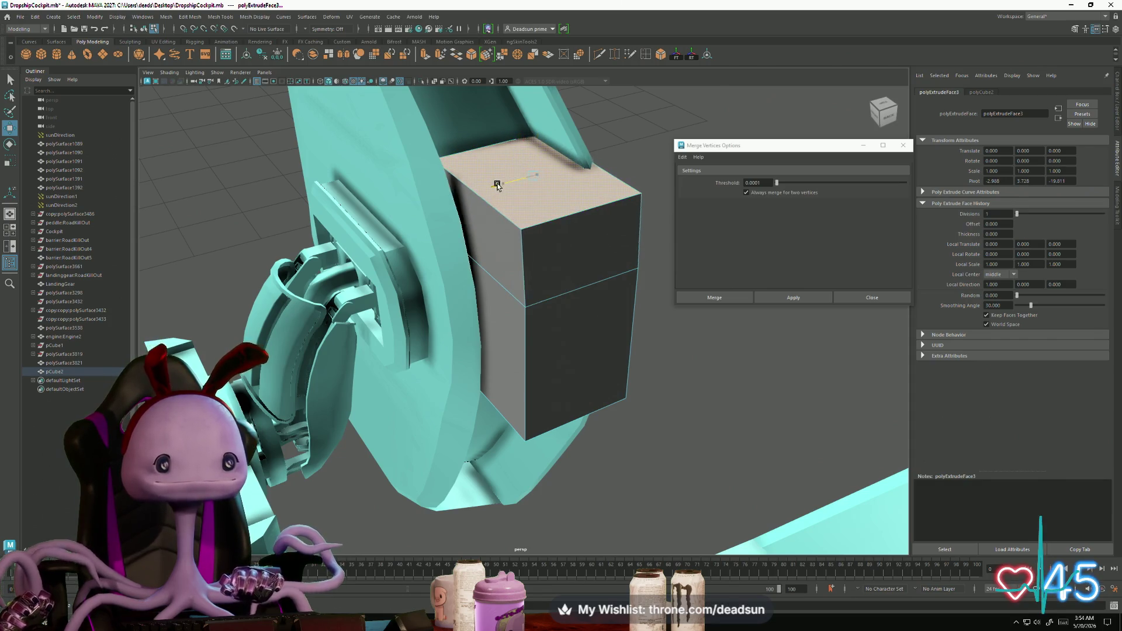
{"action": "left_click_drag", "start_coordinate": [497, 185], "coordinate": [484, 188]}
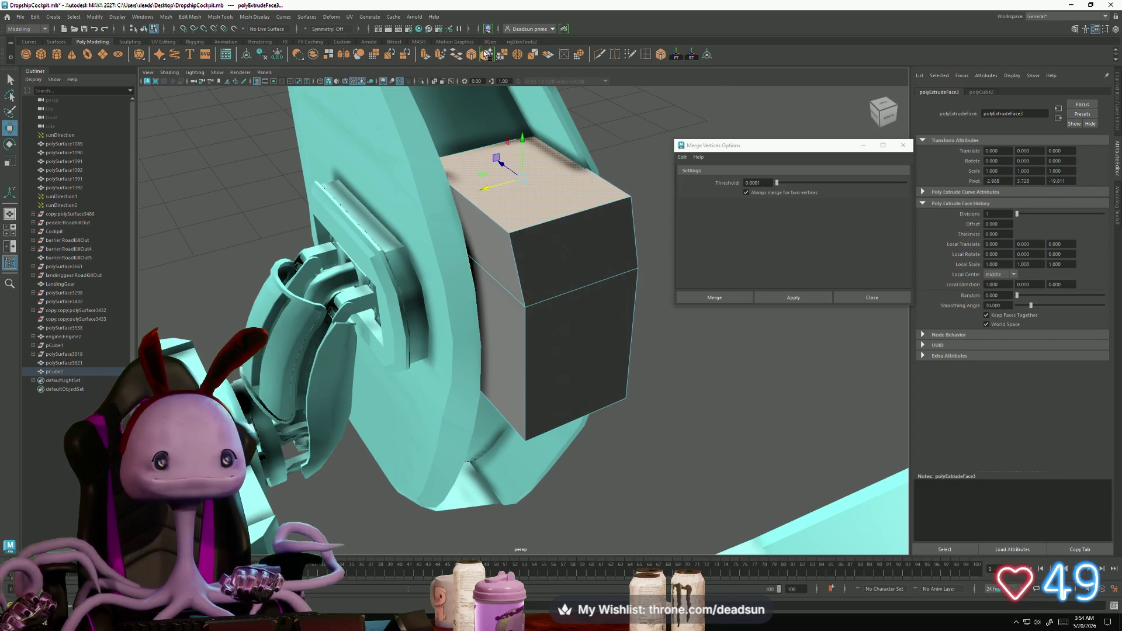
{"action": "key", "text": "ctrl+e"}
{"action": "mouse_move", "coordinate": [523, 151]}
{"action": "left_mouse_down"}
{"action": "mouse_move", "coordinate": [526, 112]}
{"action": "mouse_move", "coordinate": [513, 174]}
{"action": "mouse_move", "coordinate": [462, 187]}
{"action": "left_mouse_up"}
{"action": "key", "text": "r"}
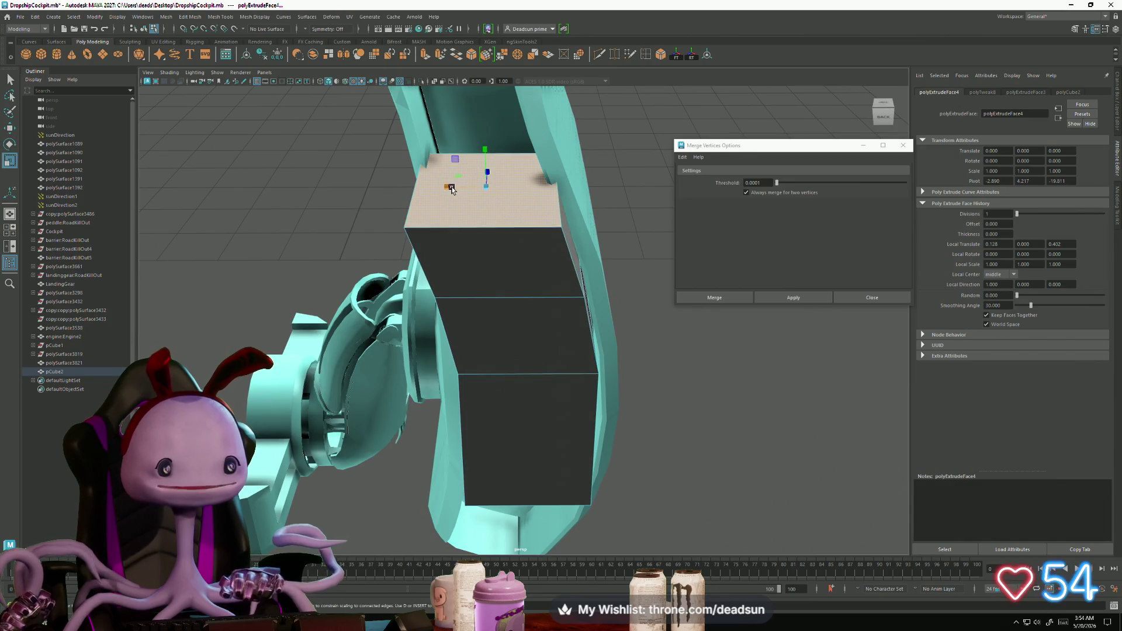
{"action": "left_click_drag", "start_coordinate": [517, 167], "coordinate": [511, 164]}
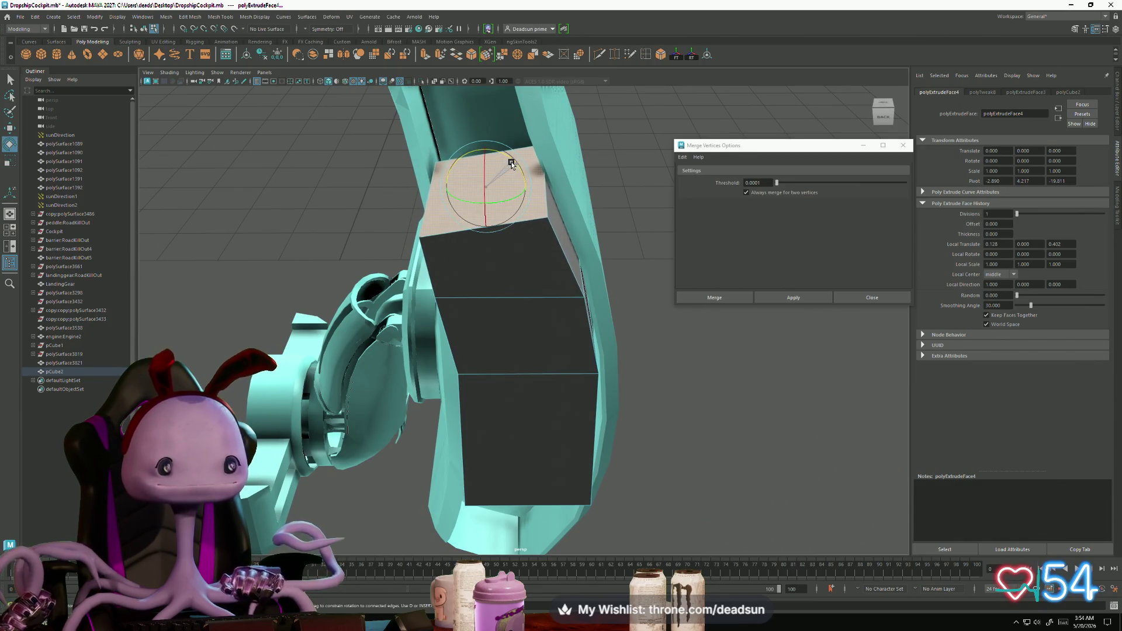
{"action": "key", "text": "w"}
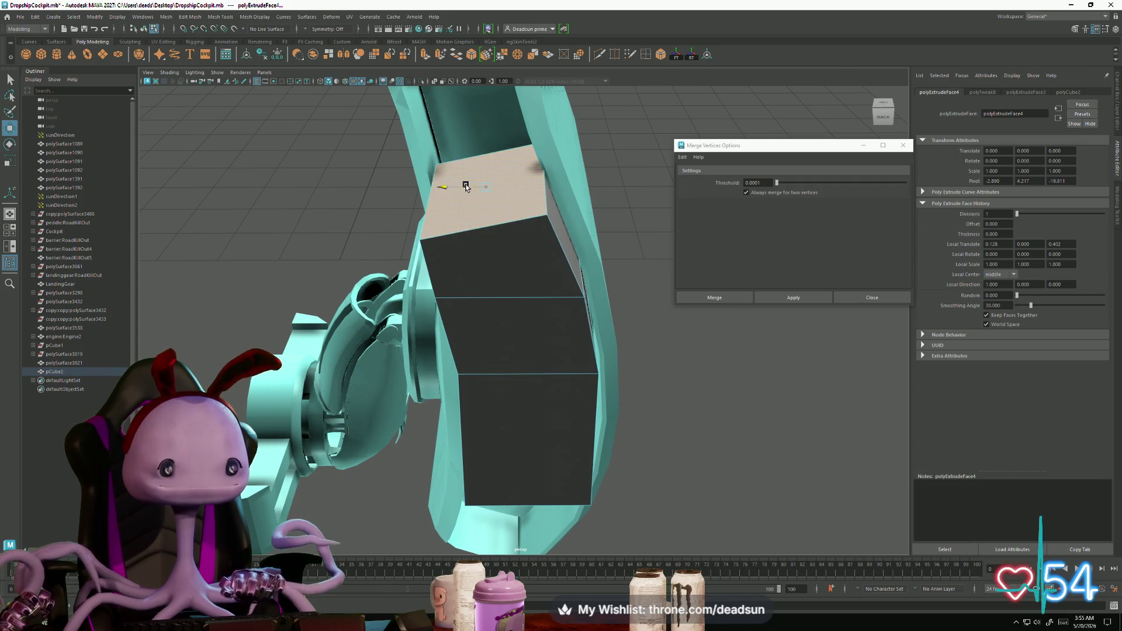
{"action": "mouse_move", "coordinate": [464, 186]}
{"action": "left_mouse_down", "text": "alt"}
{"action": "mouse_move", "coordinate": [513, 292]}
{"action": "mouse_move", "coordinate": [523, 240]}
{"action": "mouse_move", "coordinate": [512, 206]}
{"action": "left_mouse_up", "text": "alt"}
Step: Extrude another segment on top, narrowing and flattening its face
{"action": "left_click", "coordinate": [426, 55]}
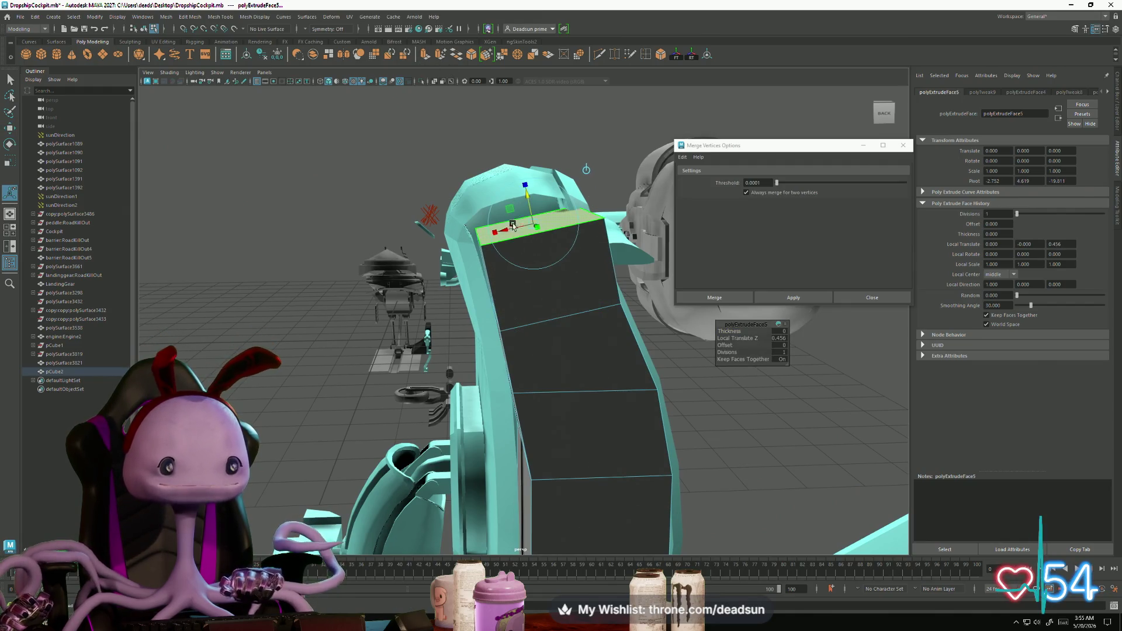
{"action": "key", "text": "r"}
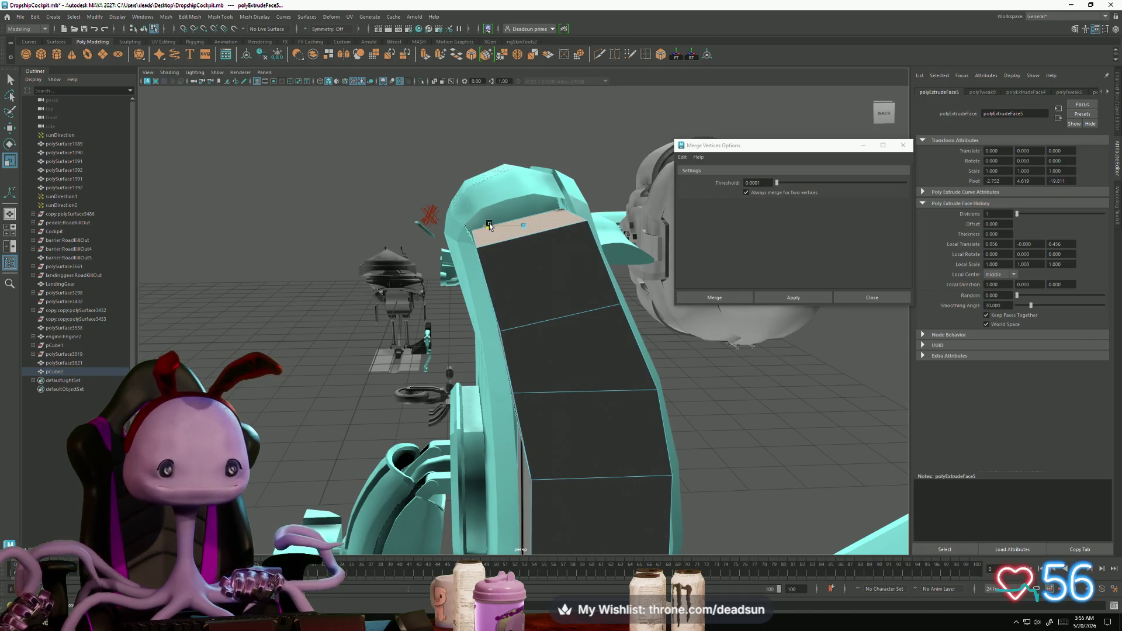
{"action": "left_click_drag", "start_coordinate": [489, 225], "coordinate": [492, 226]}
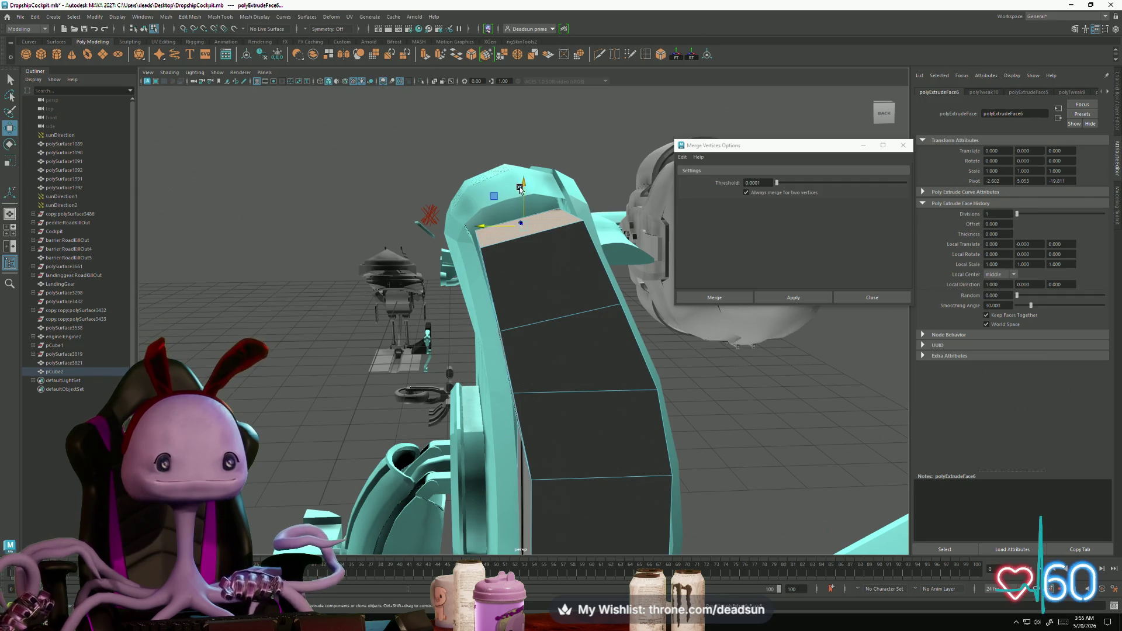
{"action": "left_click_drag", "start_coordinate": [519, 188], "coordinate": [517, 204]}
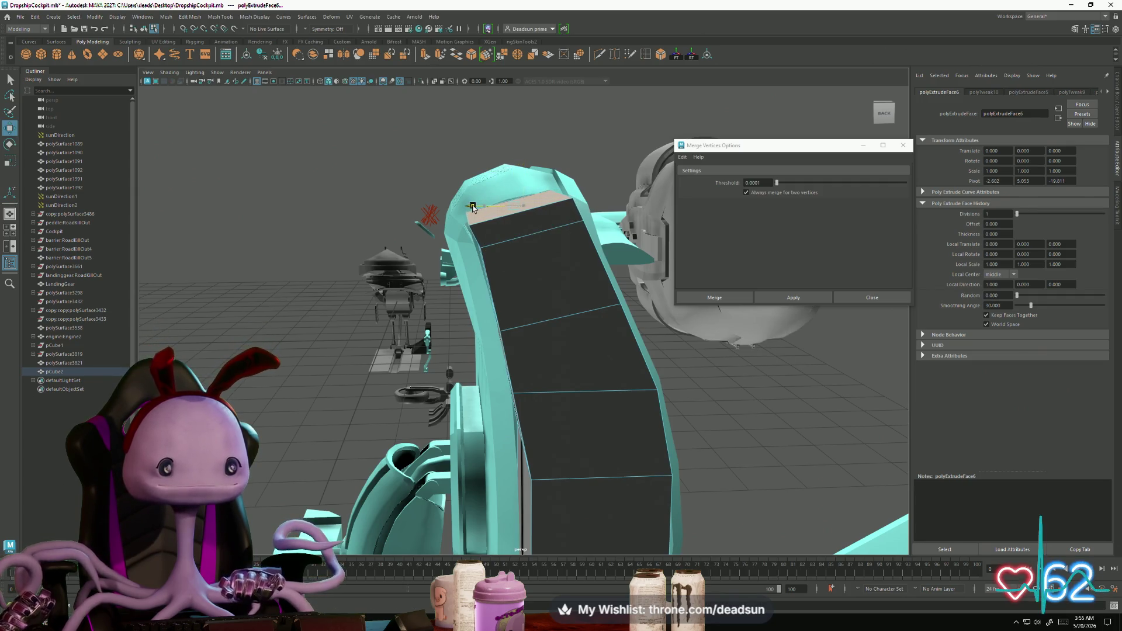
{"action": "key", "text": "e"}
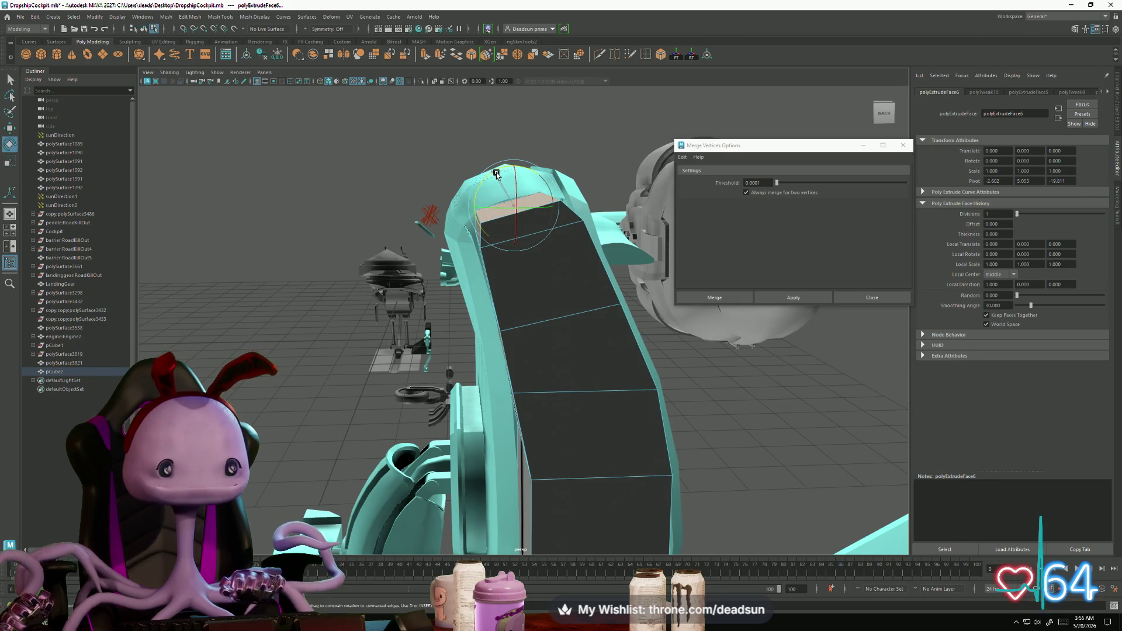
{"action": "key", "text": "w"}
{"action": "left_click_drag", "start_coordinate": [513, 169], "coordinate": [461, 203], "text": "alt"}
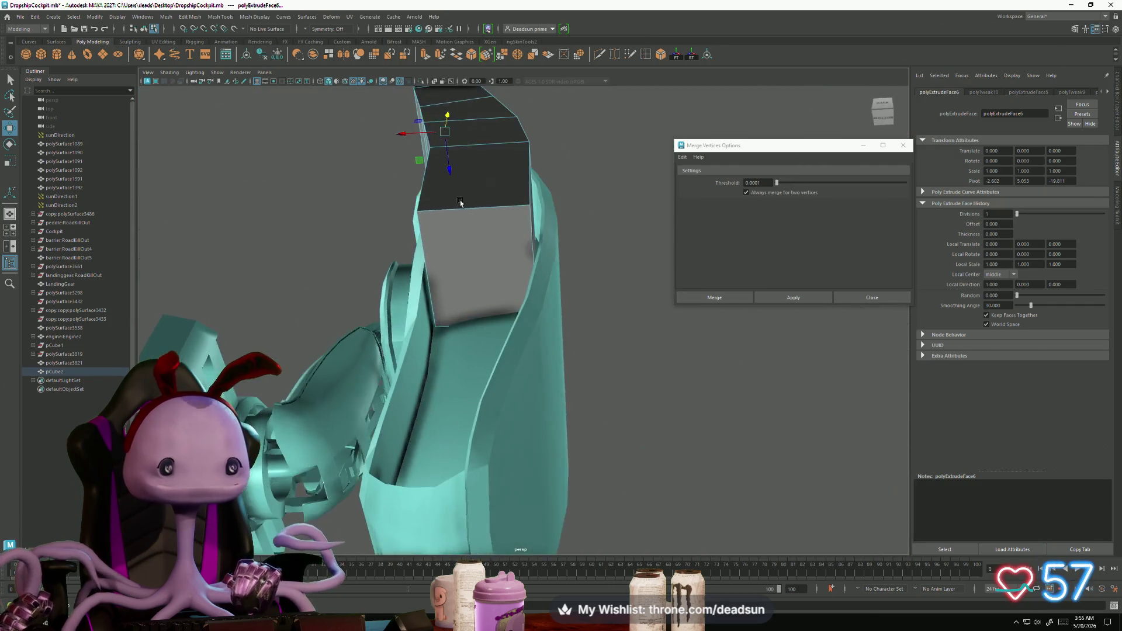
Step: Extrude the cube's front face outward and scale the new face narrower along X
{"action": "left_click", "coordinate": [465, 246]}
{"action": "left_click_drag", "start_coordinate": [464, 245], "coordinate": [442, 71], "text": "alt"}
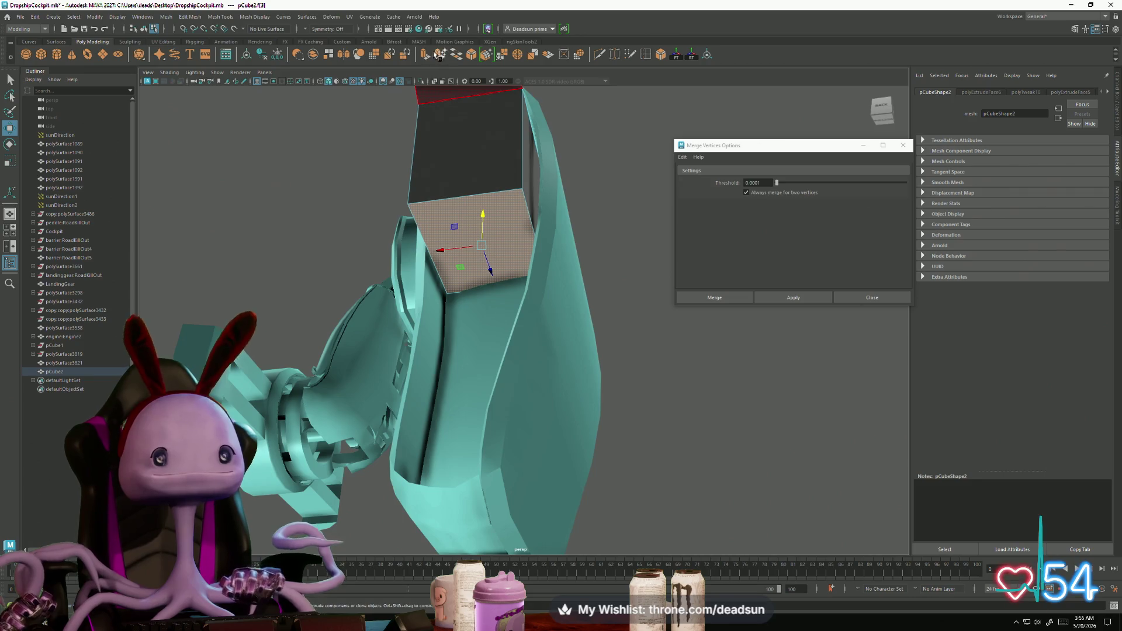
{"action": "key", "text": "ctrl+e"}
{"action": "mouse_move", "coordinate": [481, 266]}
{"action": "left_mouse_down"}
{"action": "mouse_move", "coordinate": [464, 336]}
{"action": "mouse_move", "coordinate": [426, 388]}
{"action": "mouse_move", "coordinate": [450, 333]}
{"action": "mouse_move", "coordinate": [423, 316]}
{"action": "mouse_move", "coordinate": [490, 328]}
{"action": "left_mouse_up"}
{"action": "key", "text": "w"}
{"action": "key", "text": "e"}
{"action": "key", "text": "r"}
{"action": "mouse_move", "coordinate": [414, 313]}
{"action": "left_mouse_down"}
{"action": "mouse_move", "coordinate": [426, 313]}
{"action": "mouse_move", "coordinate": [414, 315]}
{"action": "left_mouse_up"}
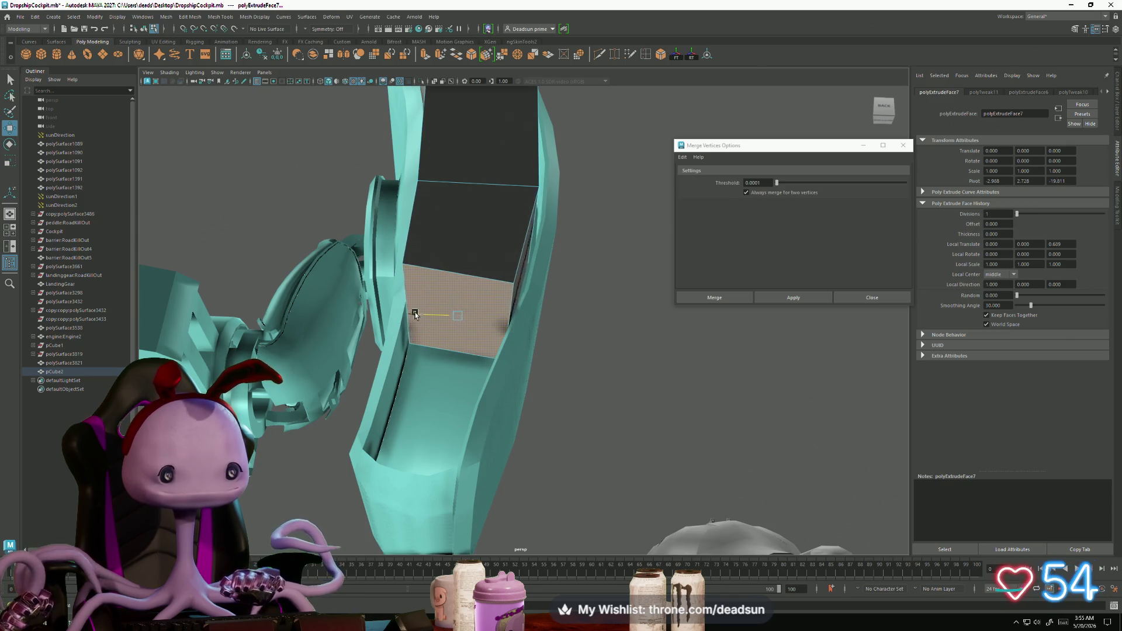
Step: Extrude the face again, lengthening it downward and shifting it left
{"action": "left_click", "coordinate": [425, 54]}
{"action": "left_click_drag", "start_coordinate": [455, 283], "coordinate": [442, 349]}
{"action": "left_click_drag", "start_coordinate": [414, 388], "coordinate": [391, 383]}
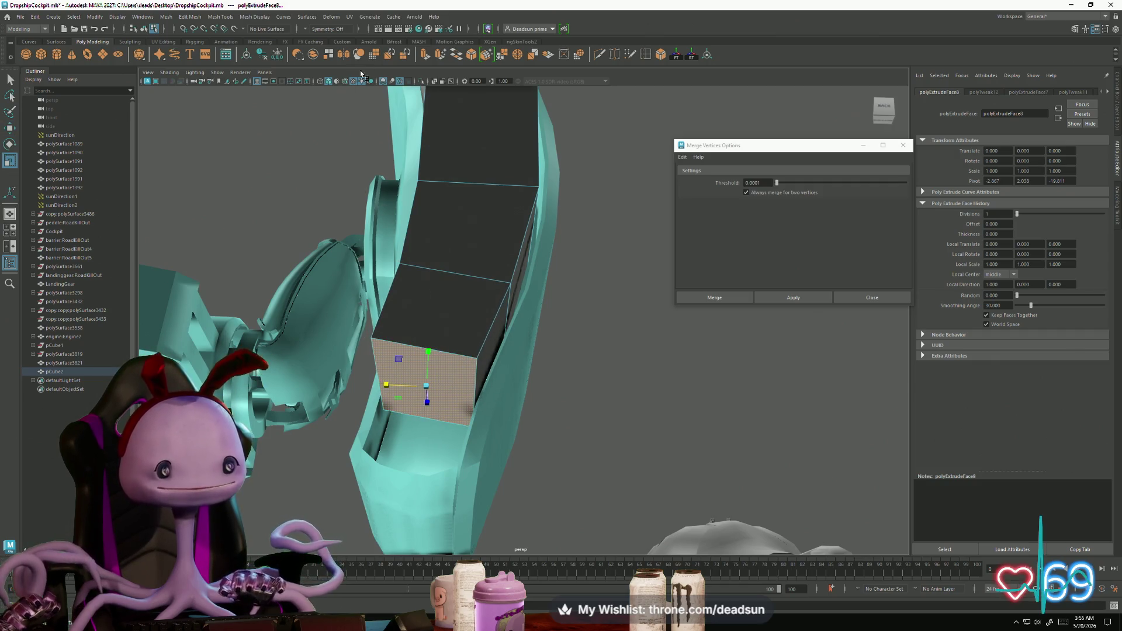
Step: Add another extrusion pulled down and left along the housing curve, resize it, and frame the object
{"action": "key", "text": "ctrl+e"}
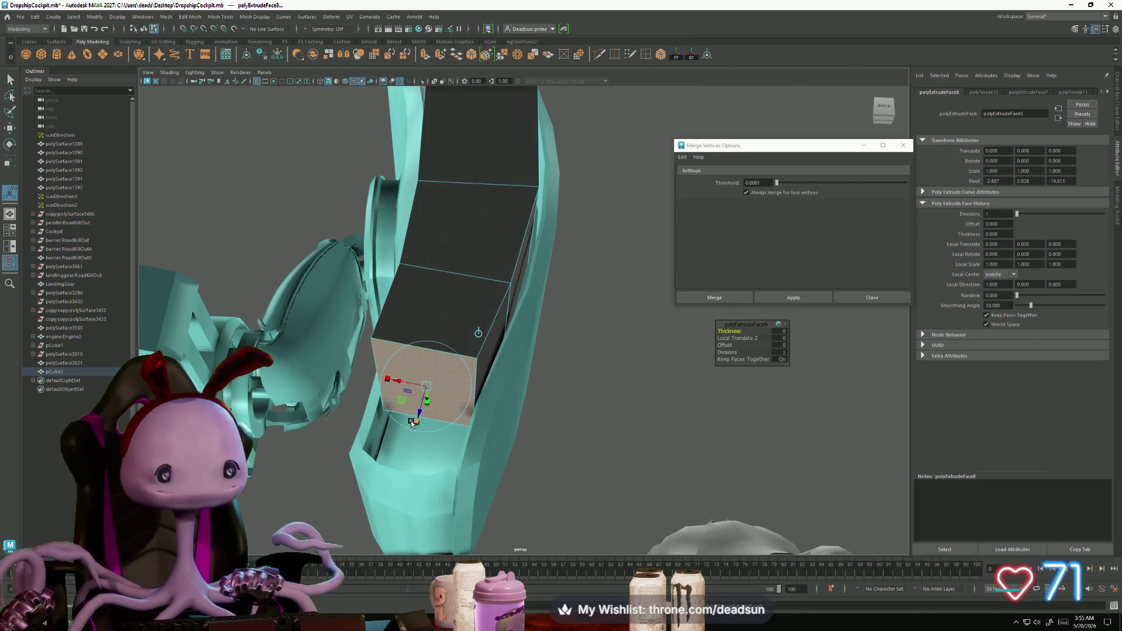
{"action": "key", "text": "w"}
{"action": "left_click_drag", "start_coordinate": [429, 353], "coordinate": [402, 402]}
{"action": "mouse_move", "coordinate": [381, 440]}
{"action": "left_mouse_down"}
{"action": "mouse_move", "coordinate": [361, 435]}
{"action": "mouse_move", "coordinate": [397, 421]}
{"action": "mouse_move", "coordinate": [421, 458]}
{"action": "mouse_move", "coordinate": [440, 457]}
{"action": "left_mouse_up"}
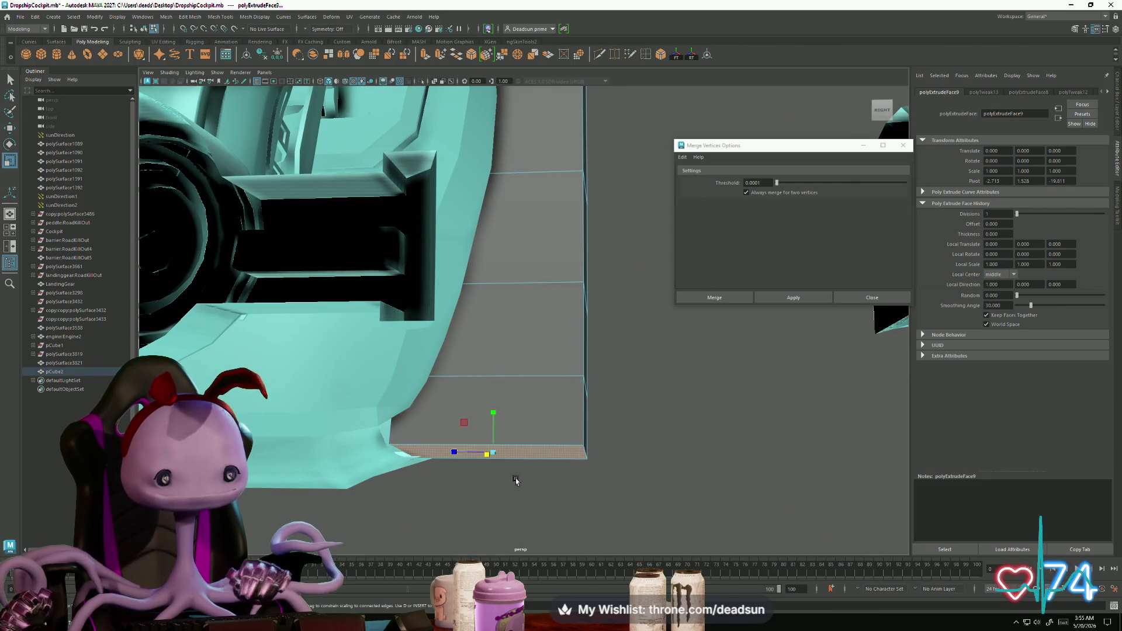
{"action": "left_click_drag", "start_coordinate": [519, 483], "coordinate": [439, 426], "text": "alt"}
{"action": "mouse_move", "coordinate": [374, 359]}
{"action": "left_mouse_down"}
{"action": "mouse_move", "coordinate": [381, 368]}
{"action": "mouse_move", "coordinate": [388, 359]}
{"action": "left_mouse_up"}
{"action": "key", "text": "w"}
{"action": "key", "text": "["}
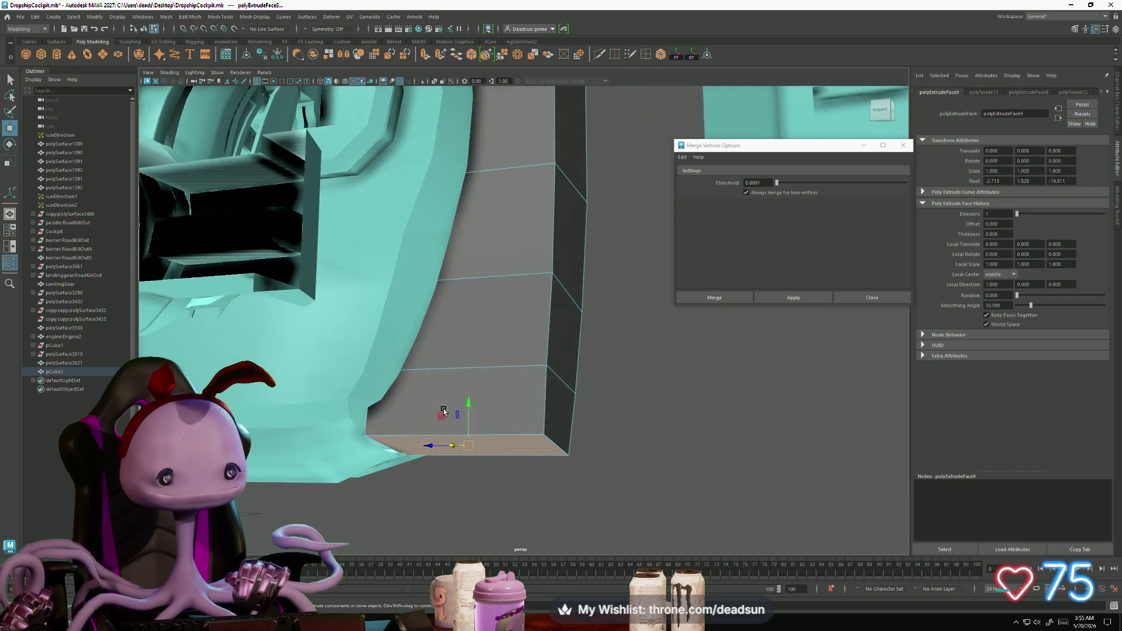
{"action": "key", "text": "["}
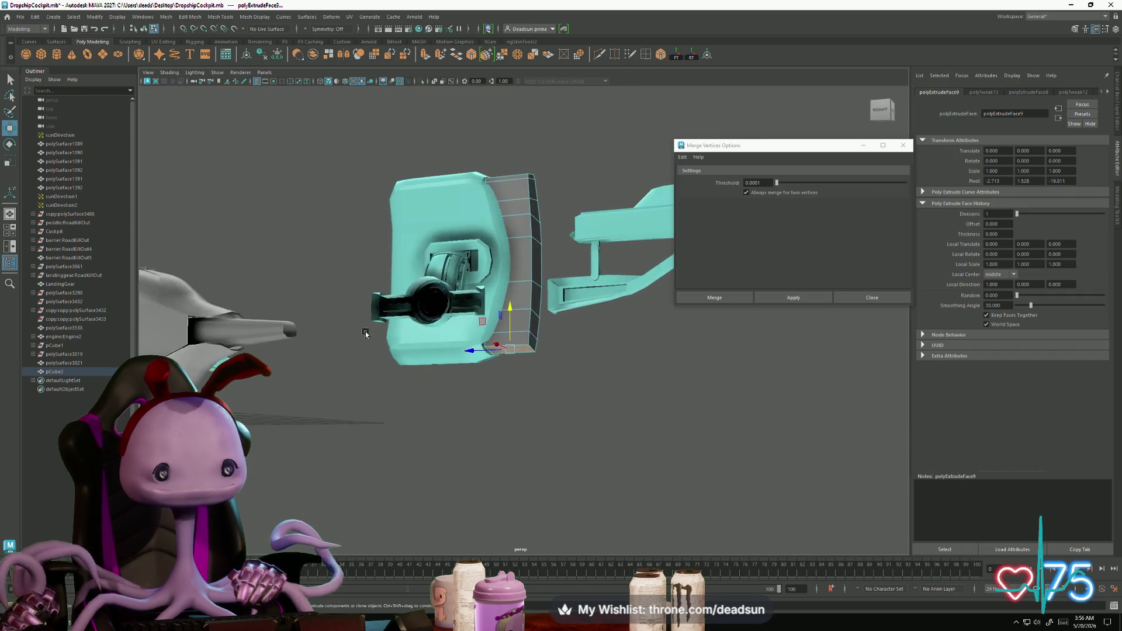
Step: Try vertex and face selections on pCube2, then clear the selection
{"action": "right_click_drag", "start_coordinate": [529, 183], "coordinate": [492, 267]}
{"action": "left_click_drag", "start_coordinate": [525, 425], "coordinate": [525, 425]}
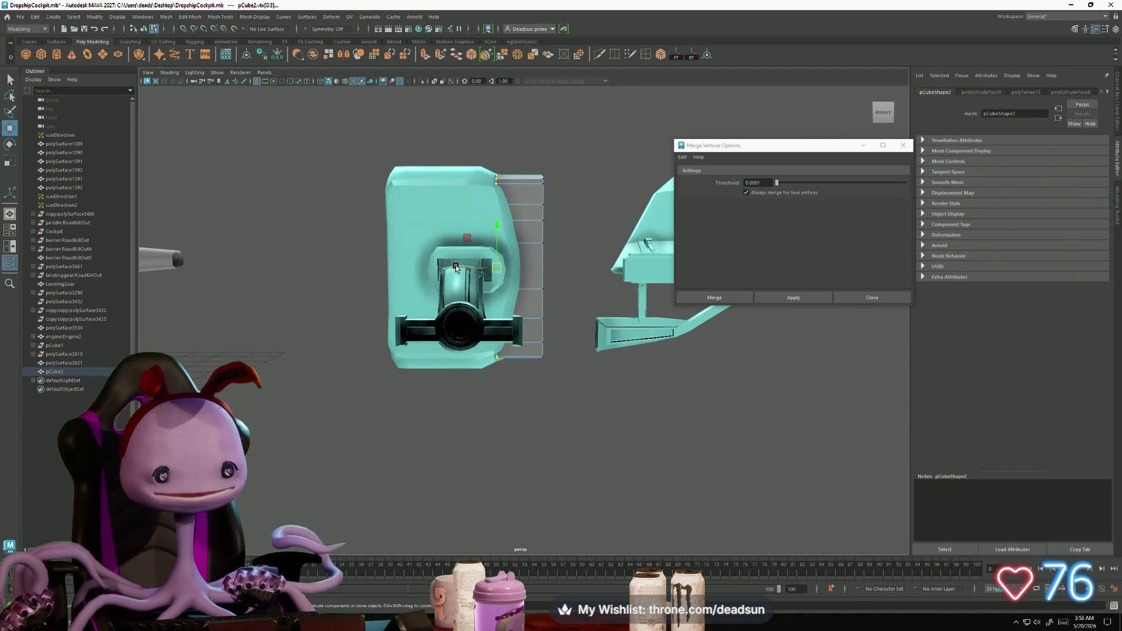
{"action": "left_click_drag", "start_coordinate": [500, 269], "coordinate": [505, 280], "text": "alt"}
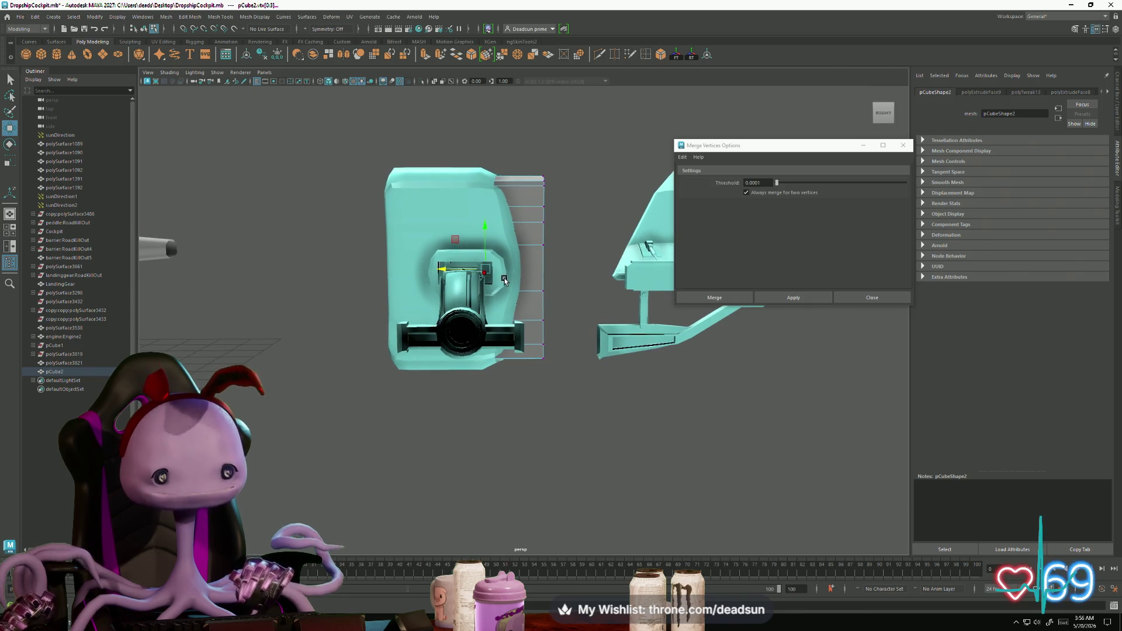
{"action": "mouse_move", "coordinate": [524, 197]}
{"action": "right_mouse_down"}
{"action": "mouse_move", "coordinate": [566, 184]}
{"action": "mouse_move", "coordinate": [534, 198]}
{"action": "mouse_move", "coordinate": [530, 221]}
{"action": "right_mouse_up"}
{"action": "mouse_move", "coordinate": [402, 139]}
{"action": "left_mouse_down"}
{"action": "mouse_move", "coordinate": [571, 450]}
{"action": "mouse_move", "coordinate": [465, 446]}
{"action": "left_mouse_up"}
{"action": "left_click", "coordinate": [513, 431]}
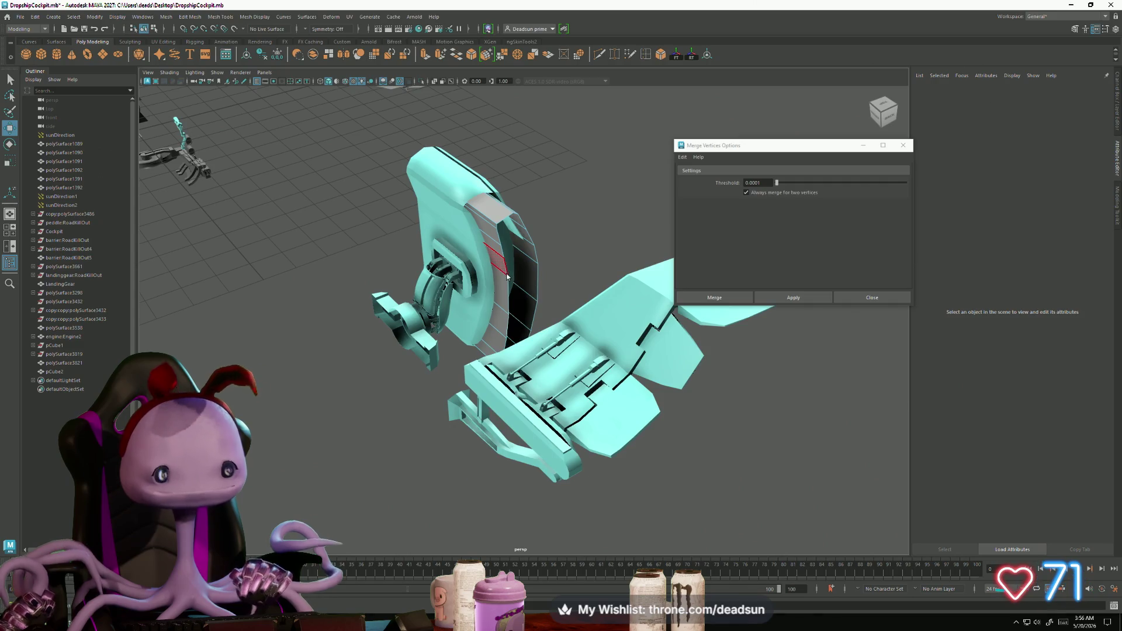
Step: Select a new face on the cockpit panel and bring up its component marking menu
{"action": "left_click", "coordinate": [506, 277]}
{"action": "mouse_move", "coordinate": [506, 277]}
{"action": "left_mouse_down", "text": "alt"}
{"action": "mouse_move", "coordinate": [441, 311]}
{"action": "mouse_move", "coordinate": [455, 285]}
{"action": "left_mouse_up", "text": "alt"}
{"action": "right_click_drag", "start_coordinate": [513, 245], "coordinate": [513, 266]}
{"action": "left_click", "coordinate": [477, 229]}
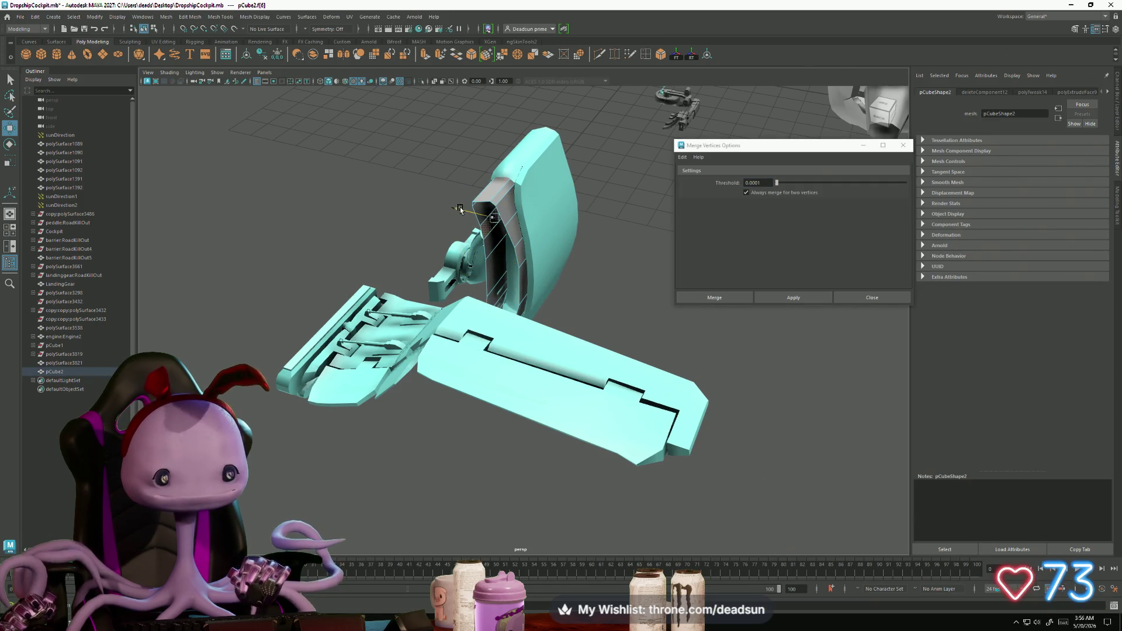
{"action": "left_click", "coordinate": [516, 237]}
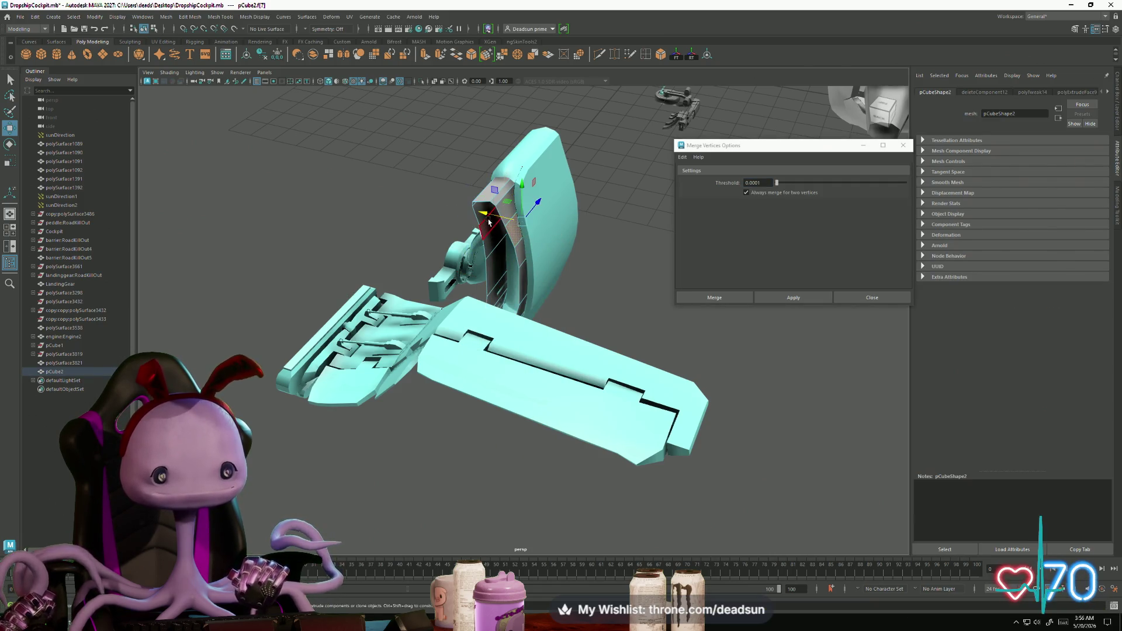
{"action": "mouse_move", "coordinate": [489, 217]}
{"action": "left_mouse_down", "text": "alt"}
{"action": "mouse_move", "coordinate": [515, 269]}
{"action": "mouse_move", "coordinate": [496, 262]}
{"action": "mouse_move", "coordinate": [512, 312]}
{"action": "mouse_move", "coordinate": [485, 304]}
{"action": "mouse_move", "coordinate": [506, 250]}
{"action": "left_mouse_up", "text": "alt"}
{"action": "right_click", "coordinate": [507, 242]}
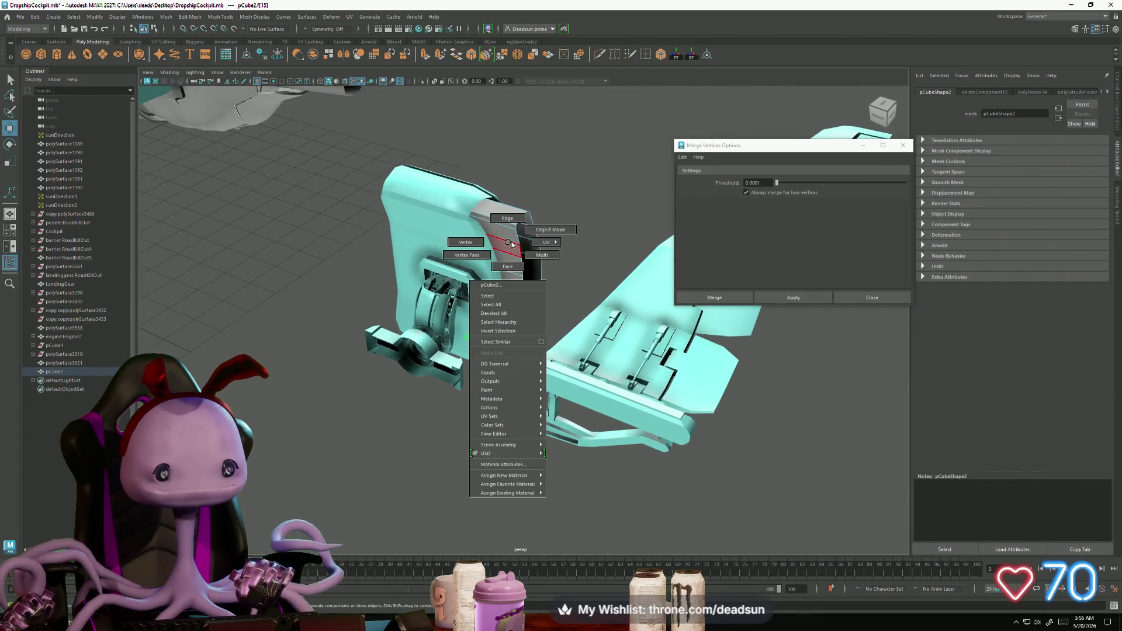
Step: In Object Mode, scale the boxy thruster piece pCube3 down and shorten it along Z
{"action": "right_click_drag", "start_coordinate": [509, 245], "coordinate": [528, 232]}
{"action": "left_click_drag", "start_coordinate": [533, 296], "coordinate": [412, 414], "text": "alt"}
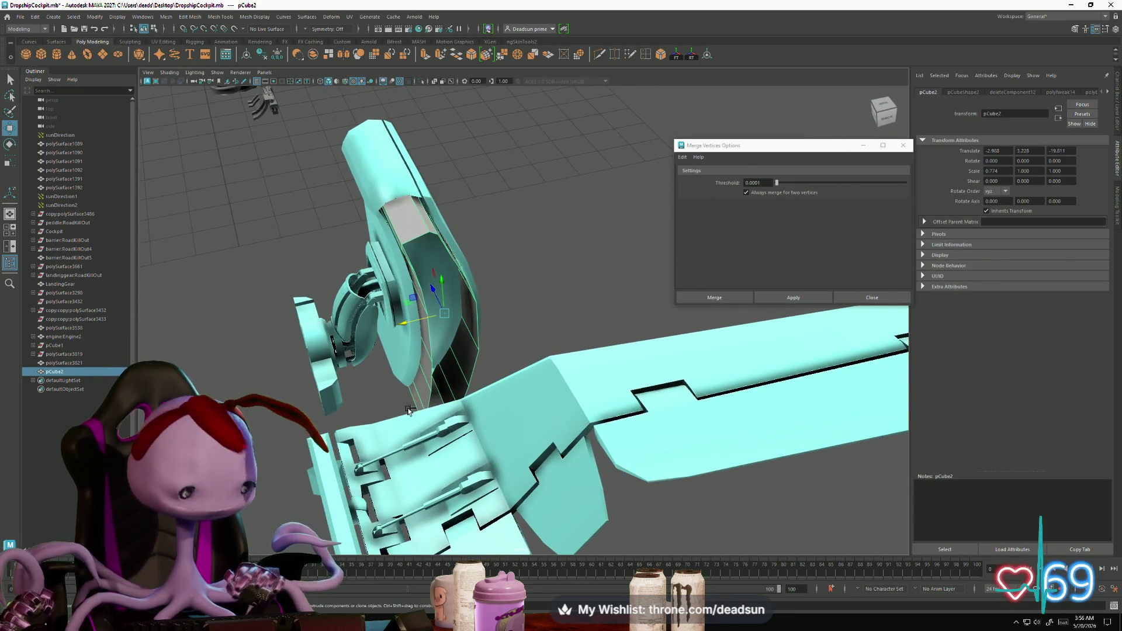
{"action": "key", "text": "ctrl+d"}
{"action": "key", "text": "r"}
{"action": "mouse_move", "coordinate": [443, 313]}
{"action": "left_mouse_down"}
{"action": "mouse_move", "coordinate": [412, 314]}
{"action": "mouse_move", "coordinate": [475, 345]}
{"action": "mouse_move", "coordinate": [345, 340]}
{"action": "mouse_move", "coordinate": [384, 346]}
{"action": "left_mouse_up"}
{"action": "mouse_move", "coordinate": [454, 356]}
{"action": "left_mouse_down"}
{"action": "mouse_move", "coordinate": [581, 369]}
{"action": "mouse_move", "coordinate": [482, 367]}
{"action": "mouse_move", "coordinate": [514, 387]}
{"action": "mouse_move", "coordinate": [514, 359]}
{"action": "left_mouse_up"}
{"action": "key", "text": "w"}
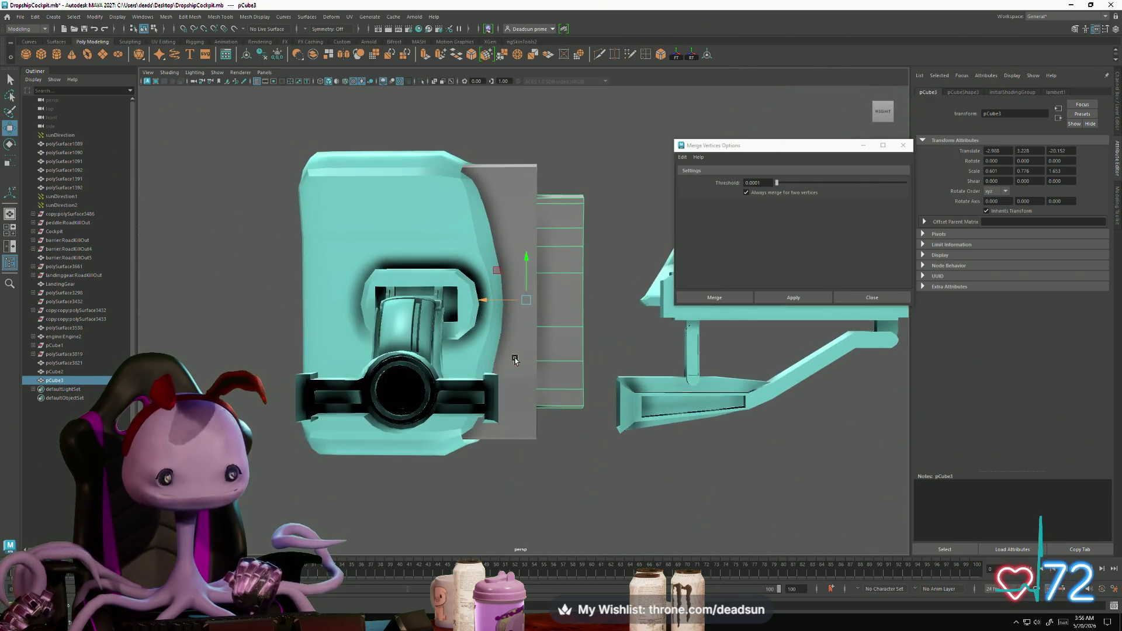
Step: Select the far-edge vertices of pCube3 and the cap's left-side vertices, then reselect both parts
{"action": "left_click_drag", "start_coordinate": [572, 273], "coordinate": [565, 237], "text": "alt"}
{"action": "mouse_move", "coordinate": [560, 197]}
{"action": "left_mouse_down"}
{"action": "mouse_move", "coordinate": [586, 446]}
{"action": "mouse_move", "coordinate": [577, 307]}
{"action": "mouse_move", "coordinate": [565, 323]}
{"action": "mouse_move", "coordinate": [350, 398]}
{"action": "mouse_move", "coordinate": [518, 392]}
{"action": "left_mouse_up"}
{"action": "middle_click_drag", "start_coordinate": [519, 393], "coordinate": [377, 385], "text": "alt"}
{"action": "left_click_drag", "start_coordinate": [377, 386], "coordinate": [379, 330], "text": "alt"}
{"action": "left_click", "coordinate": [375, 292]}
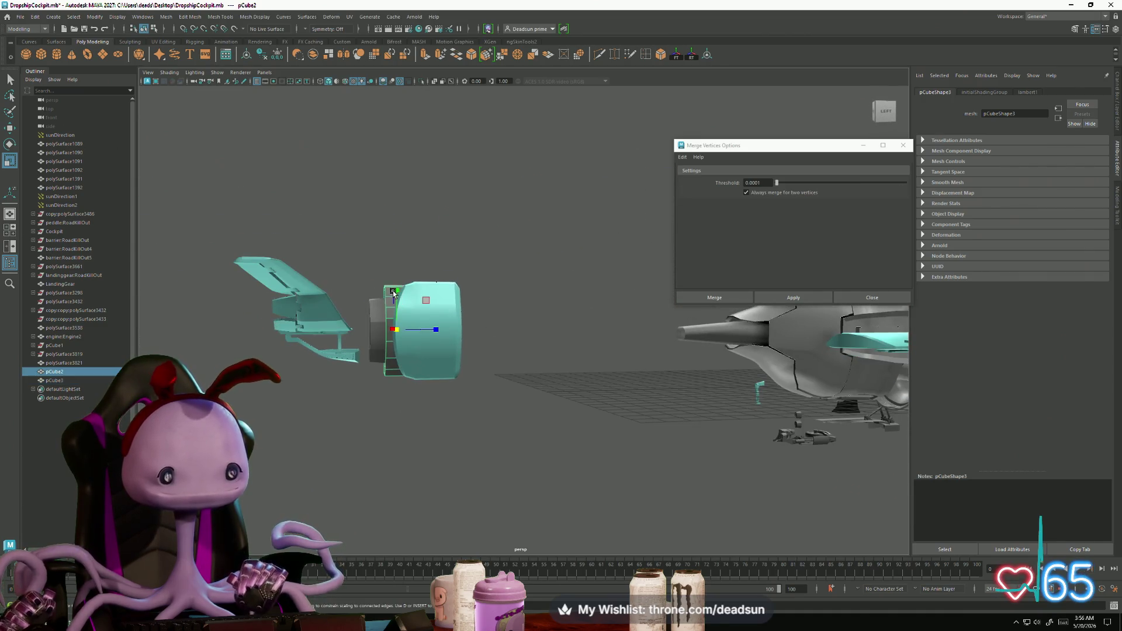
{"action": "key", "text": "F9"}
{"action": "left_click_drag", "start_coordinate": [373, 268], "coordinate": [392, 411]}
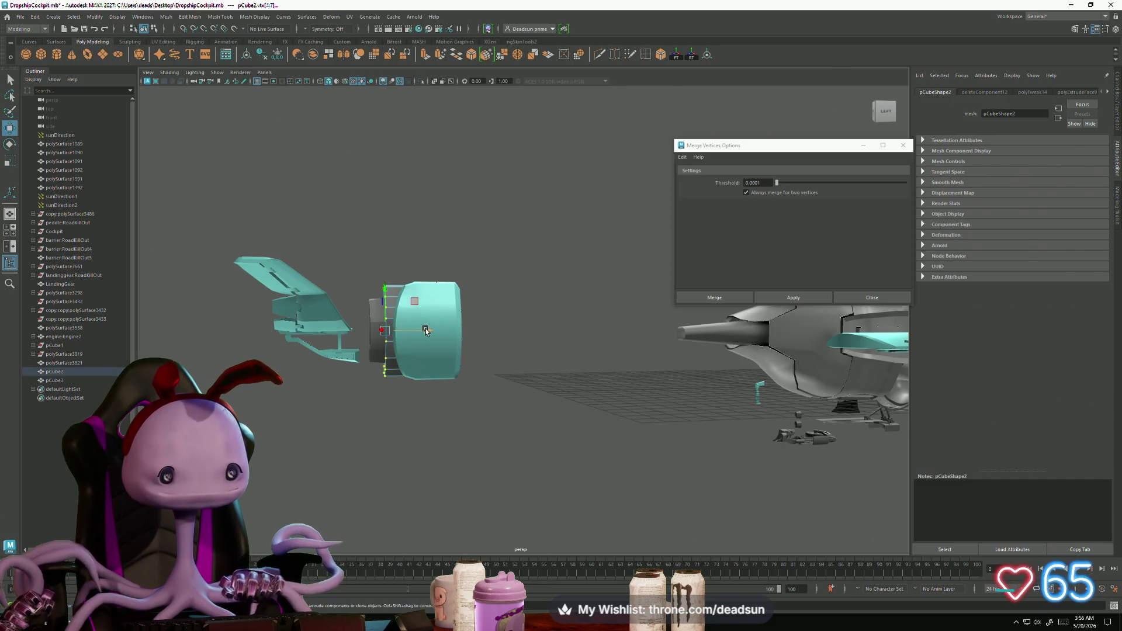
{"action": "mouse_move", "coordinate": [414, 331]}
{"action": "left_mouse_down", "text": "alt"}
{"action": "mouse_move", "coordinate": [381, 381]}
{"action": "mouse_move", "coordinate": [464, 373]}
{"action": "mouse_move", "coordinate": [410, 393]}
{"action": "left_mouse_up", "text": "alt"}
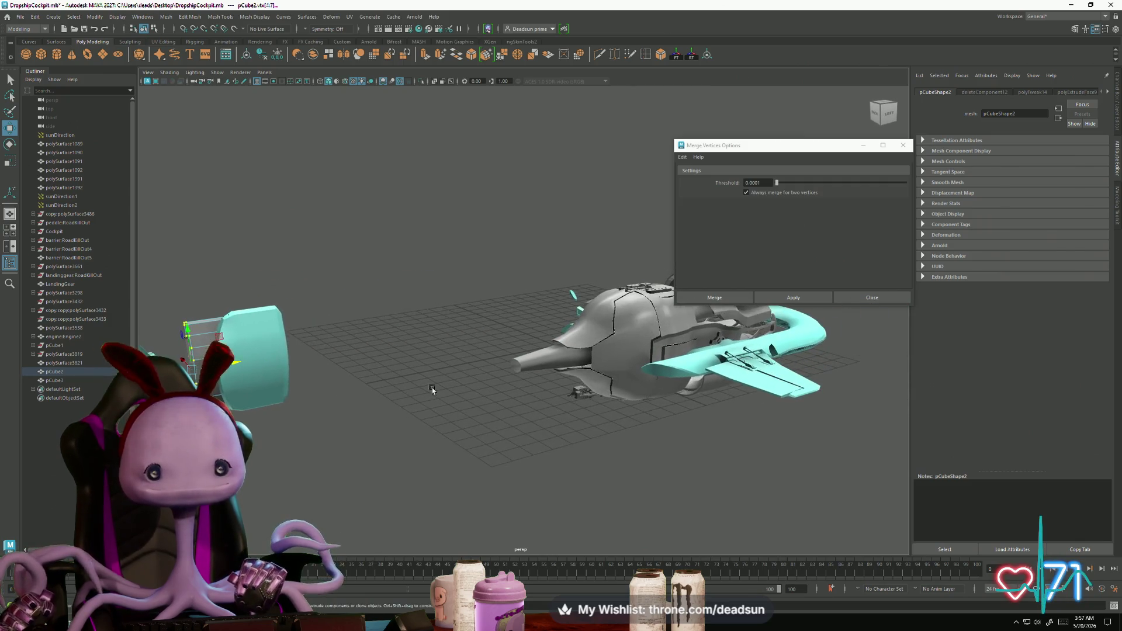
{"action": "right_click_drag", "start_coordinate": [544, 352], "coordinate": [579, 336]}
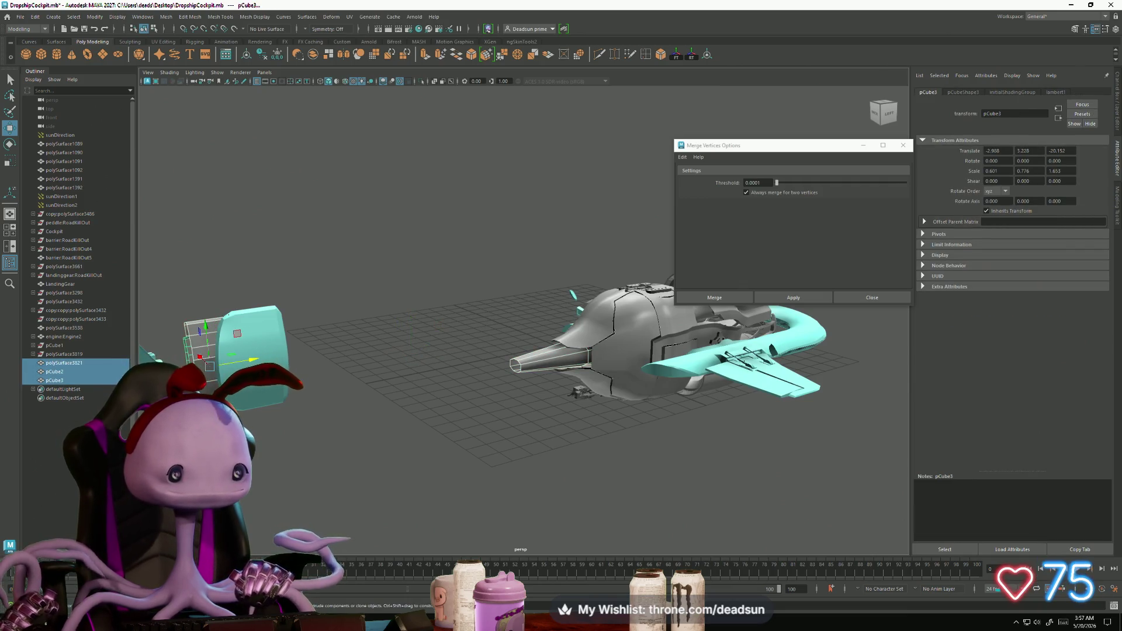
Step: Combine pCube2 and pCube3 into a single mesh
{"action": "left_click", "coordinate": [165, 20]}
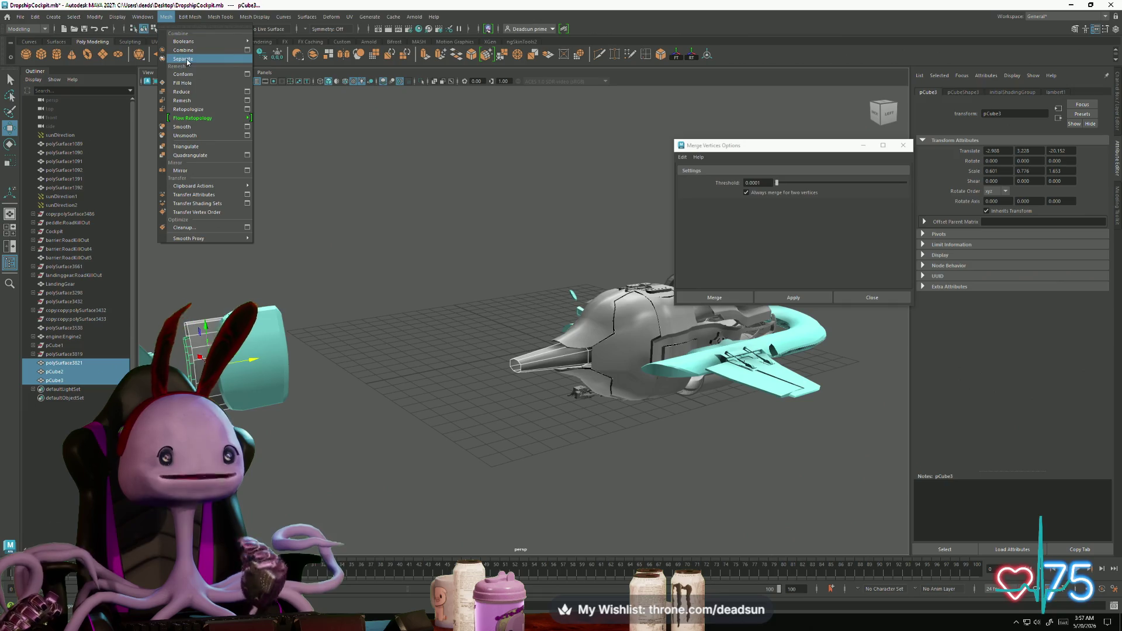
{"action": "left_click", "coordinate": [186, 75]}
{"action": "left_click", "coordinate": [191, 18]}
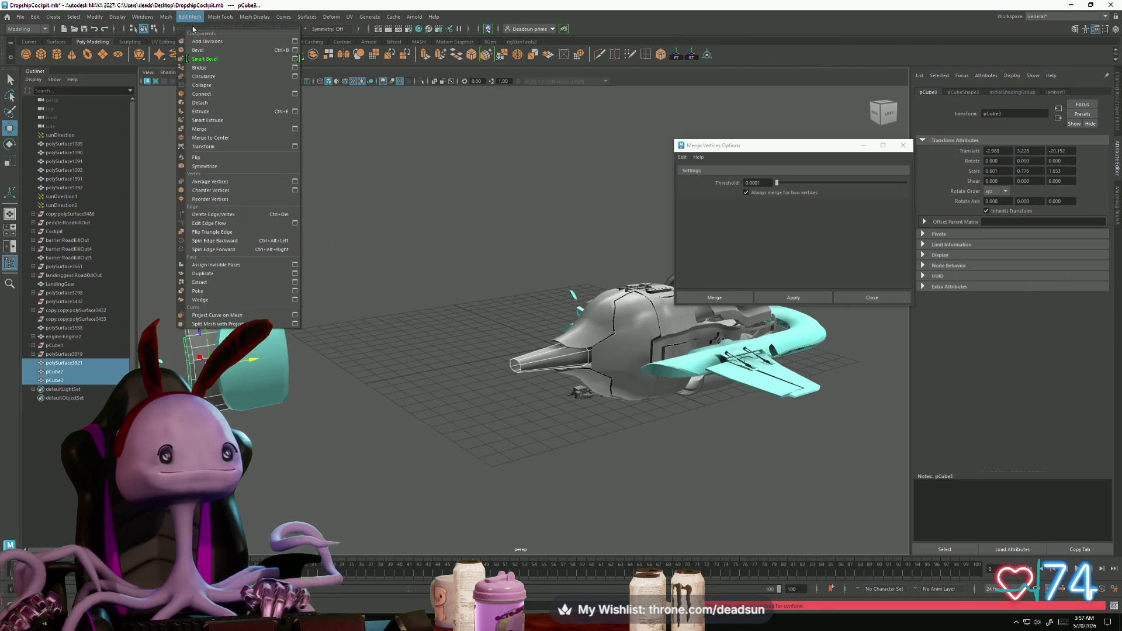
{"action": "mouse_move", "coordinate": [169, 18]}
{"action": "left_click", "coordinate": [180, 53]}
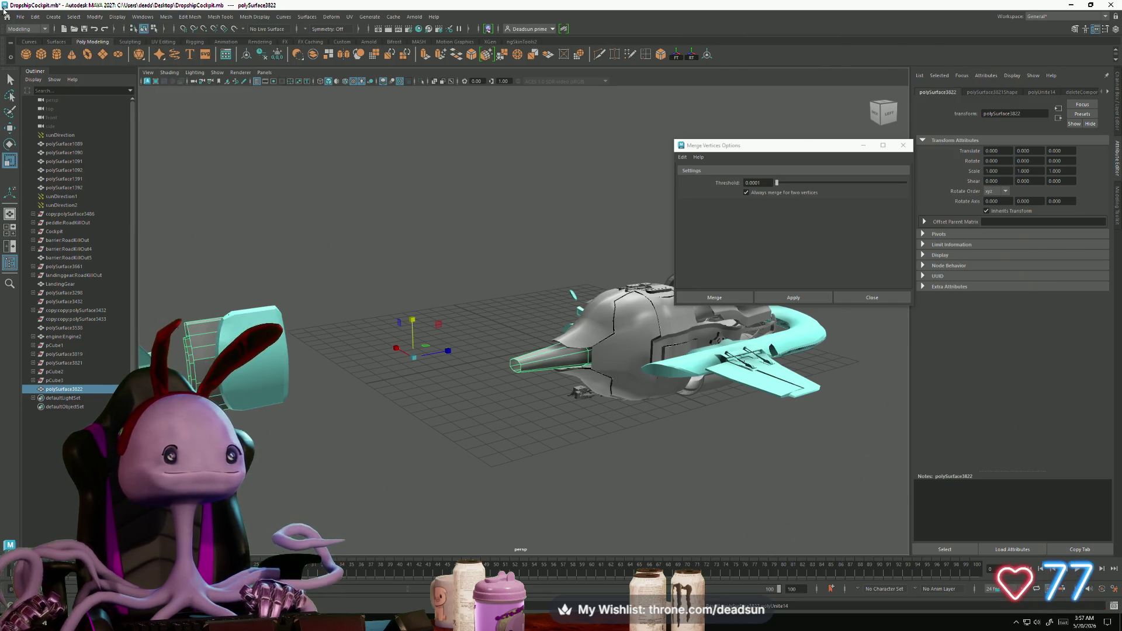
Step: Export the combined mesh as thrusterboost.obj, overwriting the existing file
{"action": "left_click", "coordinate": [20, 16]}
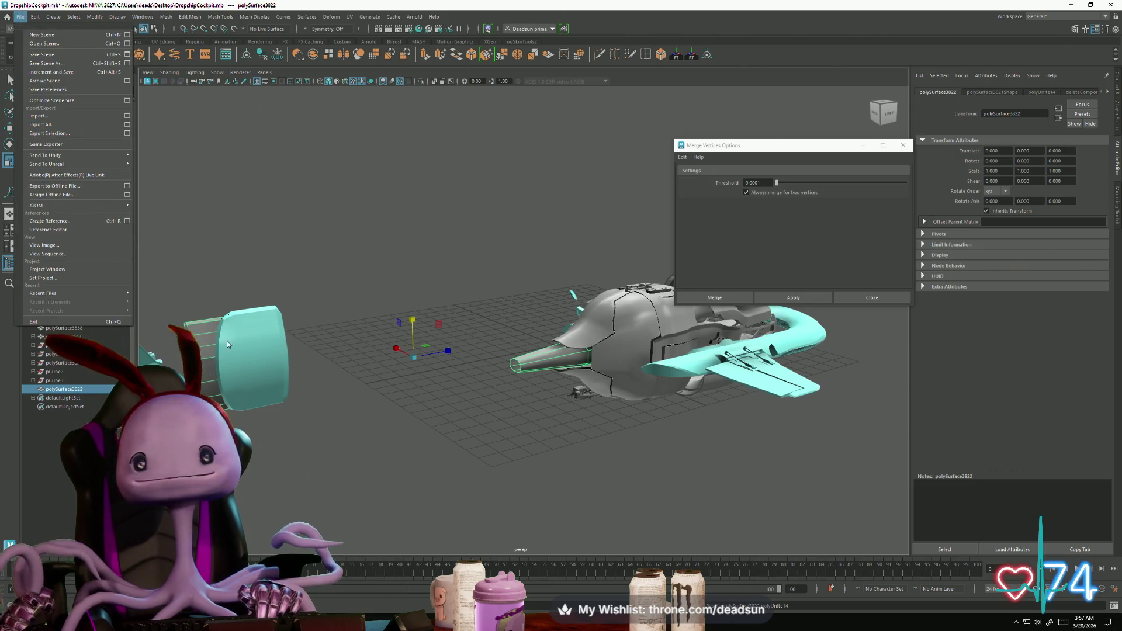
{"action": "left_click", "coordinate": [78, 133]}
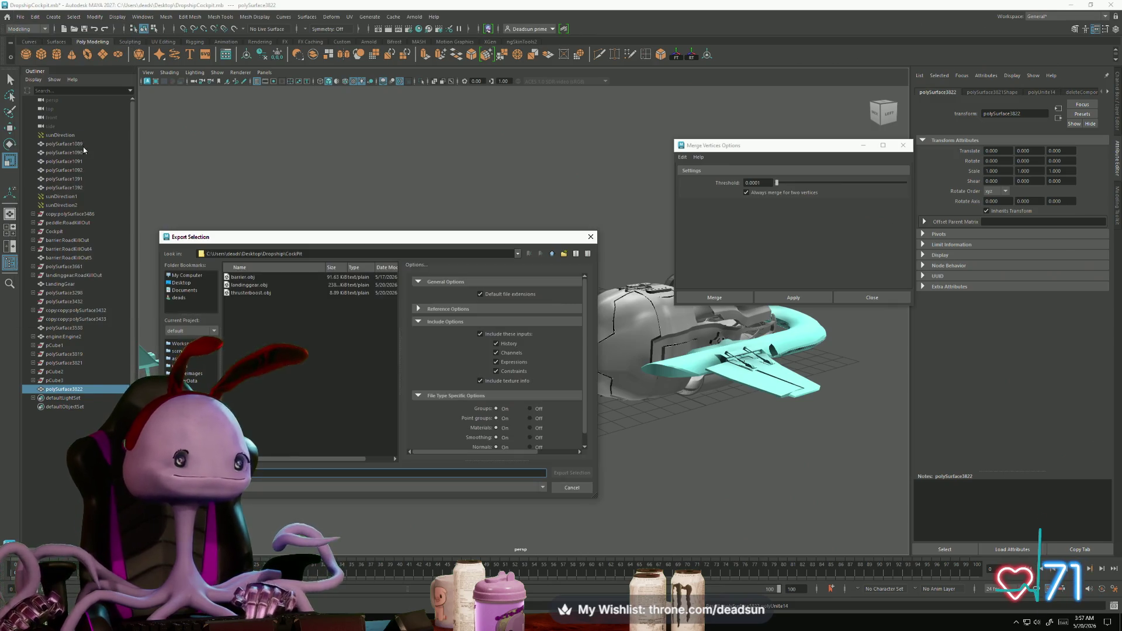
{"action": "left_click", "coordinate": [257, 293]}
{"action": "left_click", "coordinate": [572, 473]}
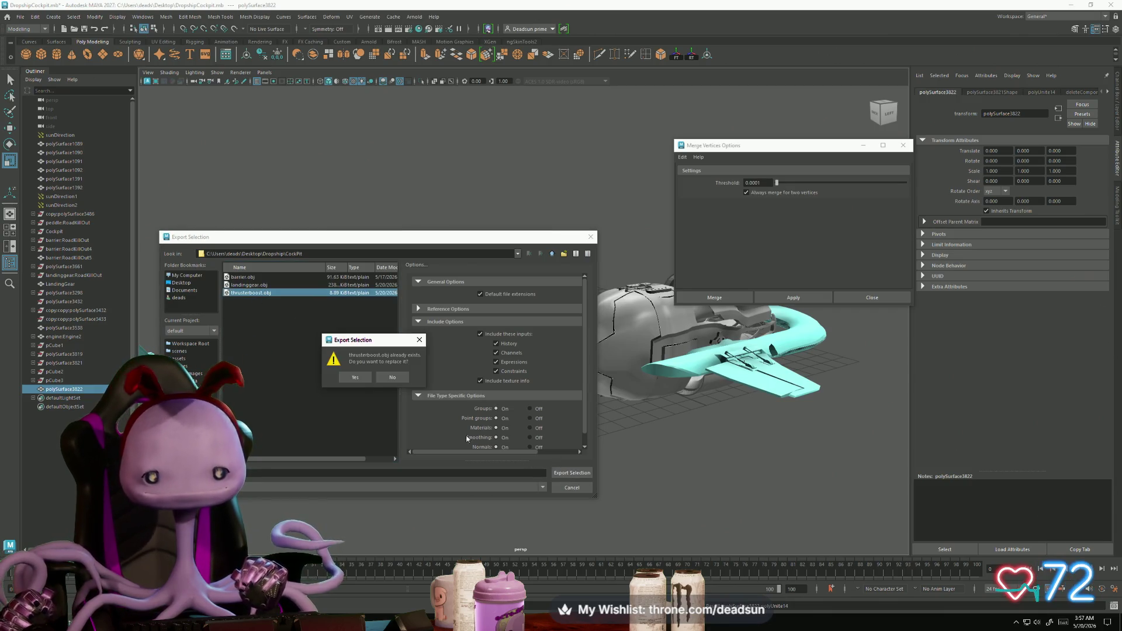
{"action": "left_click", "coordinate": [353, 376]}
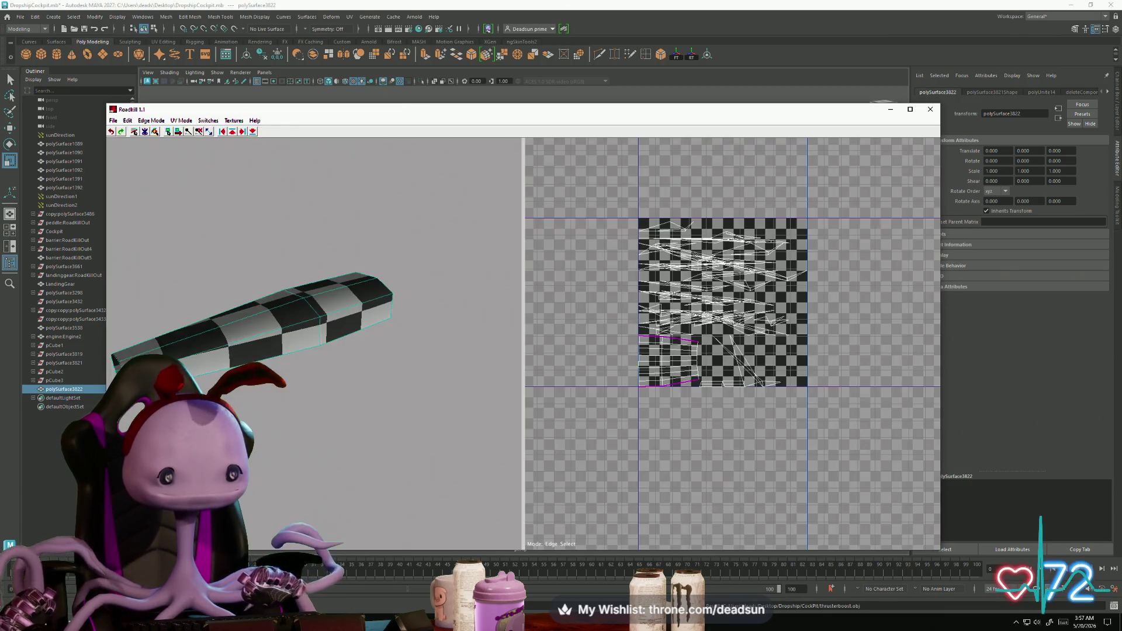
Step: Load thrusterboost.obj into RoadKill and select all its mesh pieces
{"action": "left_click", "coordinate": [113, 121]}
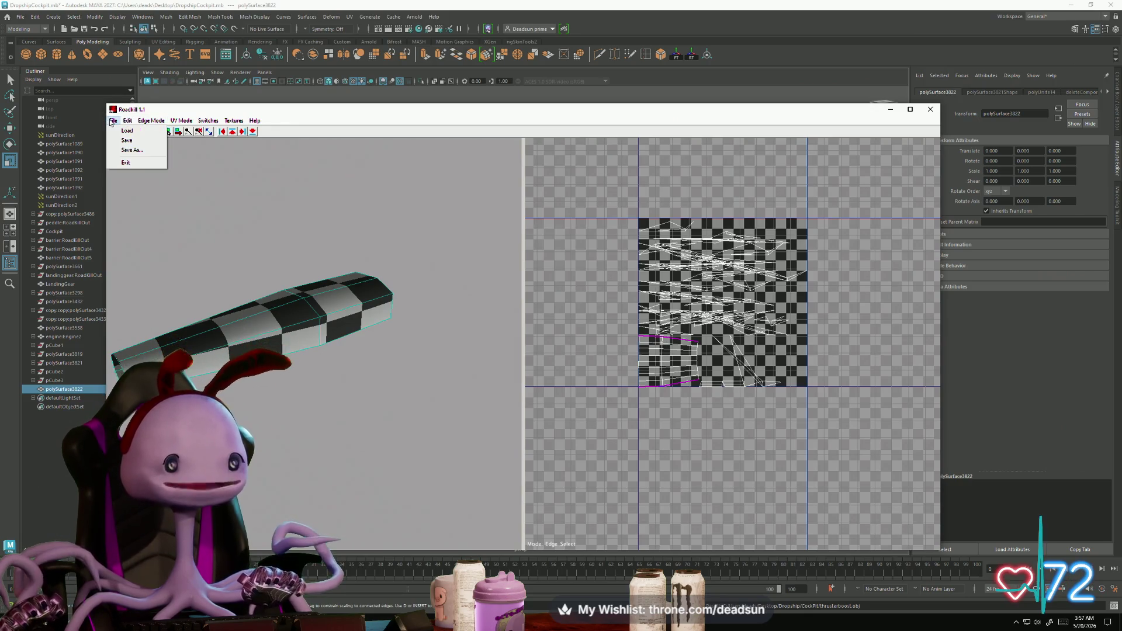
{"action": "left_click", "coordinate": [127, 130]}
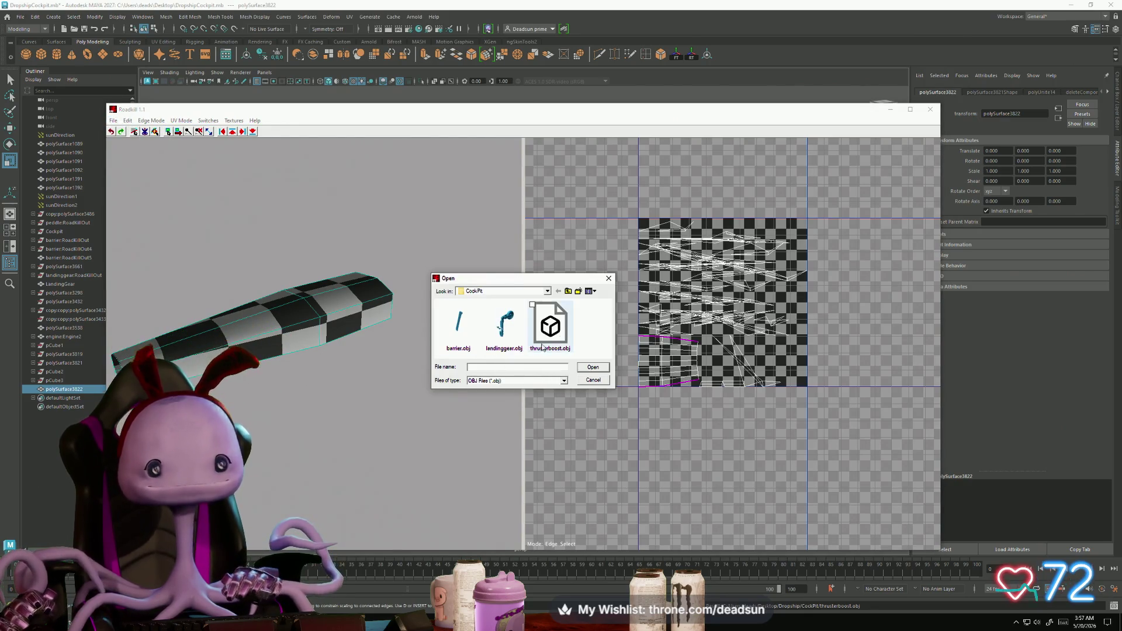
{"action": "left_click", "coordinate": [593, 366]}
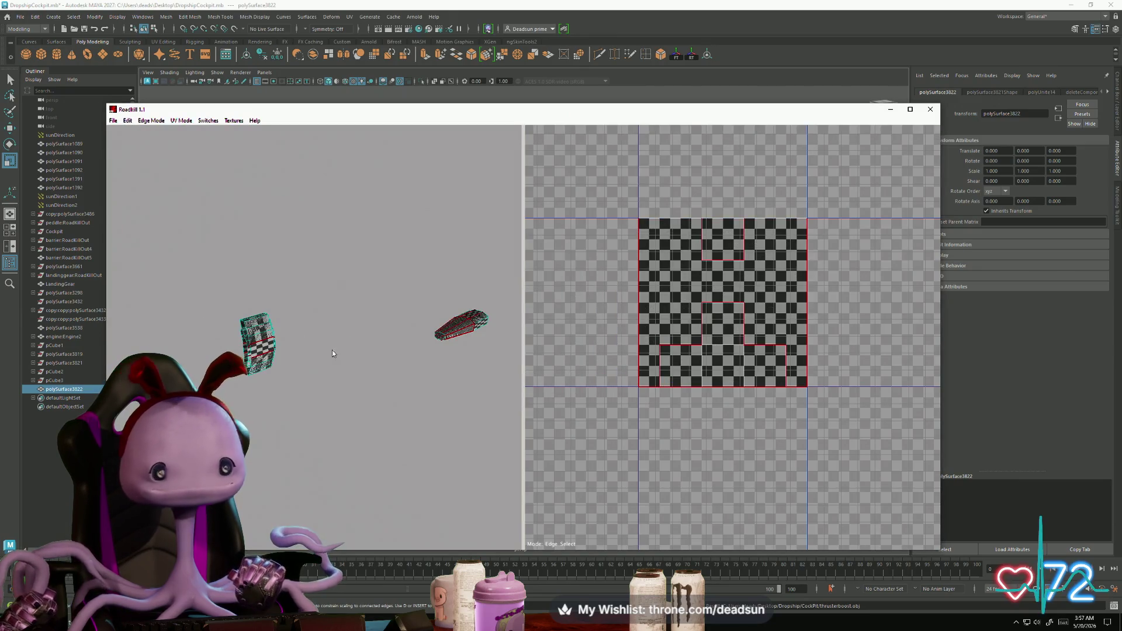
{"action": "left_click_drag", "start_coordinate": [202, 293], "coordinate": [517, 453]}
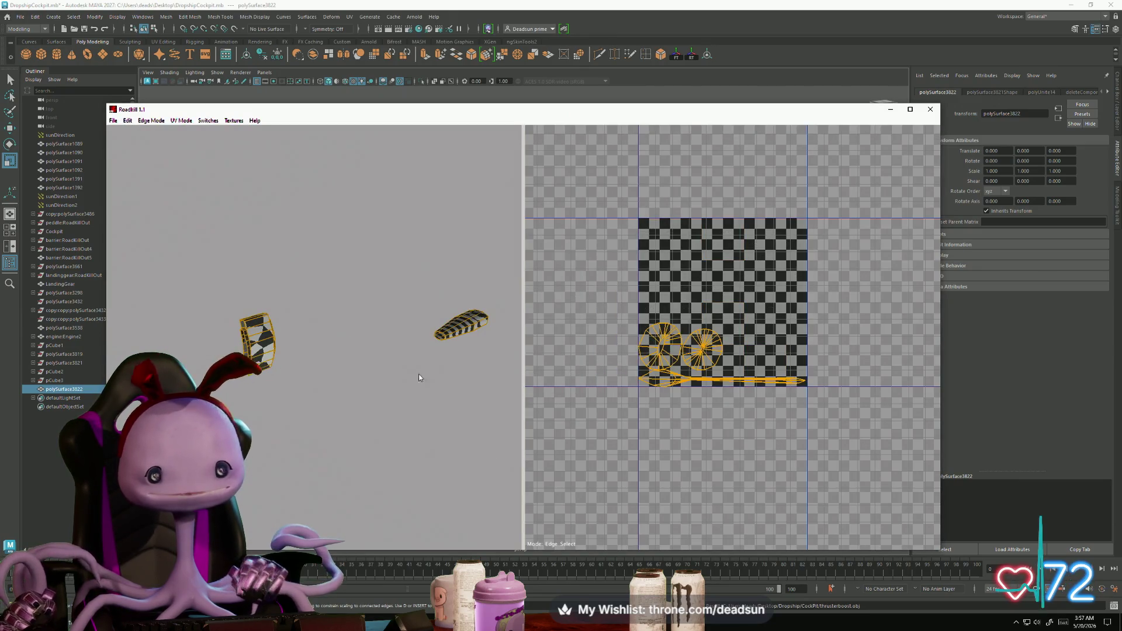
{"action": "scroll", "coordinate": [414, 387], "scroll_direction": "up", "scroll_amount": 2}
{"action": "mouse_move", "coordinate": [414, 387]}
{"action": "left_mouse_down", "text": "alt"}
{"action": "mouse_move", "coordinate": [423, 402]}
{"action": "mouse_move", "coordinate": [291, 437]}
{"action": "mouse_move", "coordinate": [305, 411]}
{"action": "mouse_move", "coordinate": [425, 465]}
{"action": "mouse_move", "coordinate": [488, 425]}
{"action": "left_mouse_up", "text": "alt"}
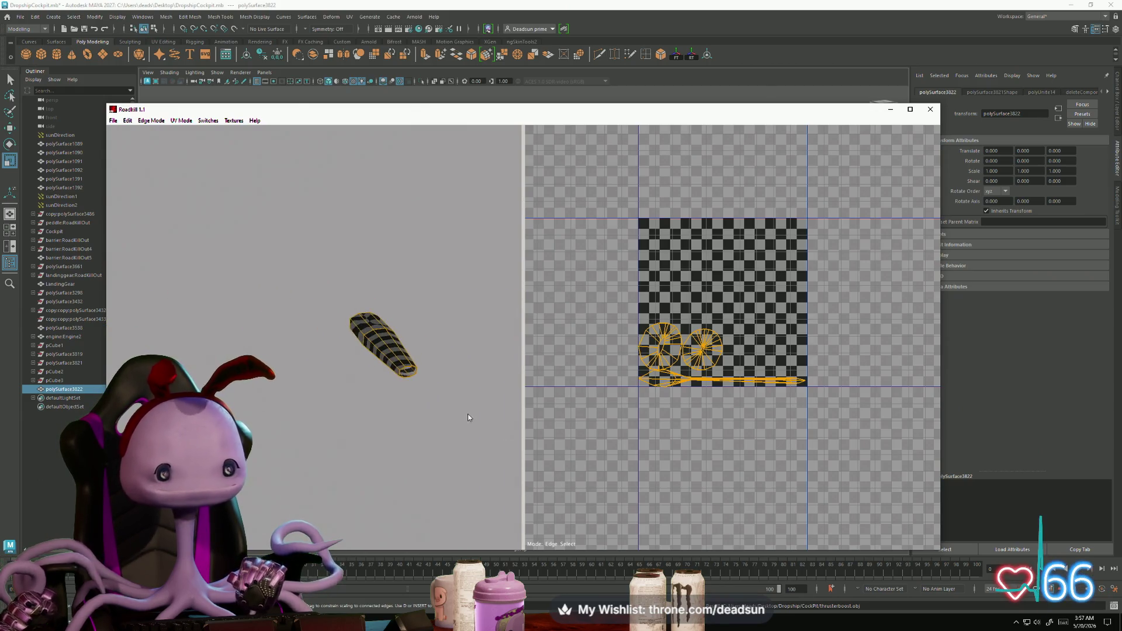
Step: Mark seams on the long piece and round shell edges to unwrap, then save the UVs
{"action": "left_click", "coordinate": [358, 339]}
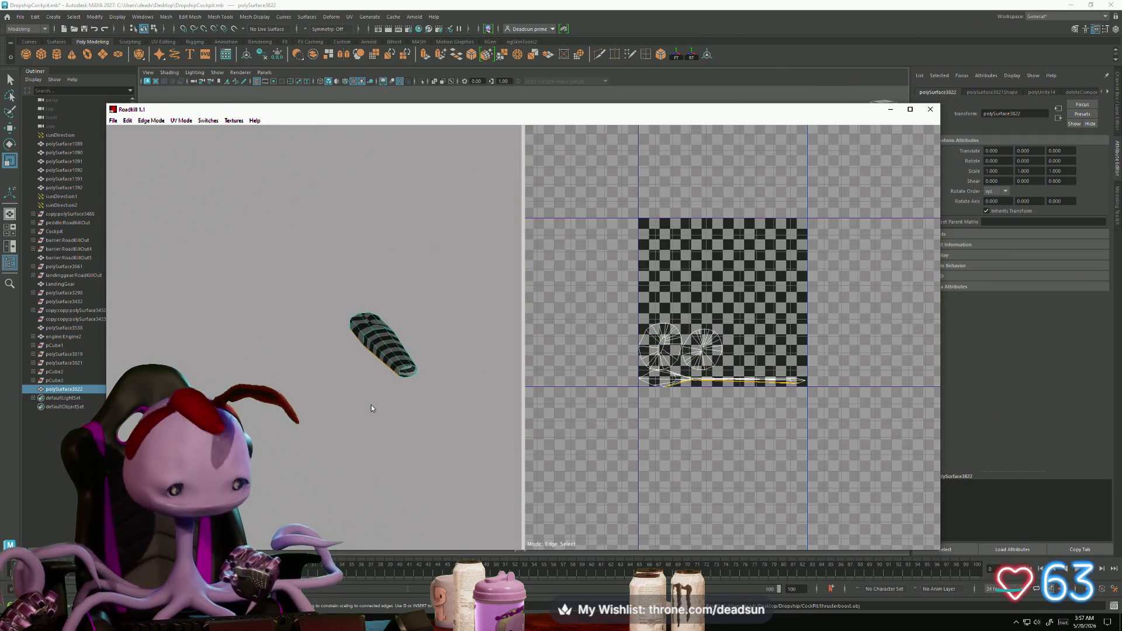
{"action": "key", "text": "Return"}
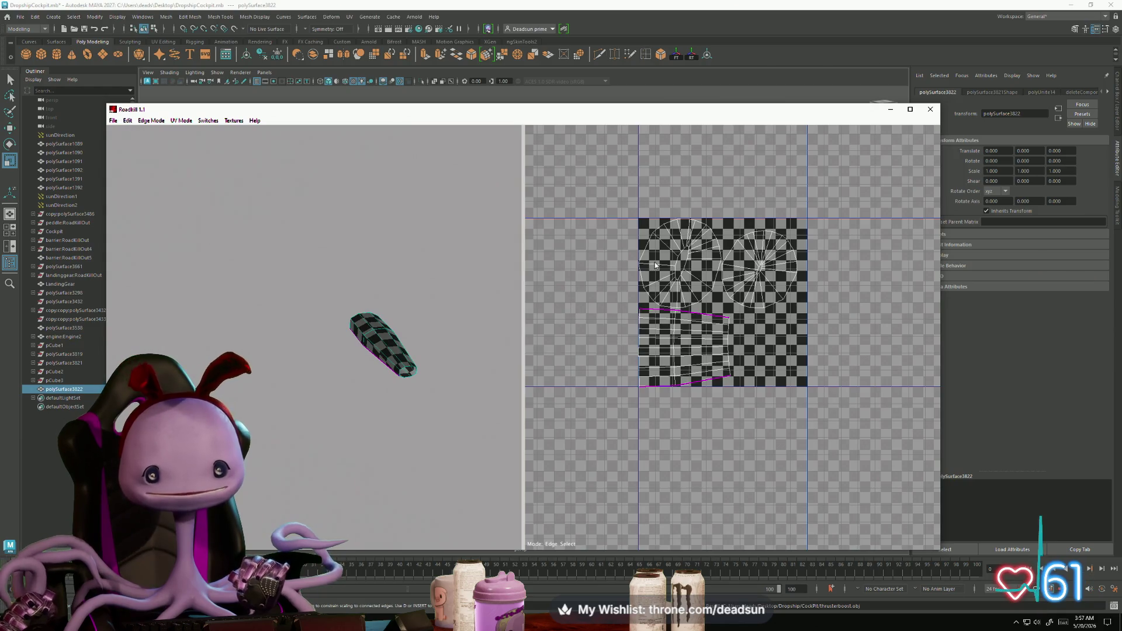
{"action": "left_click", "coordinate": [670, 297]}
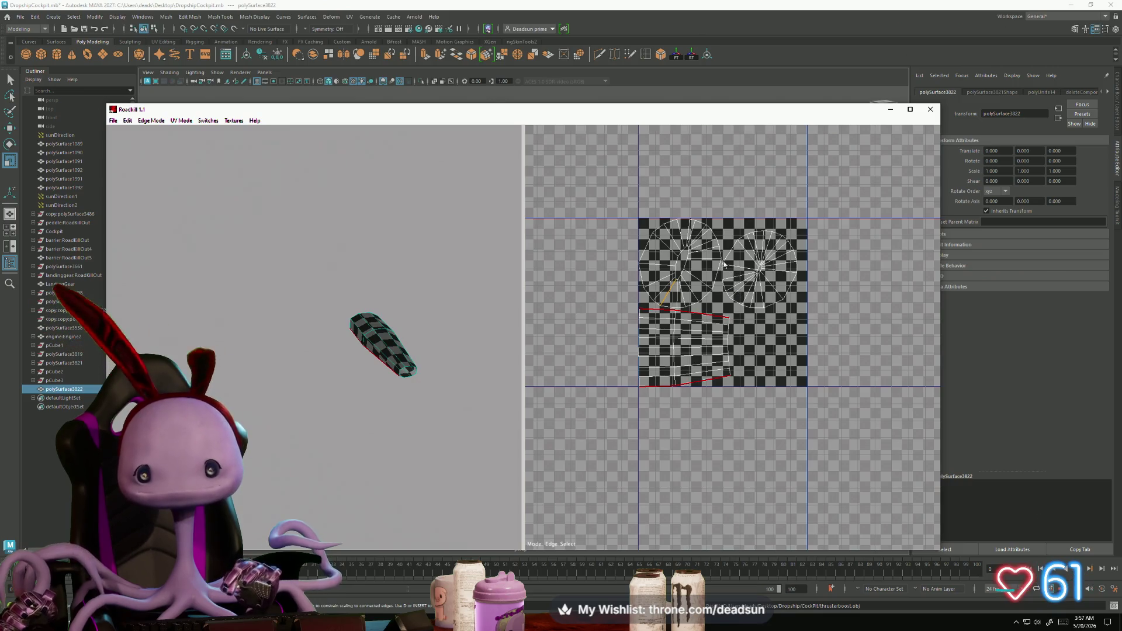
{"action": "left_click", "coordinate": [694, 233], "text": "shift"}
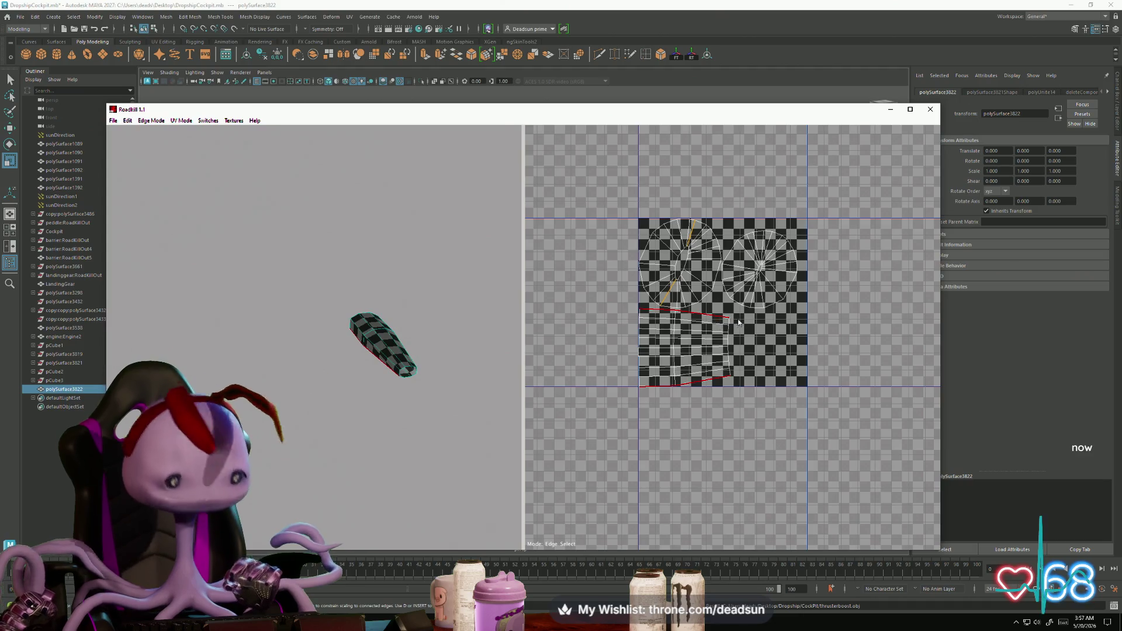
{"action": "key", "text": "c"}
{"action": "left_click", "coordinate": [746, 350]}
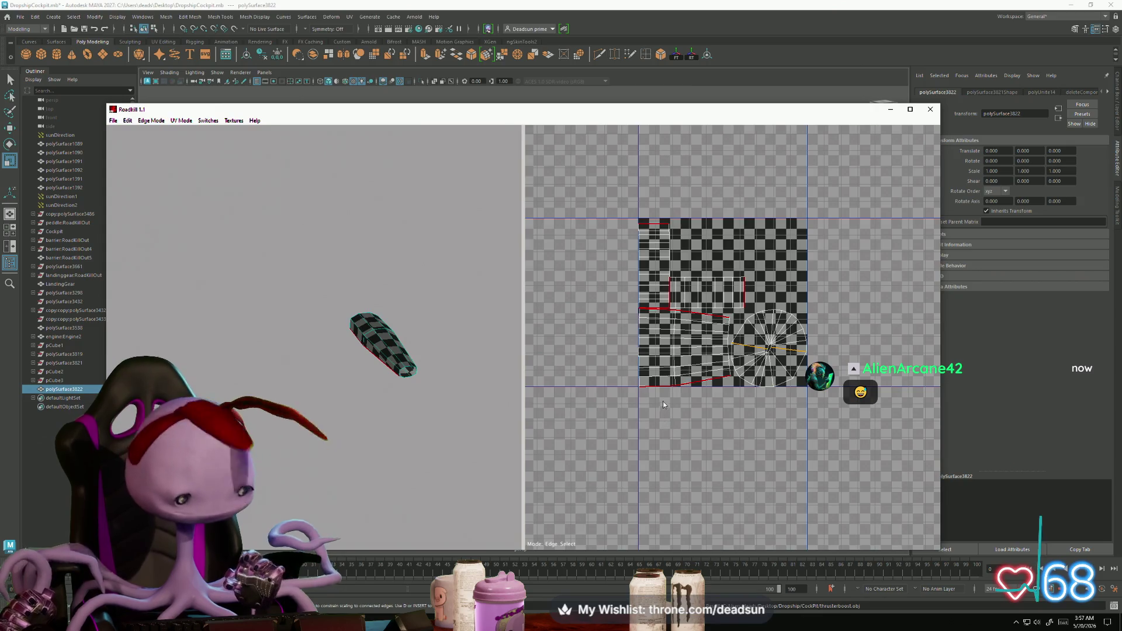
{"action": "key", "text": "c"}
{"action": "mouse_move", "coordinate": [467, 364]}
{"action": "left_mouse_down", "text": "alt"}
{"action": "mouse_move", "coordinate": [373, 384]}
{"action": "mouse_move", "coordinate": [362, 420]}
{"action": "mouse_move", "coordinate": [236, 306]}
{"action": "mouse_move", "coordinate": [316, 351]}
{"action": "mouse_move", "coordinate": [396, 370]}
{"action": "mouse_move", "coordinate": [313, 364]}
{"action": "left_mouse_up", "text": "alt"}
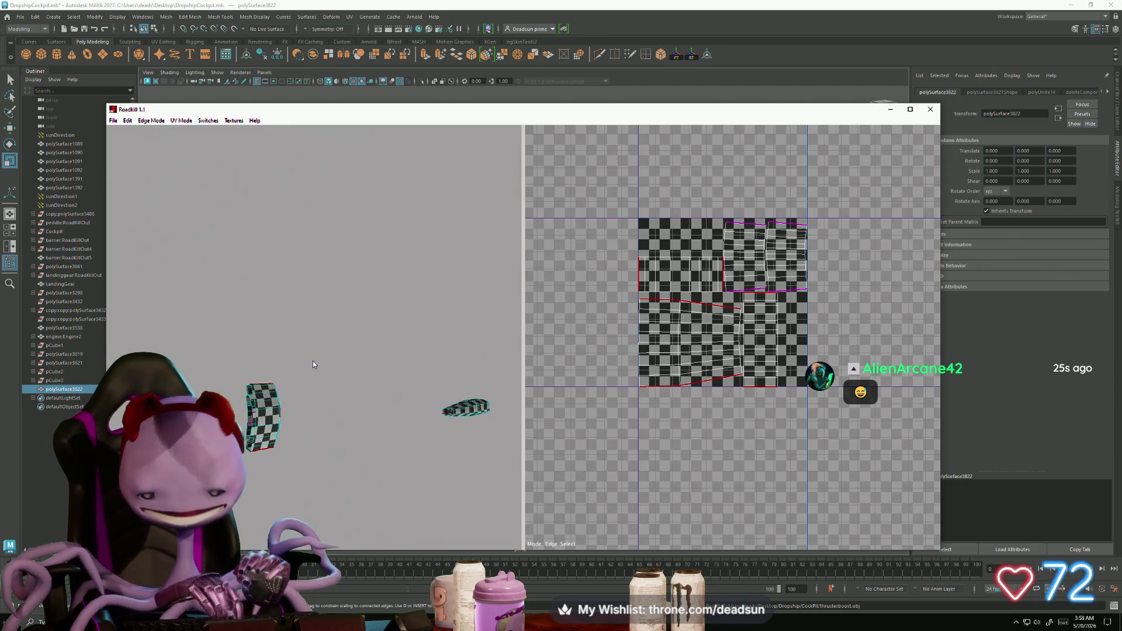
{"action": "left_click", "coordinate": [113, 120]}
{"action": "left_click", "coordinate": [125, 146]}
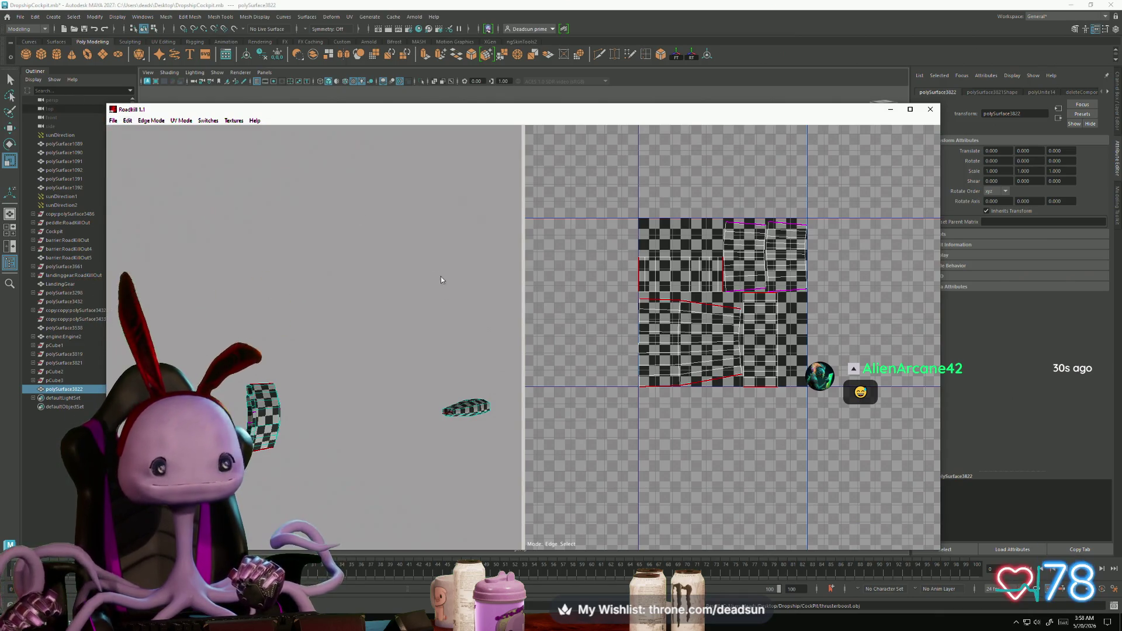
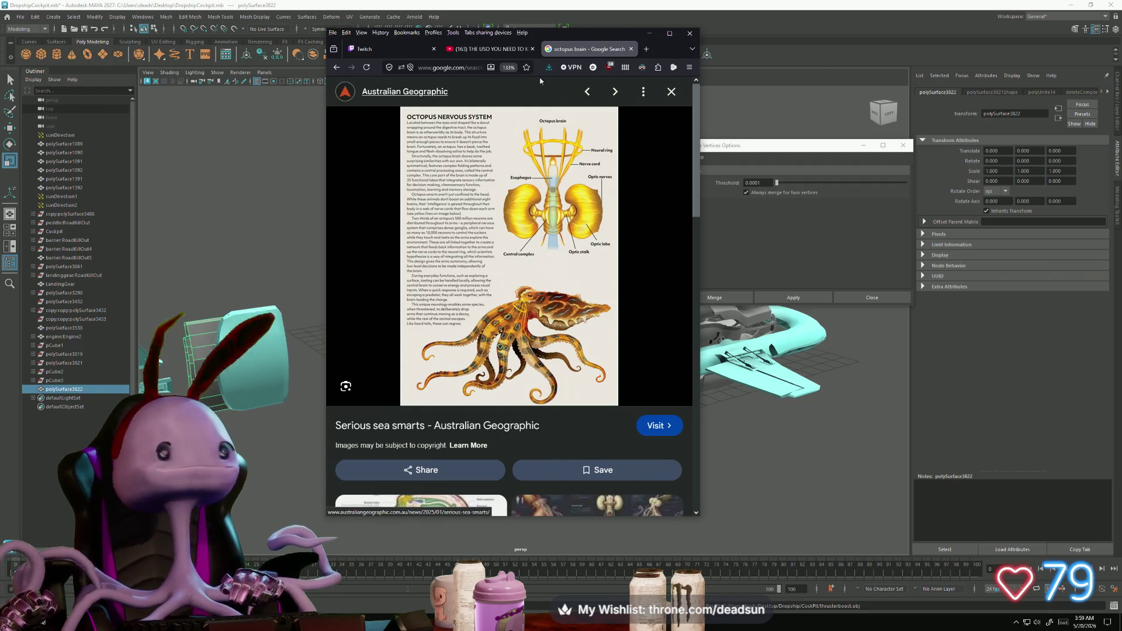
Step: Minimize the Firefox window with the octopus image search to bring Maya back
{"action": "left_click", "coordinate": [632, 34]}
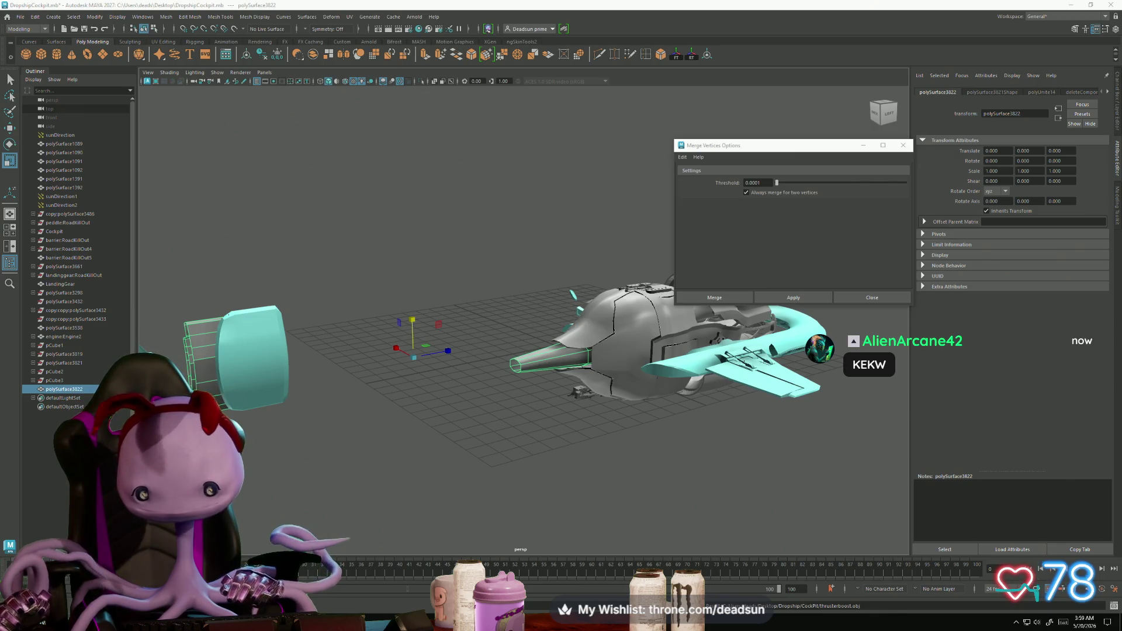
Step: Delete the polySurface3822 mesh from the dropship and start a File > Import
{"action": "mouse_move", "coordinate": [538, 373]}
{"action": "left_mouse_down", "text": "alt"}
{"action": "mouse_move", "coordinate": [546, 420]}
{"action": "mouse_move", "coordinate": [686, 504]}
{"action": "mouse_move", "coordinate": [363, 443]}
{"action": "mouse_move", "coordinate": [387, 448]}
{"action": "left_mouse_up", "text": "alt"}
{"action": "key", "text": "Delete"}
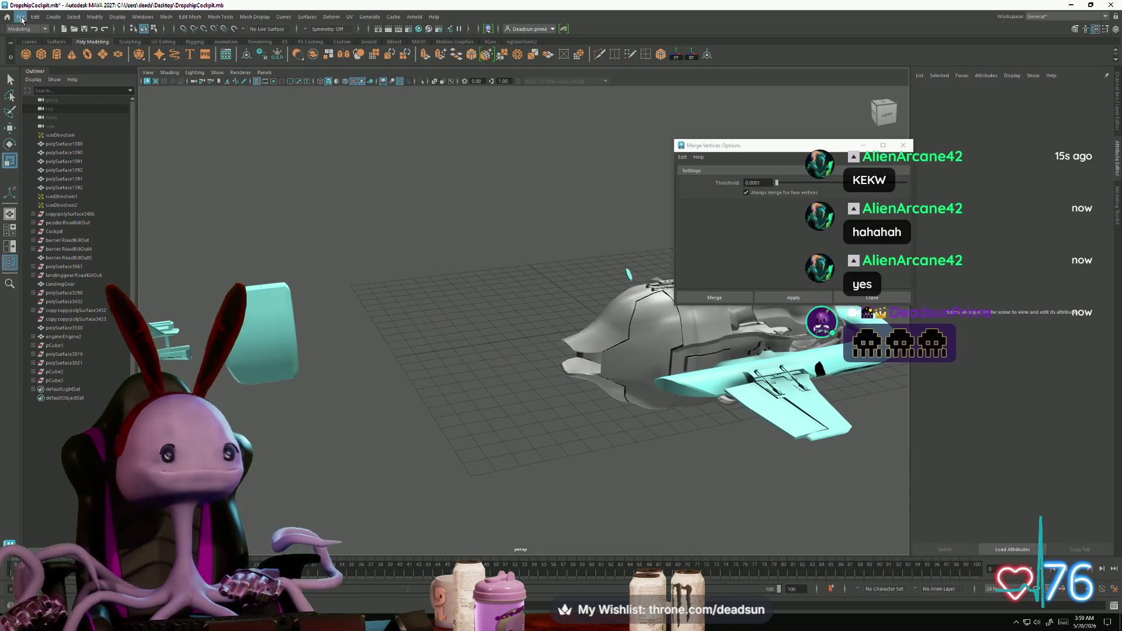
{"action": "left_click", "coordinate": [21, 16]}
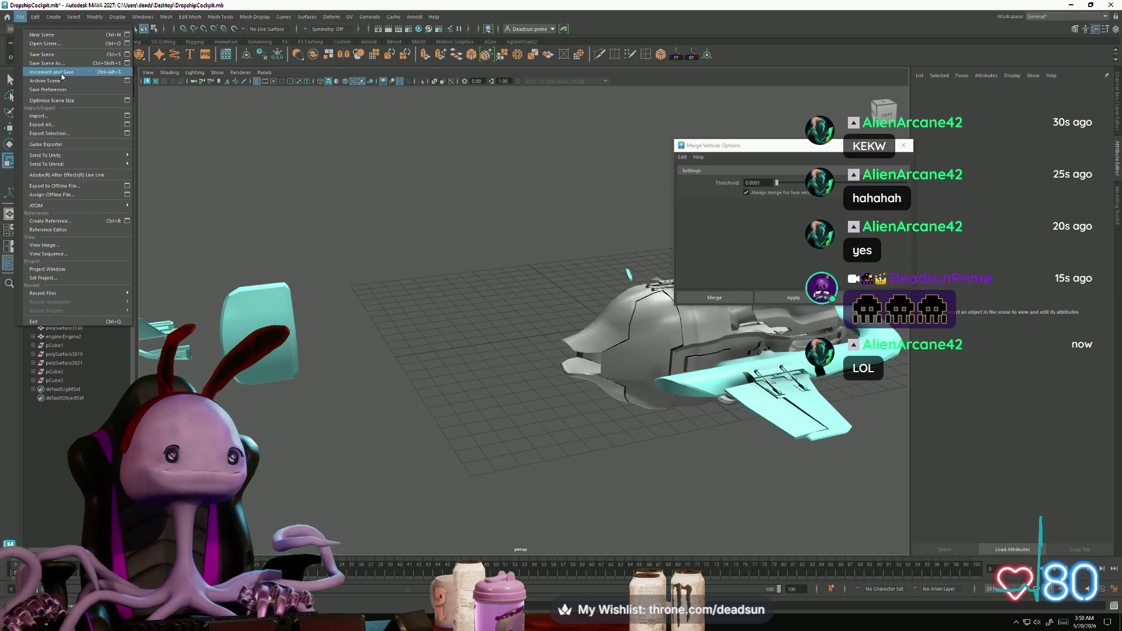
{"action": "left_click", "coordinate": [68, 115]}
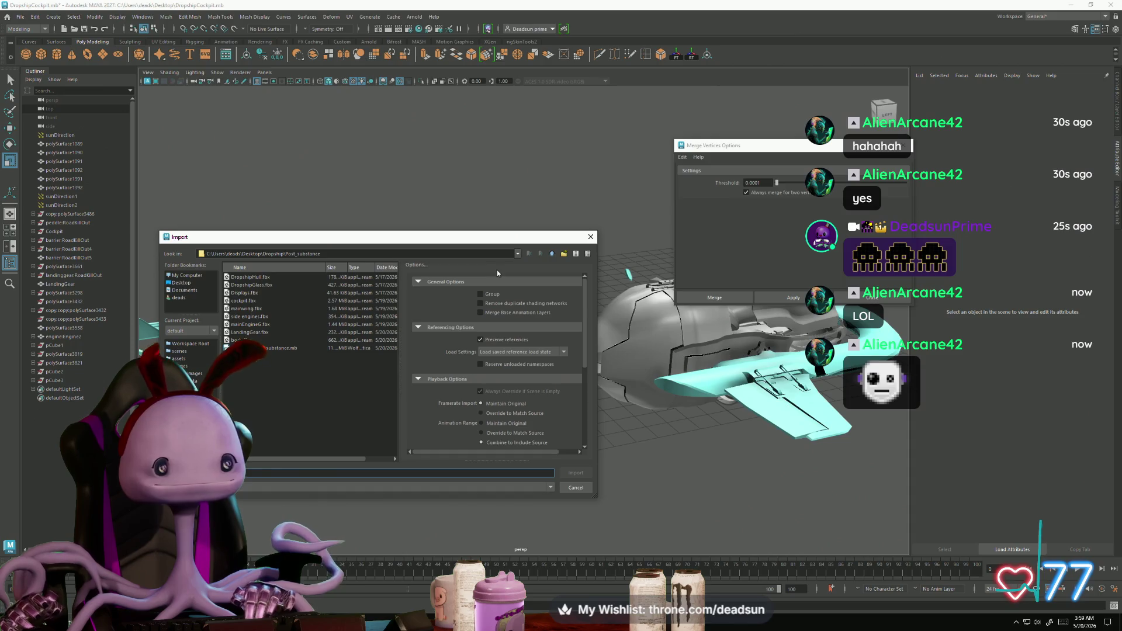
Step: Import thrusterboost.obj from the Dropship/CockPit folder
{"action": "left_click", "coordinate": [551, 255]}
{"action": "double_click", "coordinate": [245, 308]}
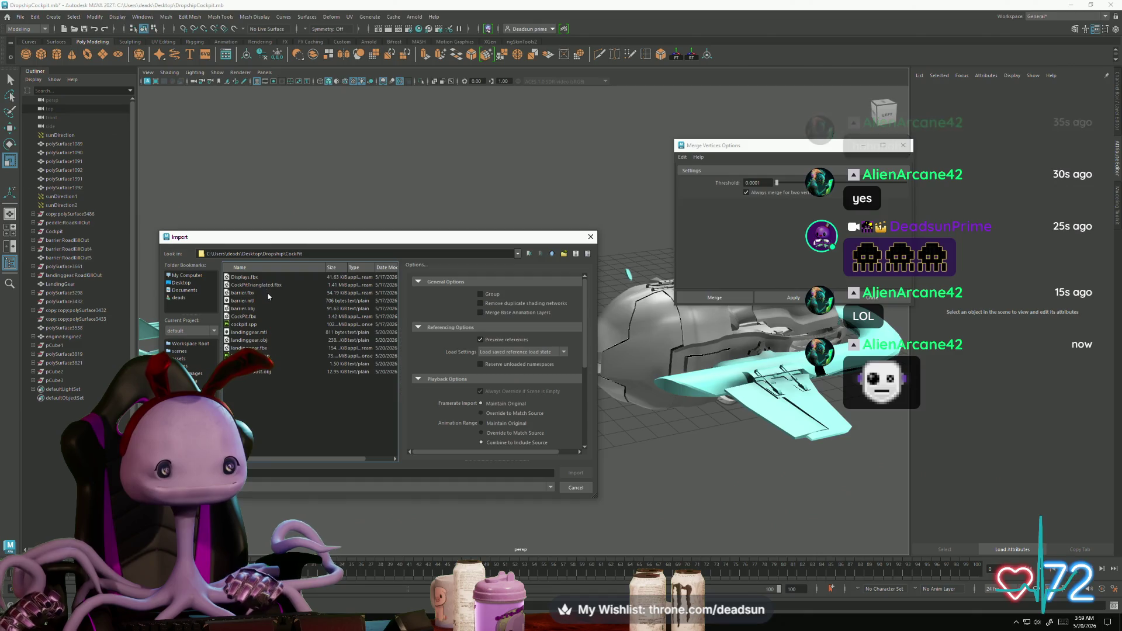
{"action": "left_click", "coordinate": [262, 372]}
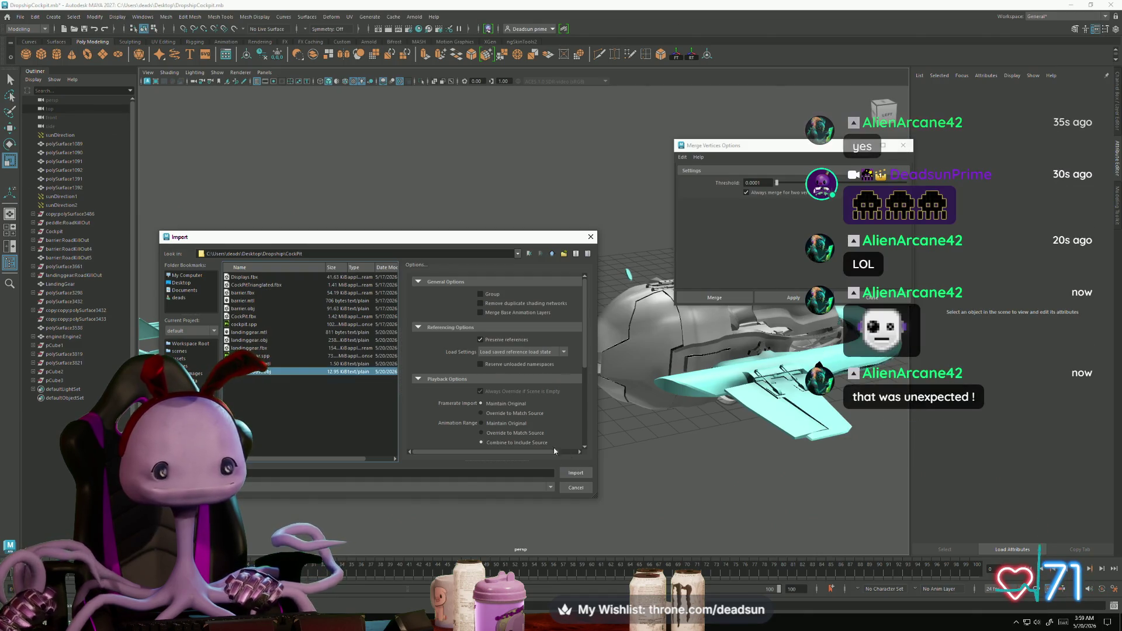
{"action": "left_click", "coordinate": [575, 473]}
Step: Select the imported thrusterboost:RoadKillOut mesh and open it in the UV Editor
{"action": "mouse_move", "coordinate": [418, 421]}
{"action": "left_mouse_down", "text": "alt"}
{"action": "mouse_move", "coordinate": [338, 401]}
{"action": "mouse_move", "coordinate": [550, 387]}
{"action": "mouse_move", "coordinate": [508, 450]}
{"action": "mouse_move", "coordinate": [438, 403]}
{"action": "left_mouse_up", "text": "alt"}
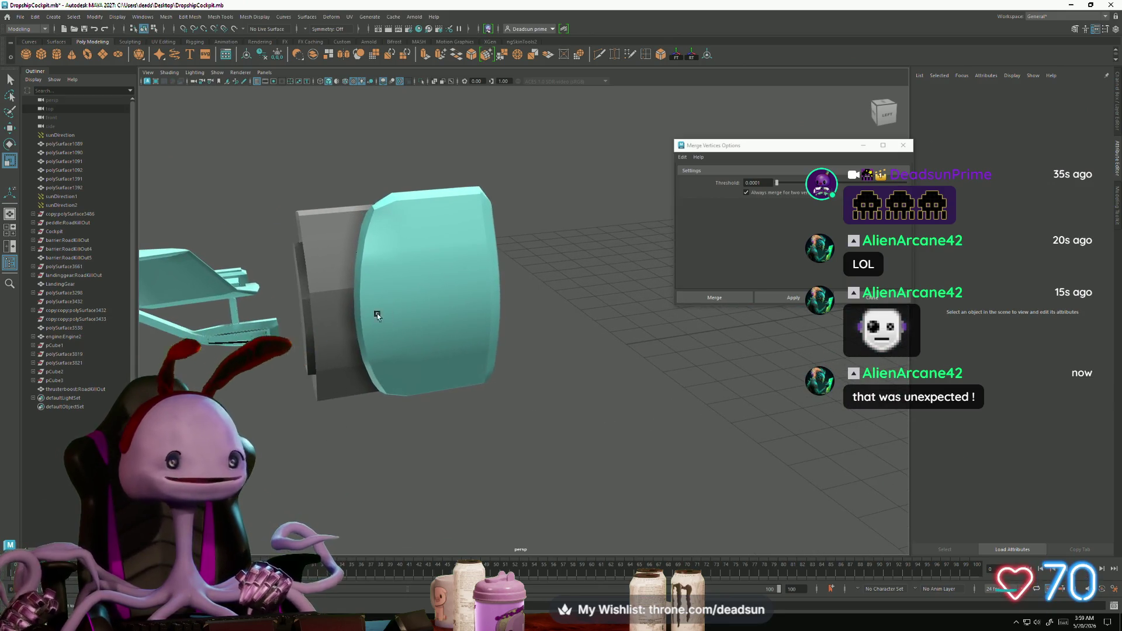
{"action": "left_click", "coordinate": [351, 310]}
{"action": "mouse_move", "coordinate": [351, 310]}
{"action": "left_mouse_down", "text": "alt"}
{"action": "mouse_move", "coordinate": [583, 391]}
{"action": "mouse_move", "coordinate": [277, 403]}
{"action": "mouse_move", "coordinate": [362, 351]}
{"action": "left_mouse_up", "text": "alt"}
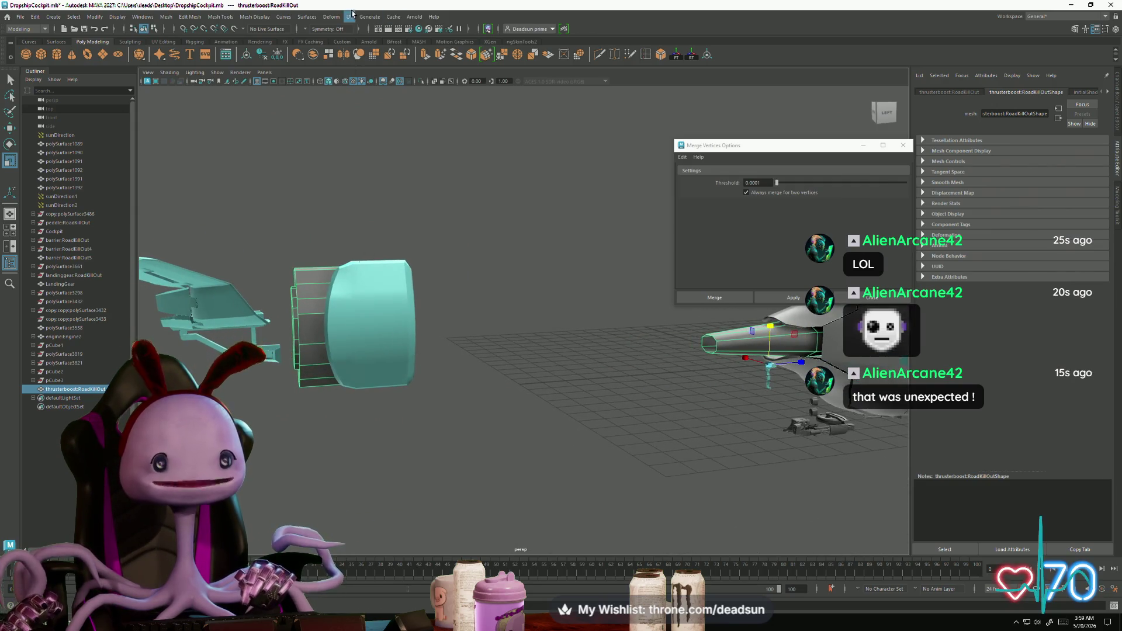
{"action": "left_click", "coordinate": [350, 16]}
{"action": "left_click", "coordinate": [371, 35]}
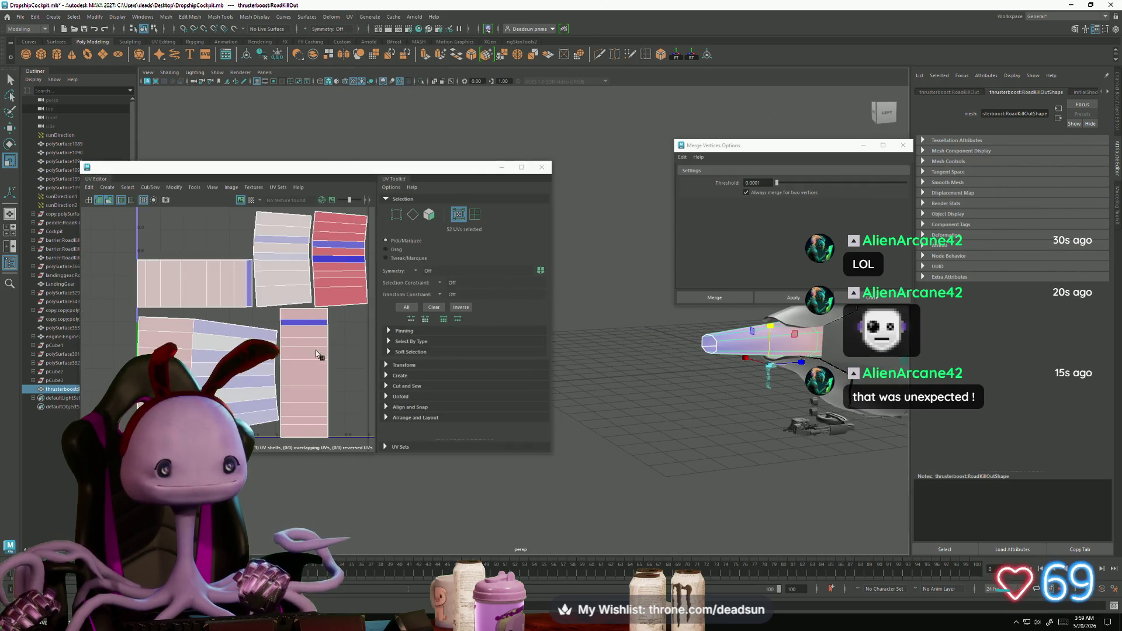
Step: Select the upper UV shell and remove its distortion with a Modify command
{"action": "middle_click_drag", "start_coordinate": [239, 341], "coordinate": [204, 336], "text": "alt"}
{"action": "left_click", "coordinate": [302, 321]}
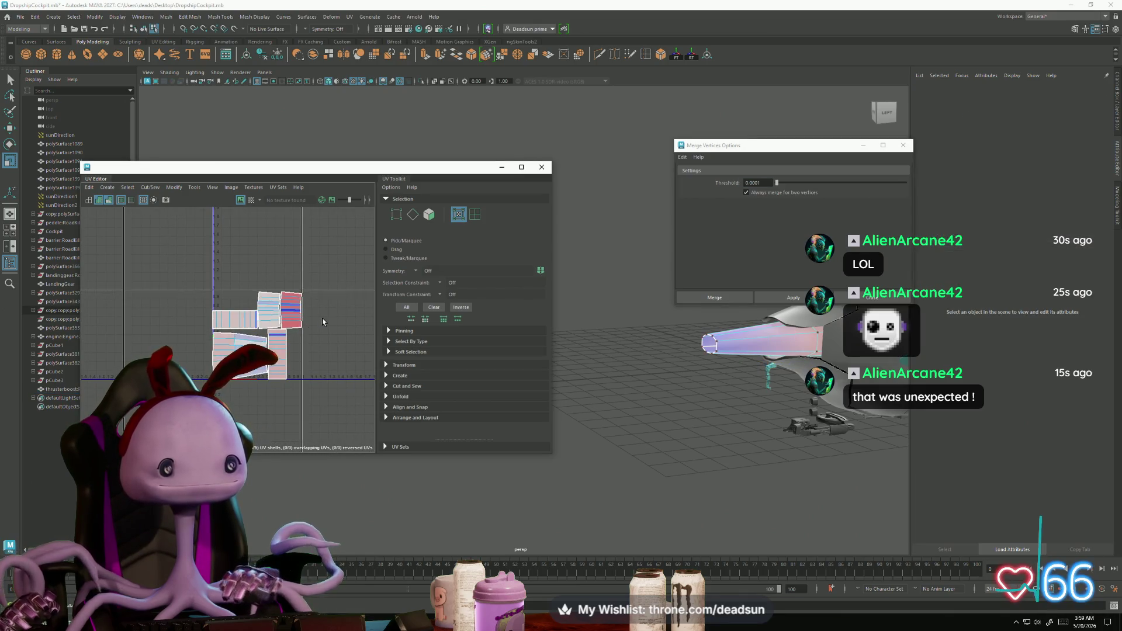
{"action": "double_click", "coordinate": [302, 321]}
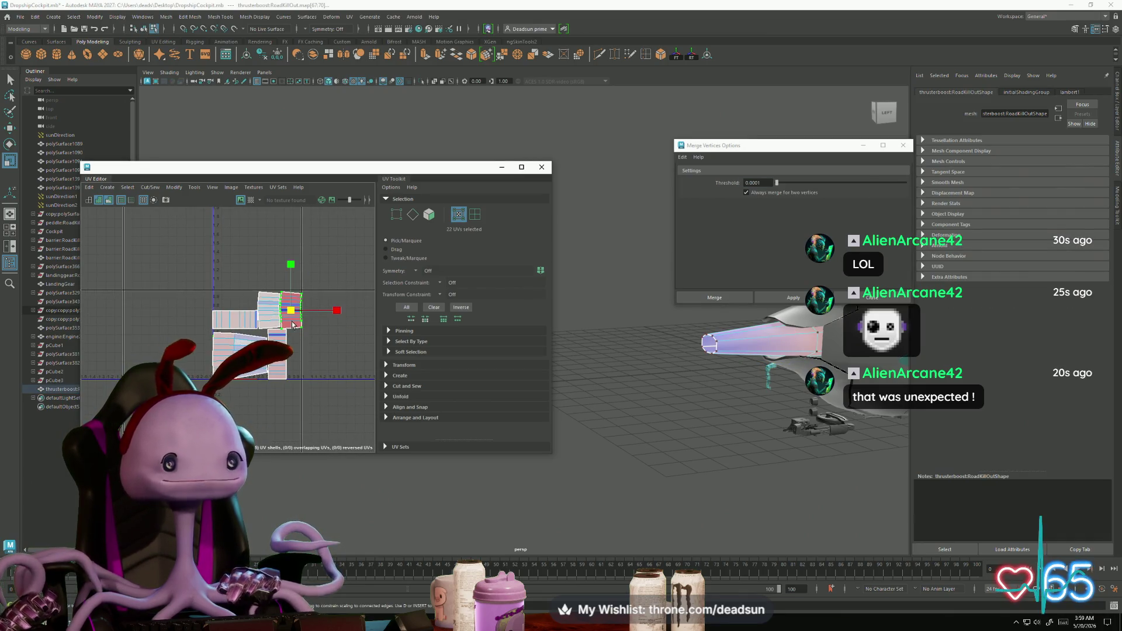
{"action": "left_click", "coordinate": [174, 188]}
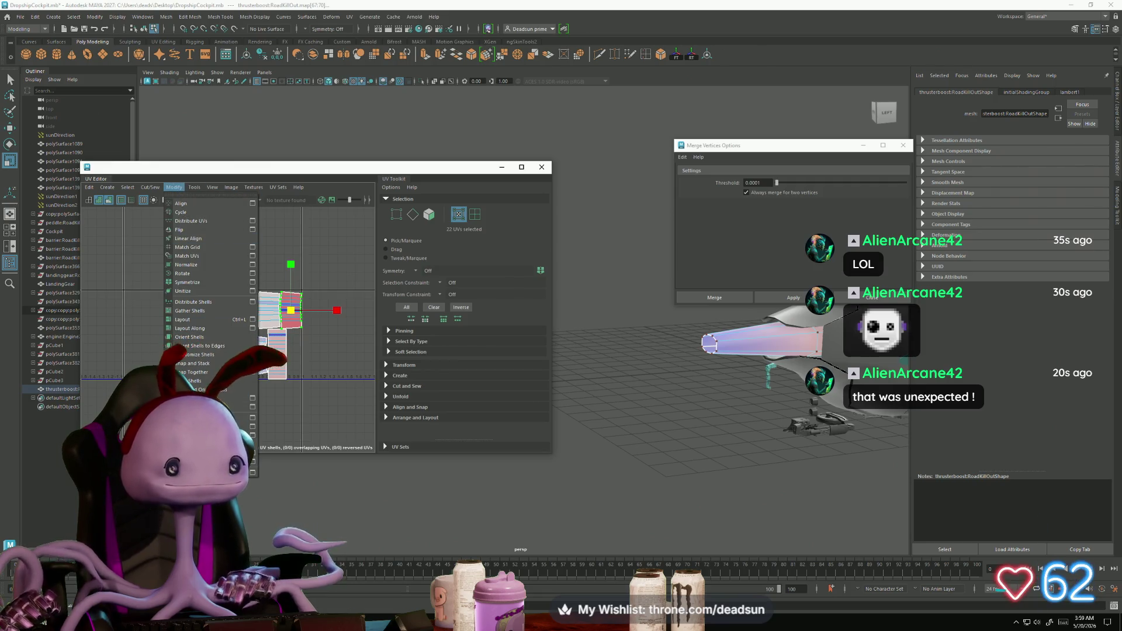
{"action": "left_click", "coordinate": [193, 324]}
Step: Select the left horizontal UV shell and move it right and down
{"action": "left_click_drag", "start_coordinate": [290, 327], "coordinate": [267, 382]}
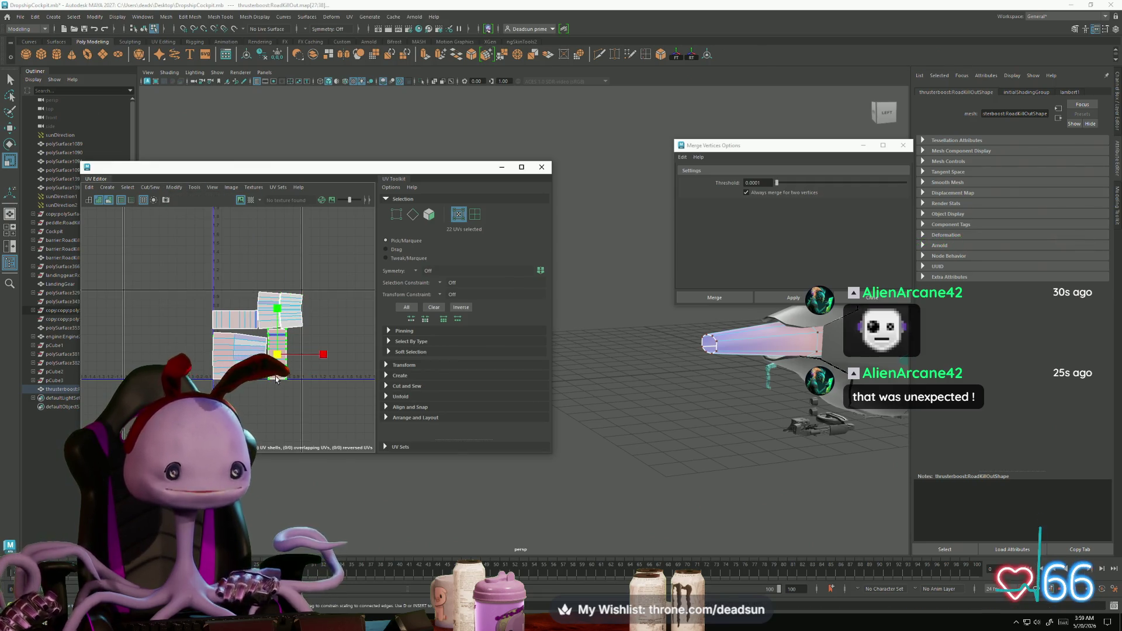
{"action": "mouse_move", "coordinate": [208, 336]}
{"action": "left_mouse_down"}
{"action": "mouse_move", "coordinate": [264, 311]}
{"action": "mouse_move", "coordinate": [274, 350]}
{"action": "left_mouse_up"}
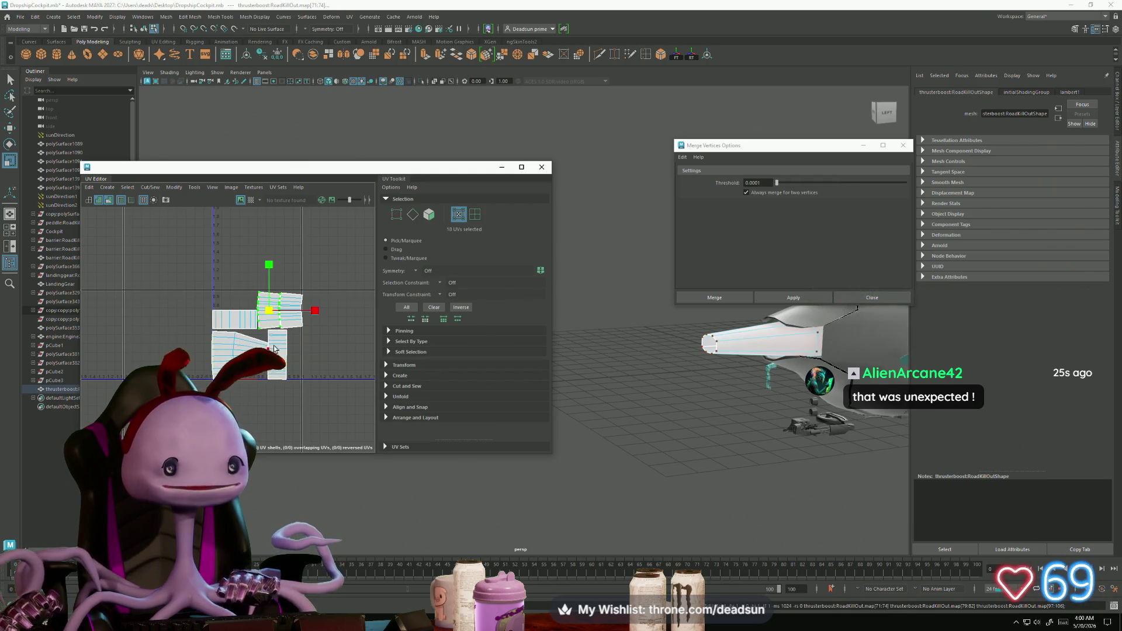
{"action": "right_click_drag", "start_coordinate": [280, 298], "coordinate": [290, 318]}
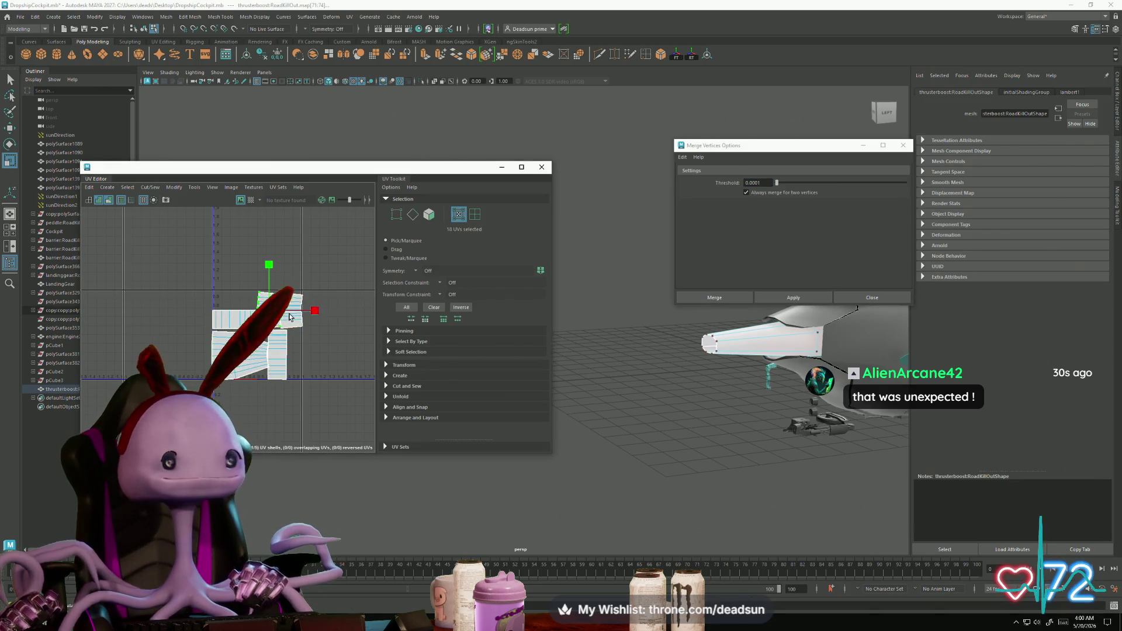
{"action": "key", "text": "w"}
{"action": "left_click_drag", "start_coordinate": [291, 310], "coordinate": [353, 337]}
{"action": "middle_click_drag", "start_coordinate": [353, 337], "coordinate": [250, 343], "text": "alt"}
Step: Select the shell's right and left edge columns of UVs
{"action": "key", "text": "r"}
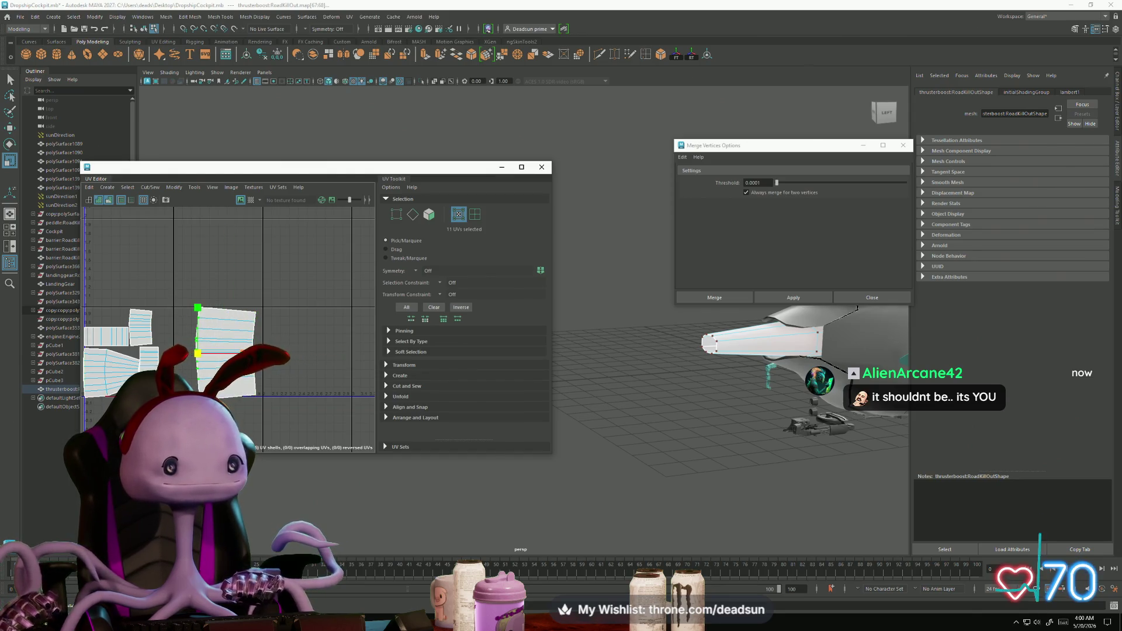
{"action": "left_click_drag", "start_coordinate": [239, 299], "coordinate": [301, 358]}
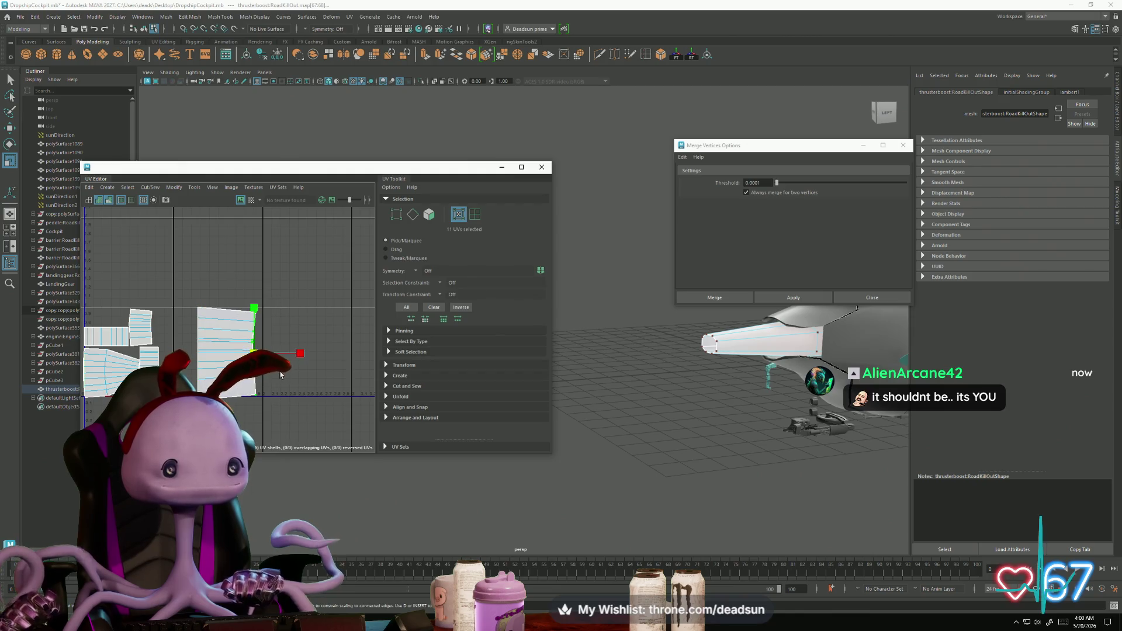
{"action": "key", "text": "w"}
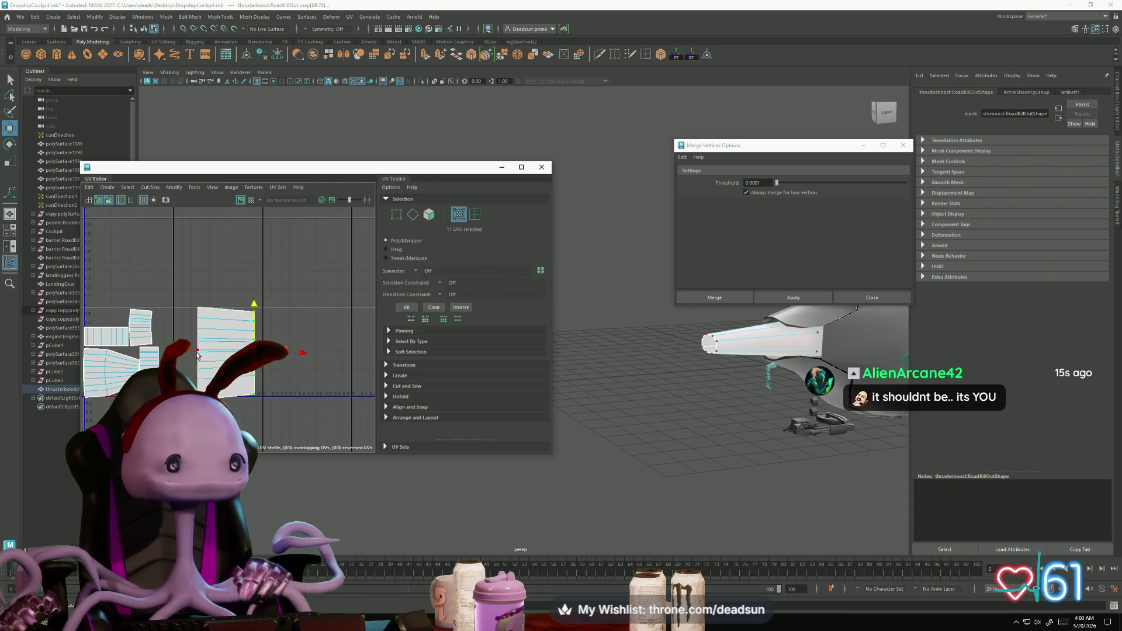
{"action": "middle_click_drag", "start_coordinate": [191, 354], "coordinate": [277, 346], "text": "alt"}
{"action": "left_click_drag", "start_coordinate": [275, 400], "coordinate": [293, 292], "text": "shift"}
Step: Move the two small UV shells onto the large right shell
{"action": "double_click", "coordinate": [227, 315]}
{"action": "mouse_move", "coordinate": [226, 316]}
{"action": "left_mouse_down"}
{"action": "mouse_move", "coordinate": [318, 355]}
{"action": "mouse_move", "coordinate": [386, 345]}
{"action": "left_mouse_up"}
{"action": "key", "text": "r"}
{"action": "double_click", "coordinate": [202, 330]}
{"action": "key", "text": "w"}
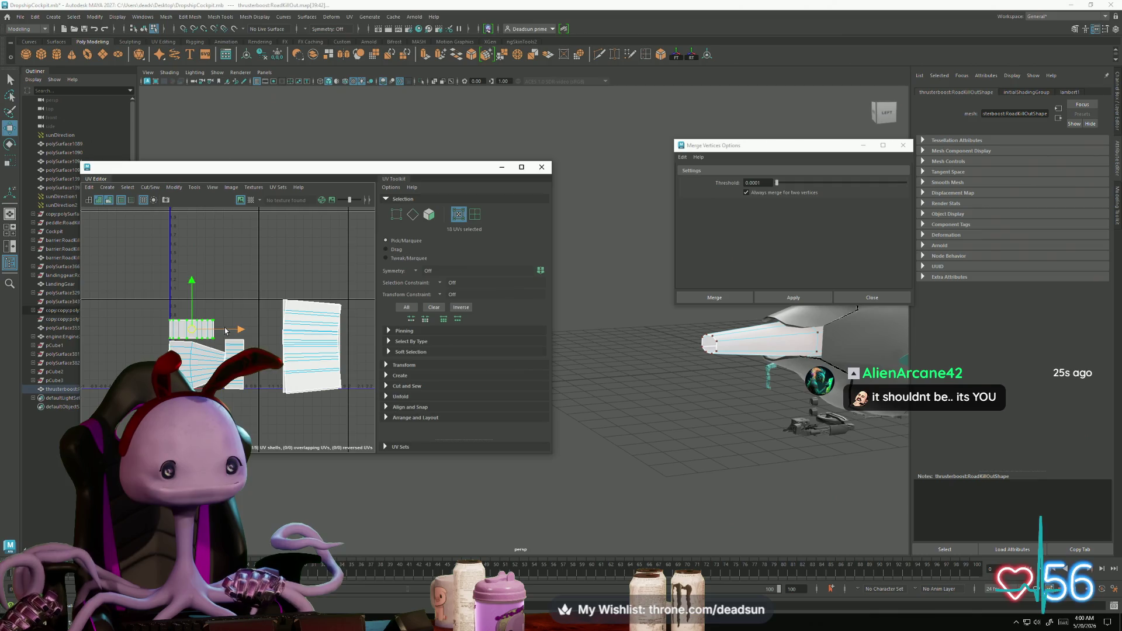
{"action": "mouse_move", "coordinate": [226, 331]}
{"action": "left_mouse_down"}
{"action": "mouse_move", "coordinate": [355, 342]}
{"action": "mouse_move", "coordinate": [303, 385]}
{"action": "mouse_move", "coordinate": [320, 384]}
{"action": "left_mouse_up"}
Step: Stretch the selected UV columns horizontally out to the shell edges
{"action": "key", "text": "e"}
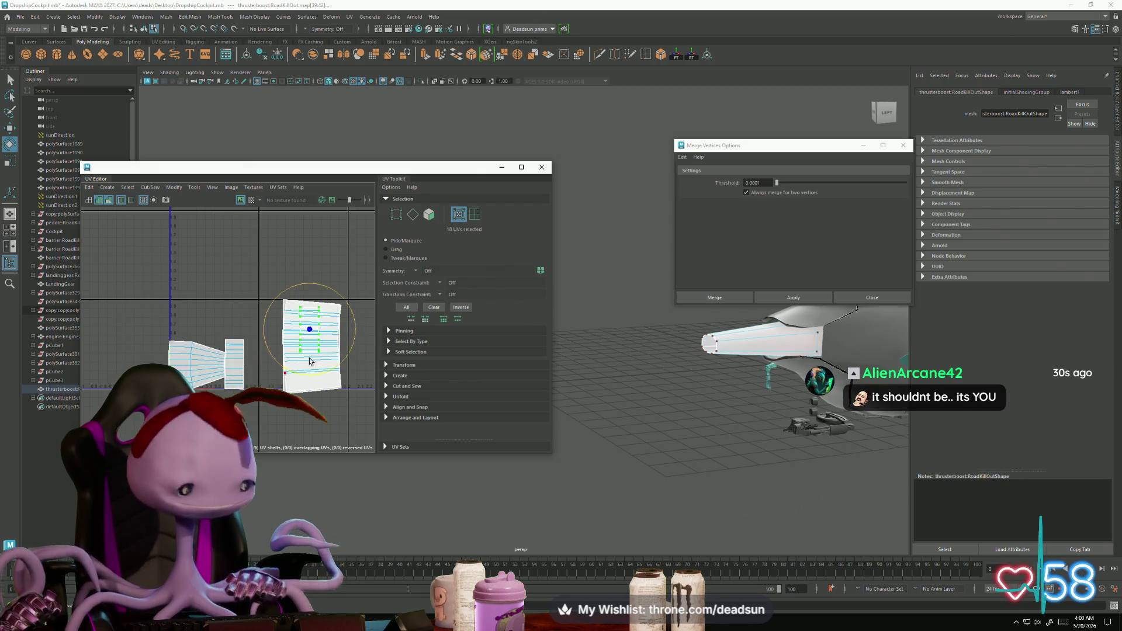
{"action": "key", "text": "r"}
{"action": "left_click_drag", "start_coordinate": [332, 344], "coordinate": [377, 345]}
{"action": "key", "text": "w"}
{"action": "key", "text": "r"}
{"action": "left_click_drag", "start_coordinate": [359, 345], "coordinate": [378, 346]}
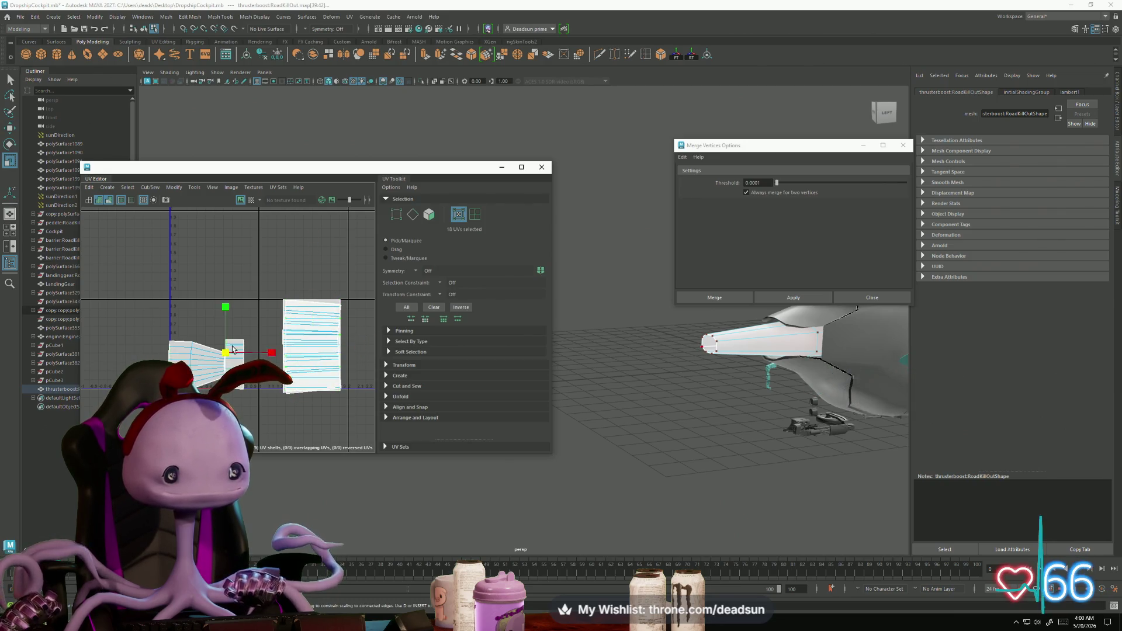
Step: Raise the left UV shell, stretch its right edge taller, and select the whole shell
{"action": "key", "text": "w"}
{"action": "mouse_move", "coordinate": [197, 324]}
{"action": "left_mouse_down"}
{"action": "mouse_move", "coordinate": [197, 284]}
{"action": "mouse_move", "coordinate": [242, 326]}
{"action": "left_mouse_up"}
{"action": "key", "text": "r"}
{"action": "left_click_drag", "start_coordinate": [226, 255], "coordinate": [226, 212]}
{"action": "left_click_drag", "start_coordinate": [164, 270], "coordinate": [234, 331]}
{"action": "left_click", "coordinate": [174, 187]}
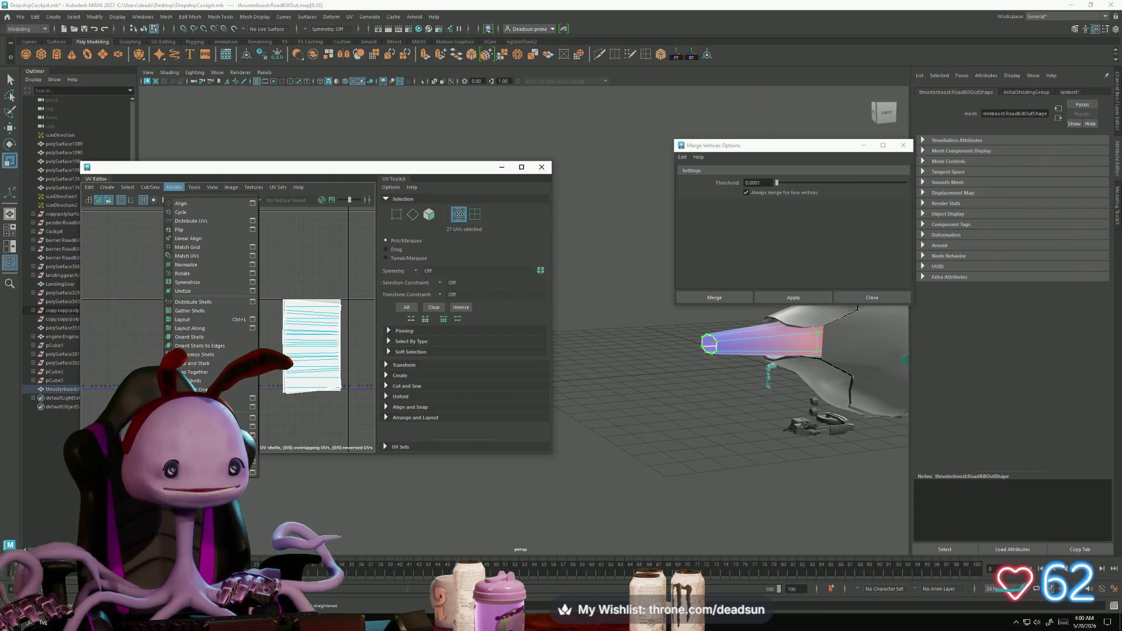
Step: Apply a Modify command to the left shell, then select the striped shell's UVs
{"action": "left_click", "coordinate": [241, 406]}
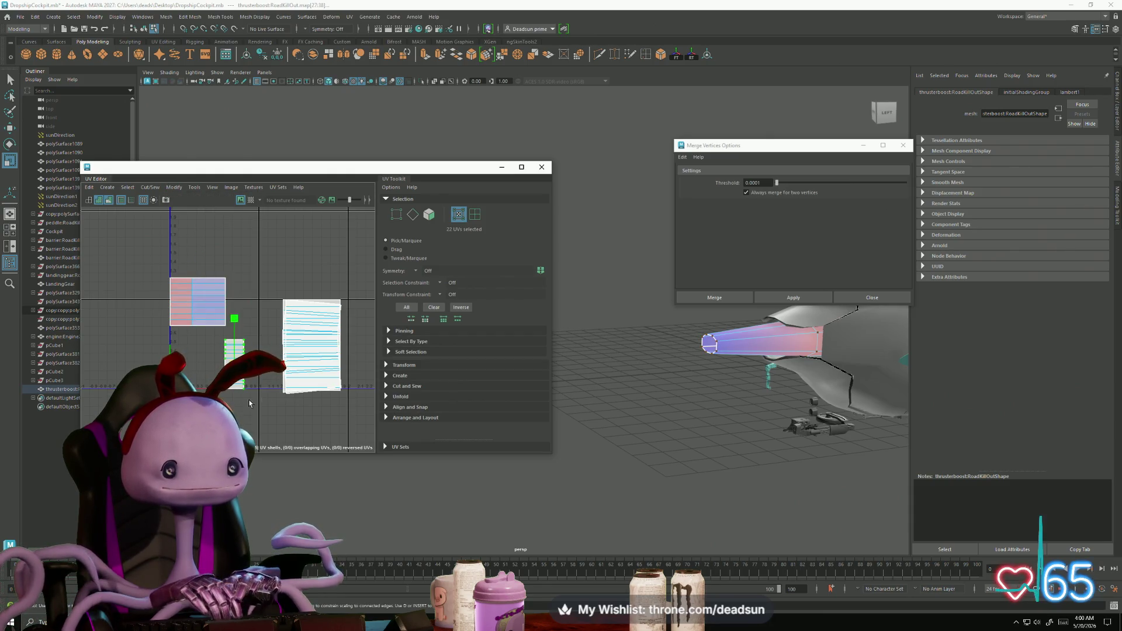
{"action": "scroll", "coordinate": [274, 303], "scroll_direction": "up", "scroll_amount": 3}
{"action": "scroll", "coordinate": [270, 293], "scroll_direction": "down", "scroll_amount": 5}
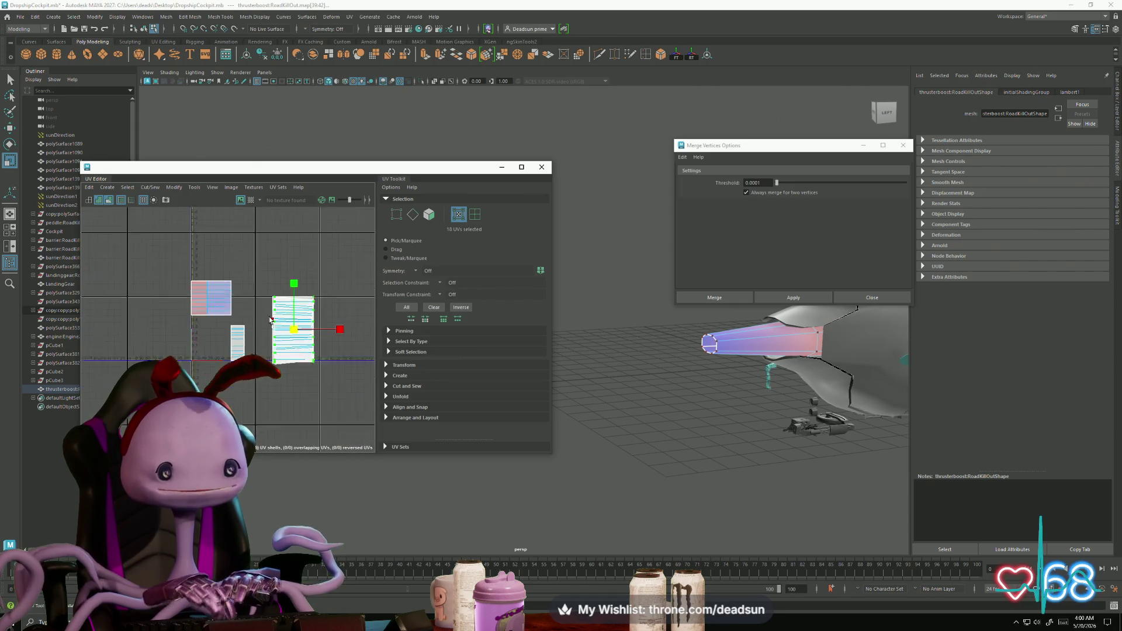
{"action": "scroll", "coordinate": [293, 364], "scroll_direction": "up", "scroll_amount": 3}
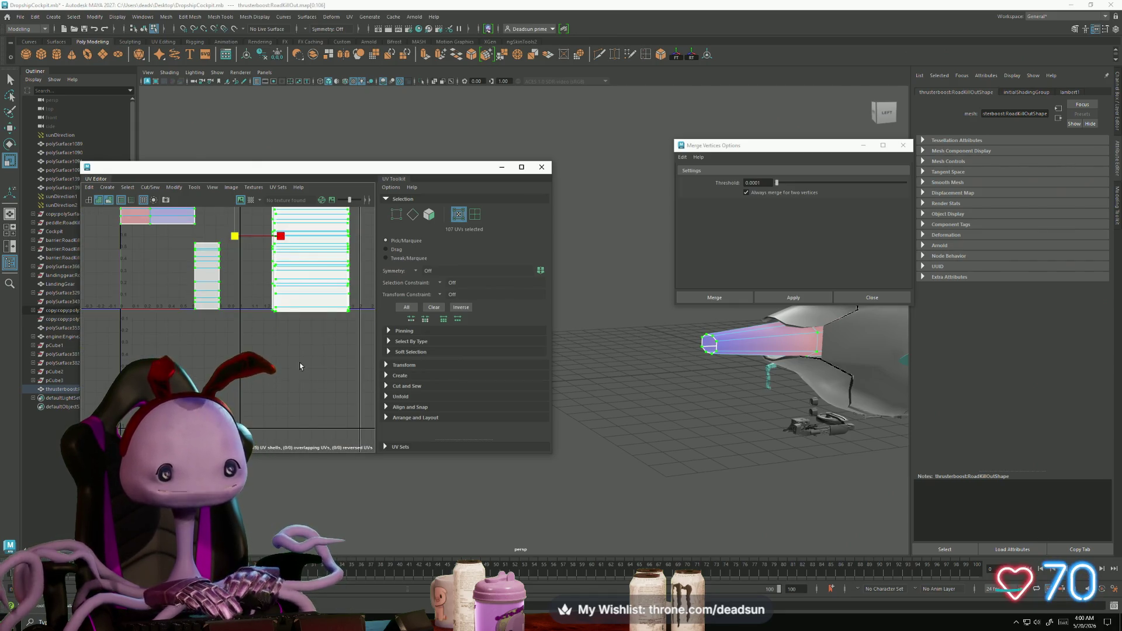
{"action": "middle_click_drag", "start_coordinate": [300, 371], "coordinate": [298, 422], "text": "alt"}
{"action": "scroll", "coordinate": [296, 418], "scroll_direction": "down", "scroll_amount": 2}
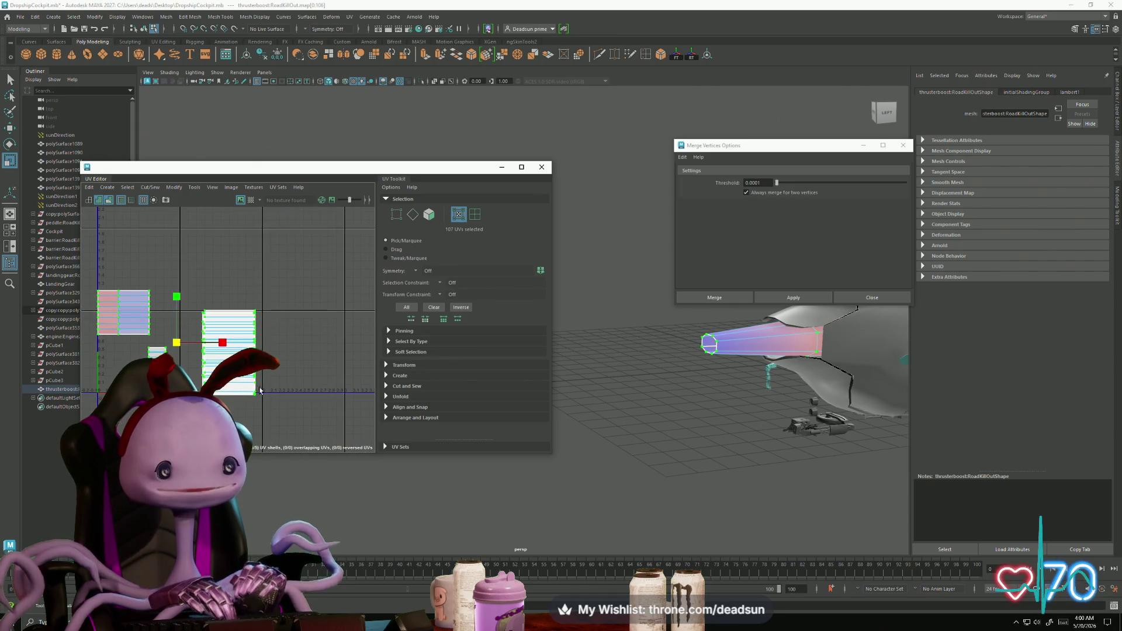
Step: Select the whole left UV shell and rotate it 90 degrees clockwise
{"action": "left_click", "coordinate": [145, 325]}
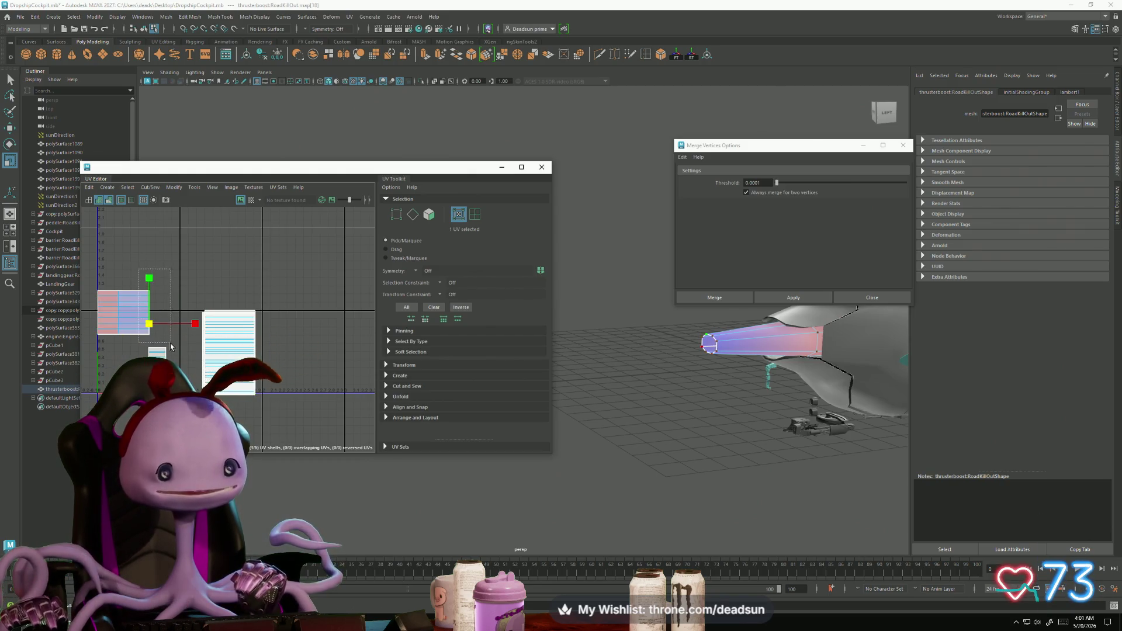
{"action": "left_click_drag", "start_coordinate": [172, 345], "coordinate": [172, 344]}
{"action": "middle_click_drag", "start_coordinate": [171, 345], "coordinate": [239, 379], "text": "alt"}
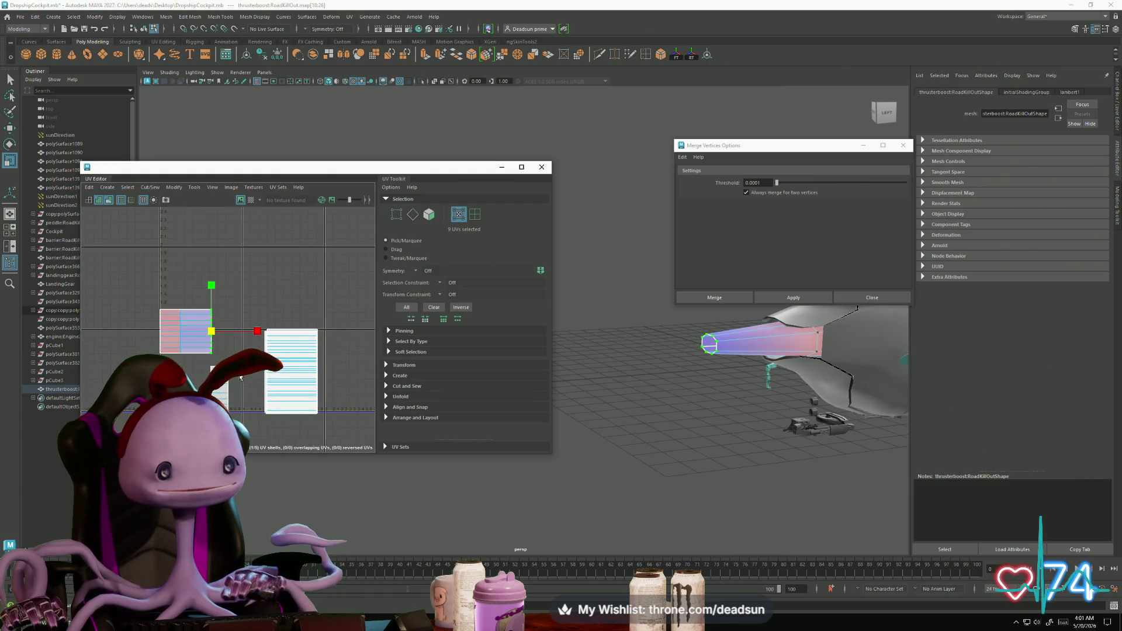
{"action": "double_click", "coordinate": [158, 332]}
{"action": "key", "text": "e"}
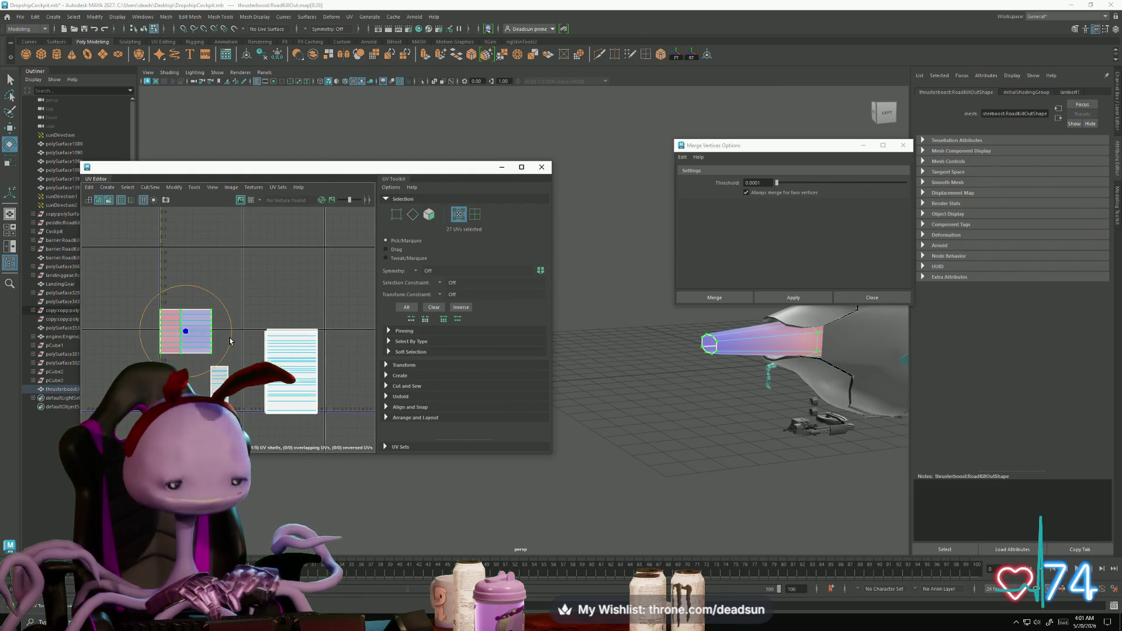
{"action": "mouse_move", "coordinate": [232, 341]}
{"action": "left_mouse_down"}
{"action": "mouse_move", "coordinate": [225, 363]}
{"action": "mouse_move", "coordinate": [185, 379]}
{"action": "left_mouse_up"}
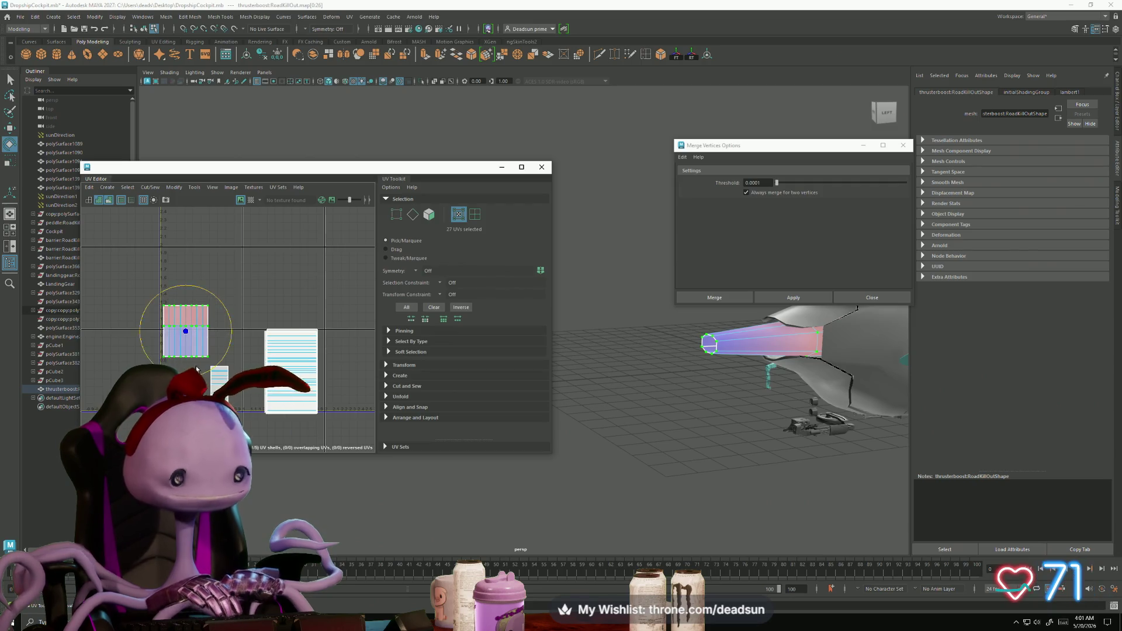
Step: Move the left shell right and down and scale it up
{"action": "key", "text": "w"}
{"action": "left_click_drag", "start_coordinate": [188, 331], "coordinate": [203, 373]}
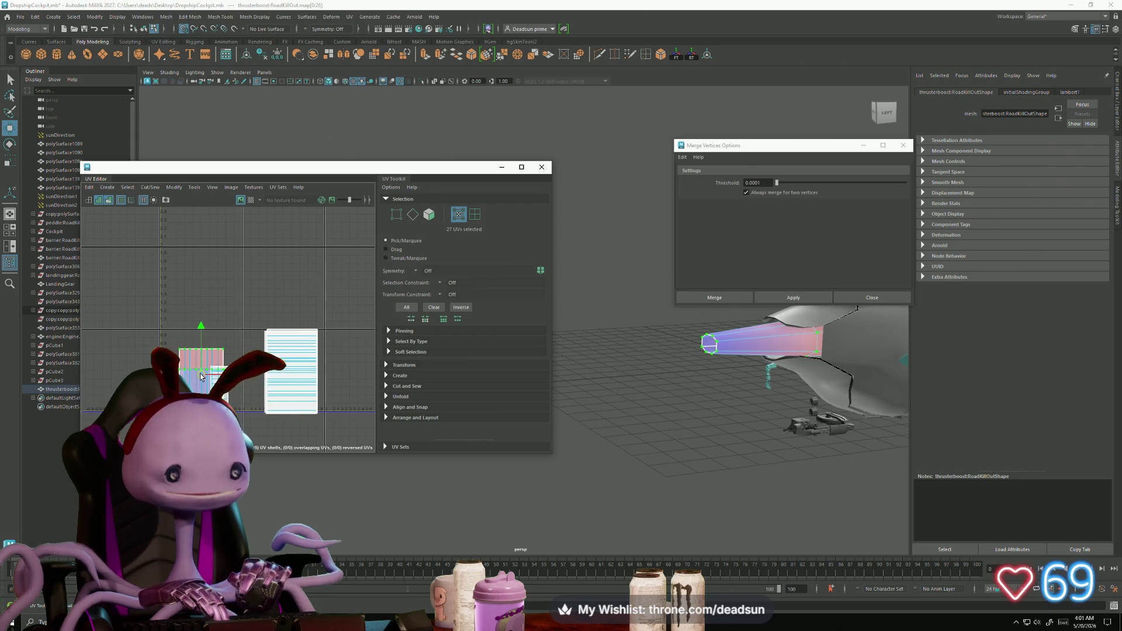
{"action": "key", "text": "r"}
{"action": "left_click_drag", "start_coordinate": [203, 372], "coordinate": [236, 367]}
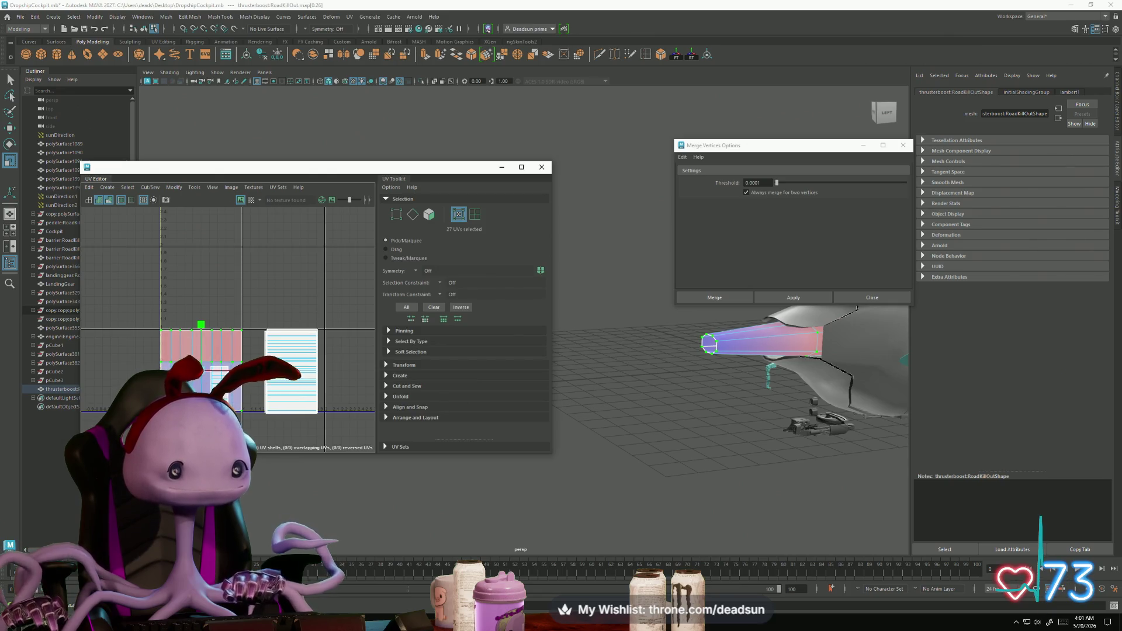
Step: Snap the three UVs on the shell's left edge onto the grid line
{"action": "left_click_drag", "start_coordinate": [153, 324], "coordinate": [168, 416]}
{"action": "key", "text": "w"}
{"action": "key", "text": "x"}
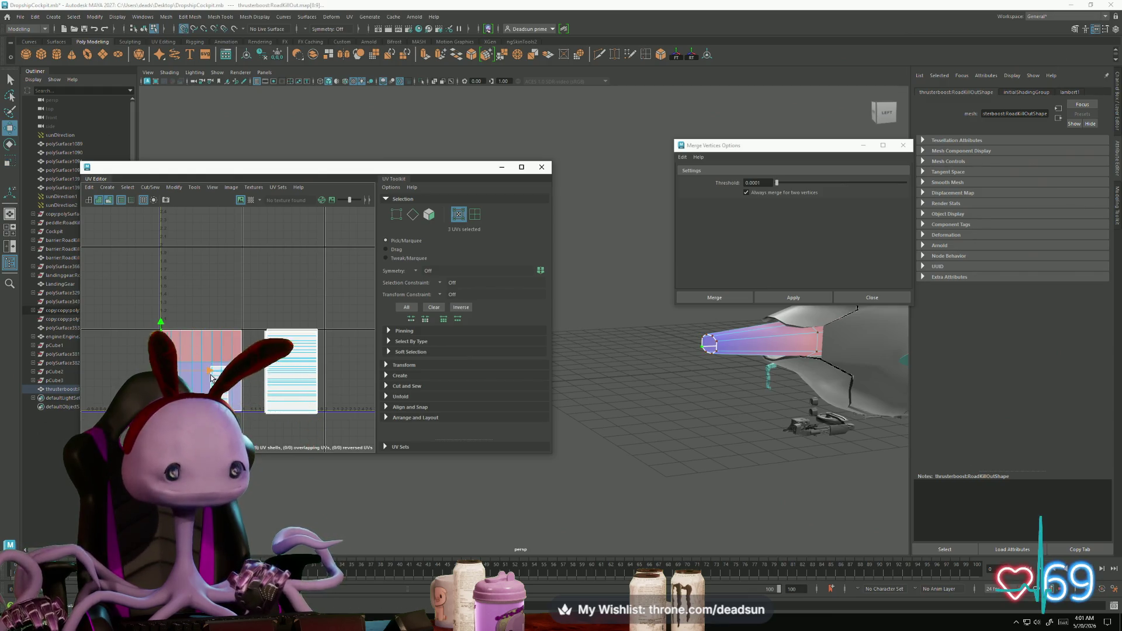
{"action": "left_click_drag", "start_coordinate": [251, 433], "coordinate": [291, 379]}
Step: Frame the thruster in the 3D view and move the UV window aside to inspect it on the ship
{"action": "left_click", "coordinate": [226, 374]}
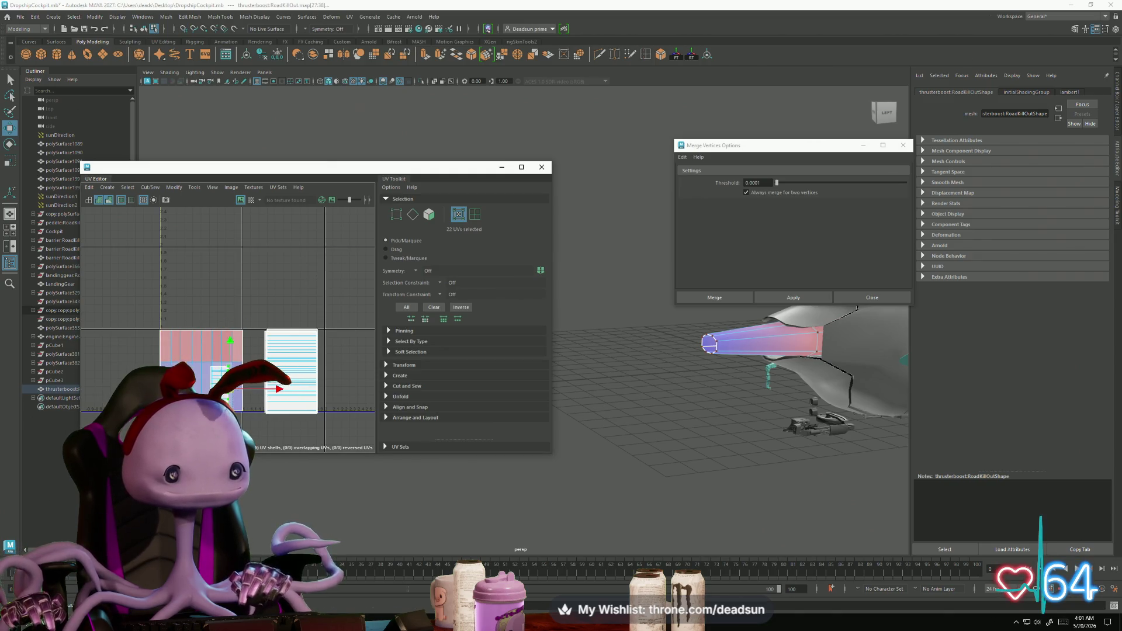
{"action": "key", "text": "f"}
{"action": "mouse_move", "coordinate": [270, 167]}
{"action": "left_mouse_down"}
{"action": "mouse_move", "coordinate": [615, 175]}
{"action": "mouse_move", "coordinate": [558, 192]}
{"action": "left_mouse_up"}
{"action": "mouse_move", "coordinate": [345, 337]}
{"action": "left_mouse_down", "text": "alt"}
{"action": "mouse_move", "coordinate": [395, 317]}
{"action": "mouse_move", "coordinate": [424, 385]}
{"action": "left_mouse_up", "text": "alt"}
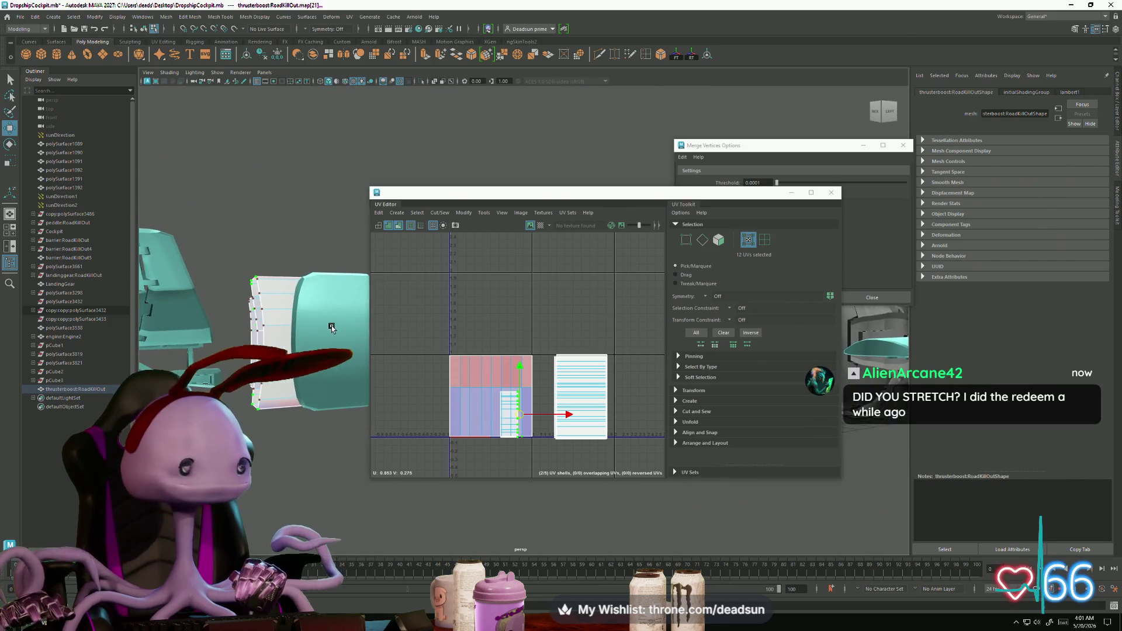
{"action": "scroll", "coordinate": [444, 403], "scroll_direction": "up", "scroll_amount": 2}
{"action": "middle_click_drag", "start_coordinate": [449, 409], "coordinate": [415, 400], "text": "alt"}
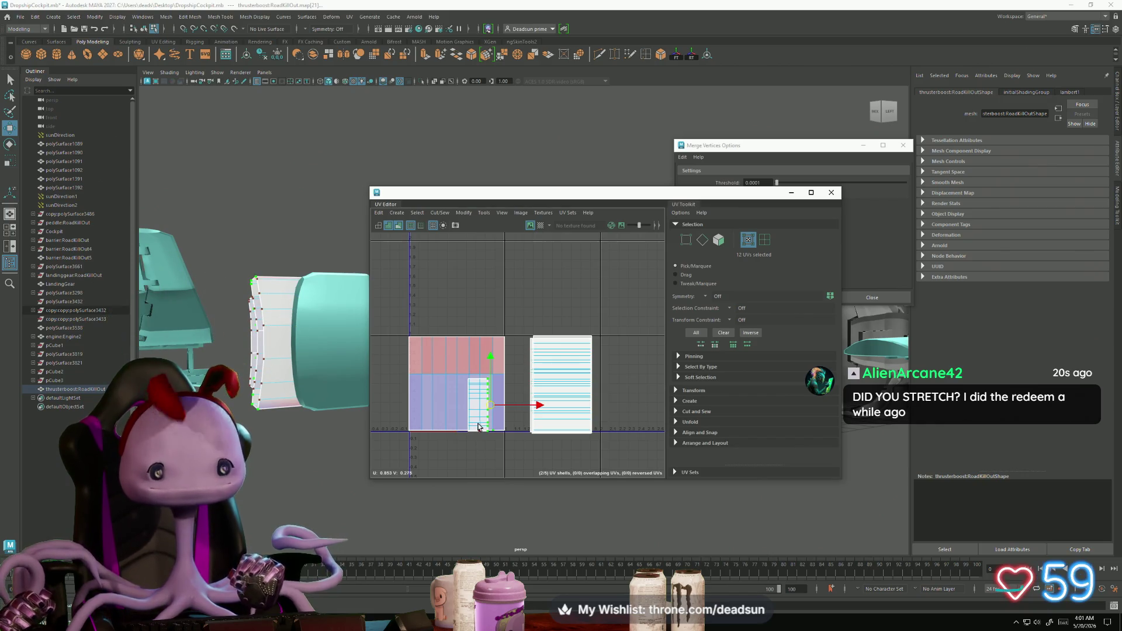
{"action": "left_click_drag", "start_coordinate": [403, 334], "coordinate": [412, 450]}
{"action": "left_click_drag", "start_coordinate": [328, 450], "coordinate": [289, 446], "text": "alt"}
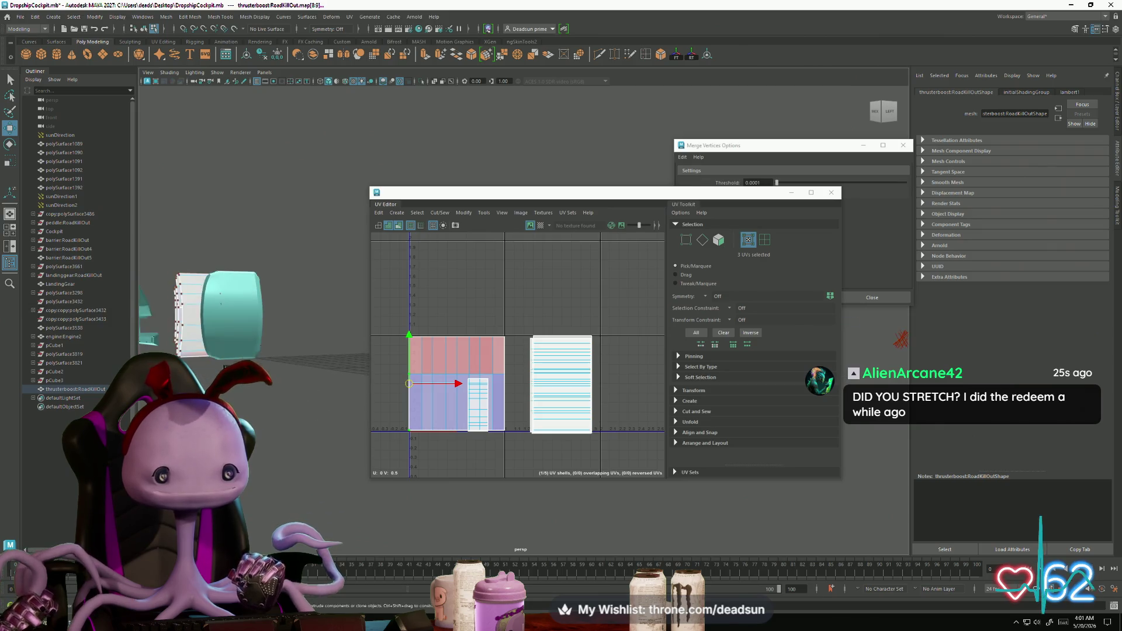
{"action": "left_click_drag", "start_coordinate": [584, 192], "coordinate": [820, 160]}
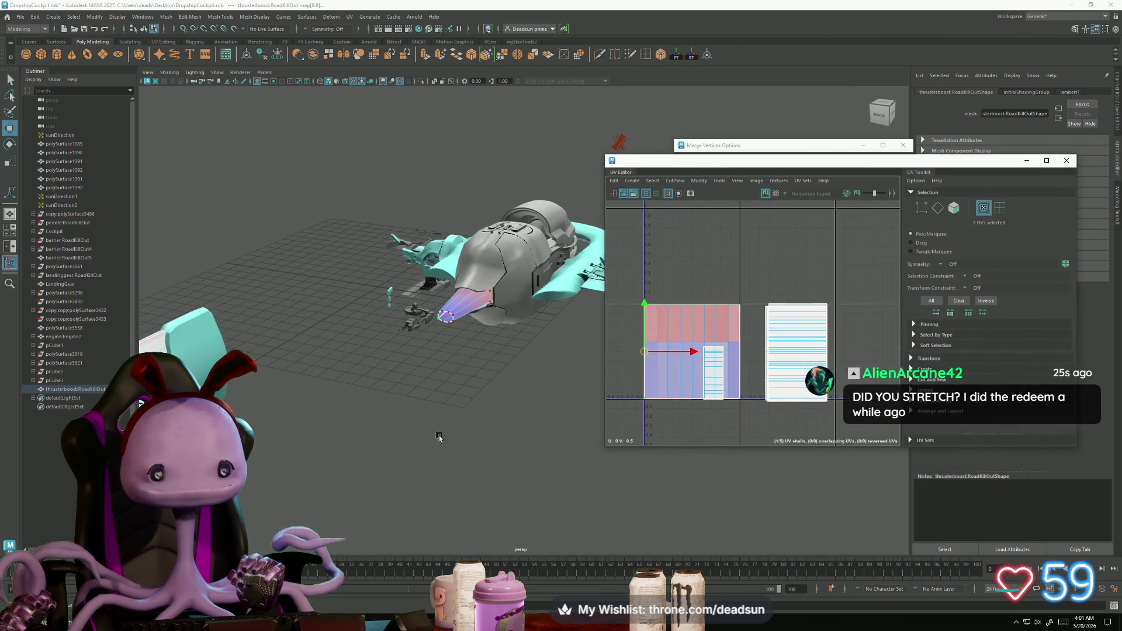
Step: Rotate the small strip UV shell 180 degrees, reposition it, and scale it up
{"action": "left_click_drag", "start_coordinate": [438, 436], "coordinate": [526, 427], "text": "alt"}
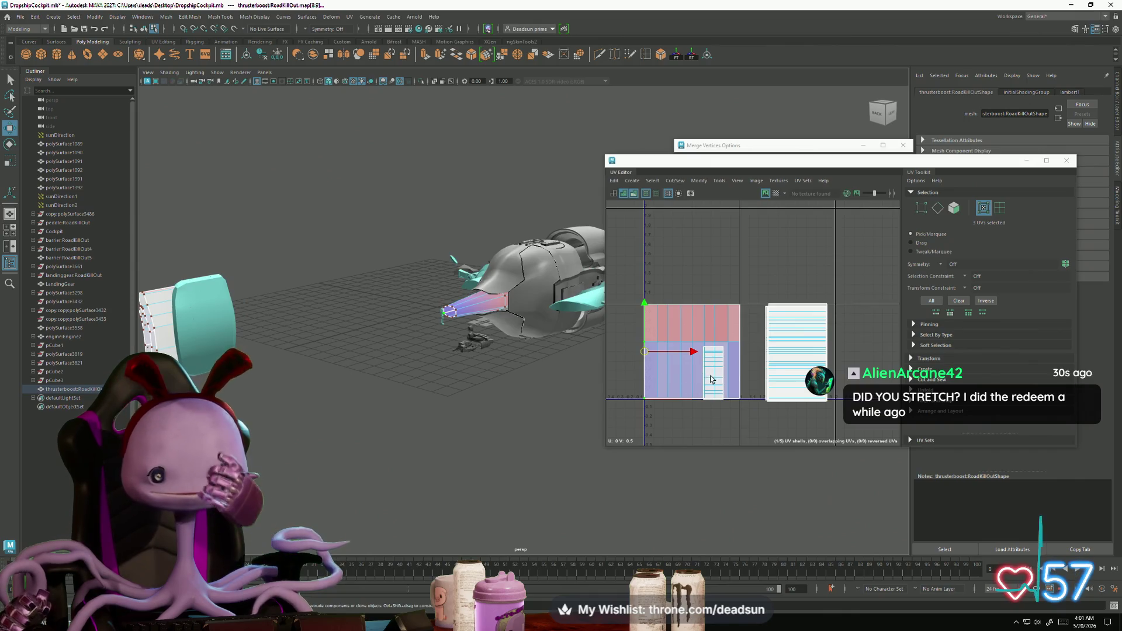
{"action": "left_click", "coordinate": [721, 351]}
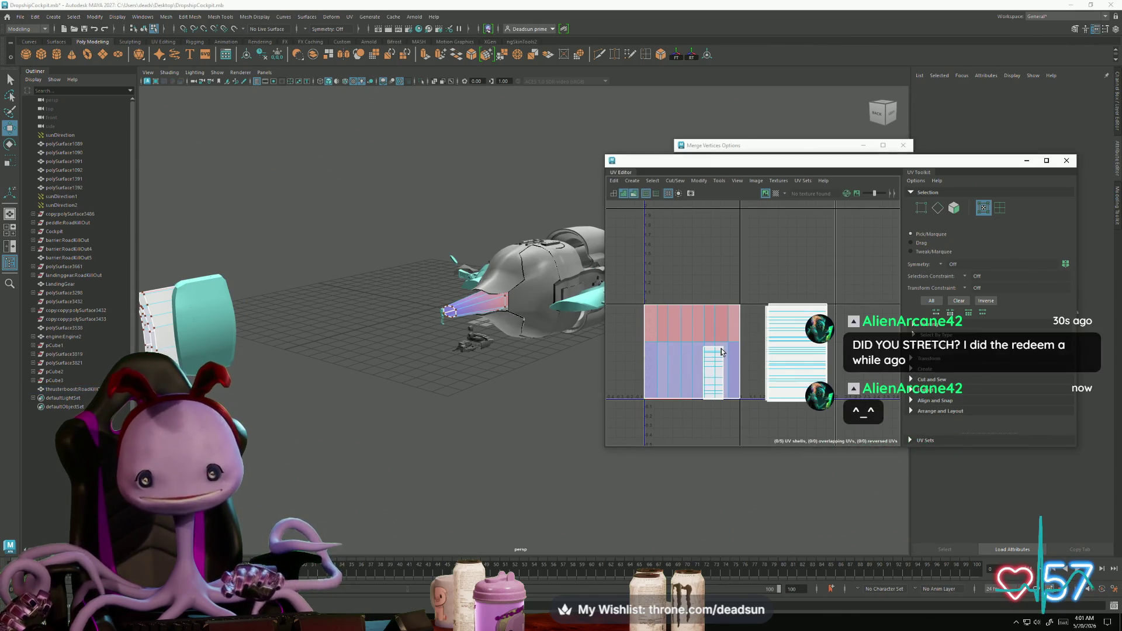
{"action": "left_click", "coordinate": [722, 351]}
{"action": "key", "text": "e"}
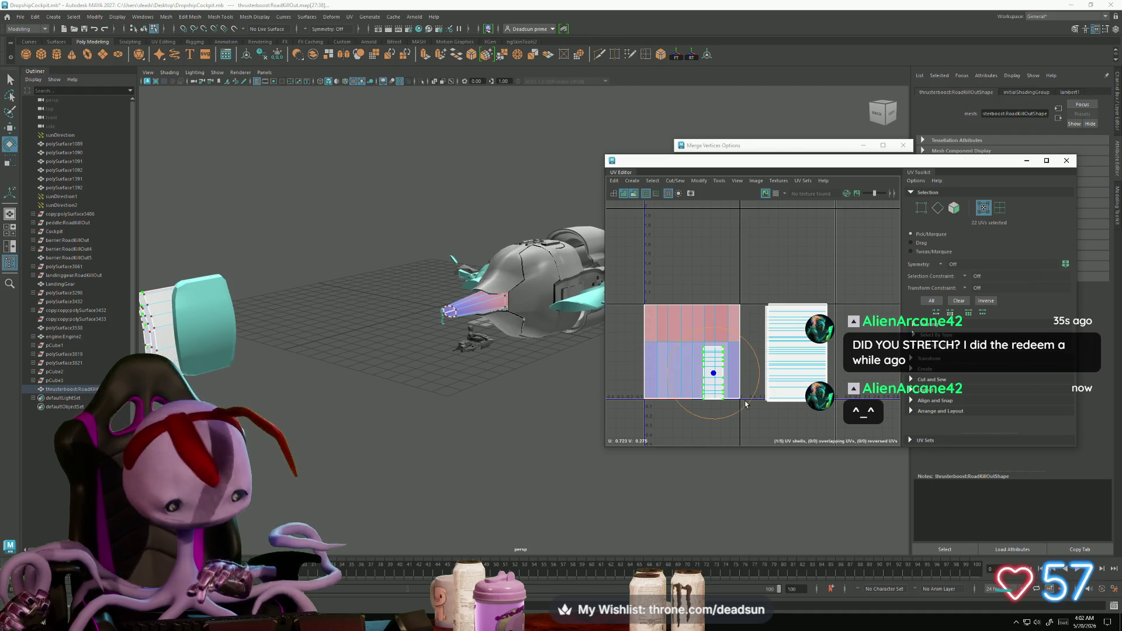
{"action": "mouse_move", "coordinate": [745, 403]}
{"action": "left_mouse_down"}
{"action": "mouse_move", "coordinate": [672, 409]}
{"action": "mouse_move", "coordinate": [579, 275]}
{"action": "left_mouse_up"}
{"action": "key", "text": "w"}
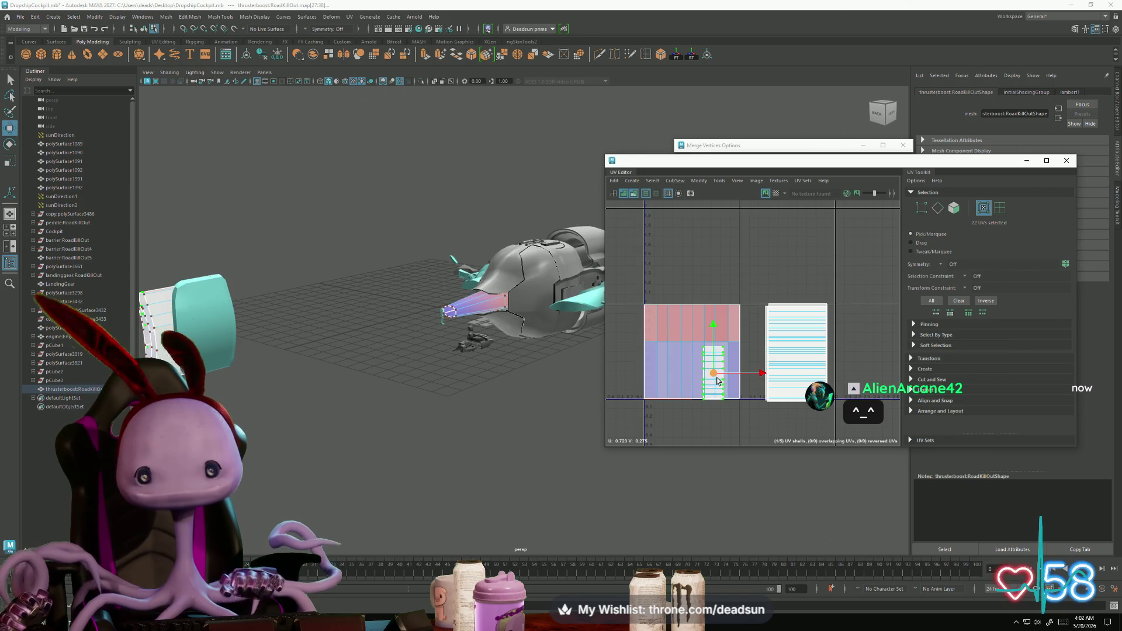
{"action": "mouse_move", "coordinate": [718, 381]}
{"action": "left_mouse_down"}
{"action": "mouse_move", "coordinate": [695, 360]}
{"action": "mouse_move", "coordinate": [730, 348]}
{"action": "mouse_move", "coordinate": [815, 353]}
{"action": "left_mouse_up"}
{"action": "key", "text": "r"}
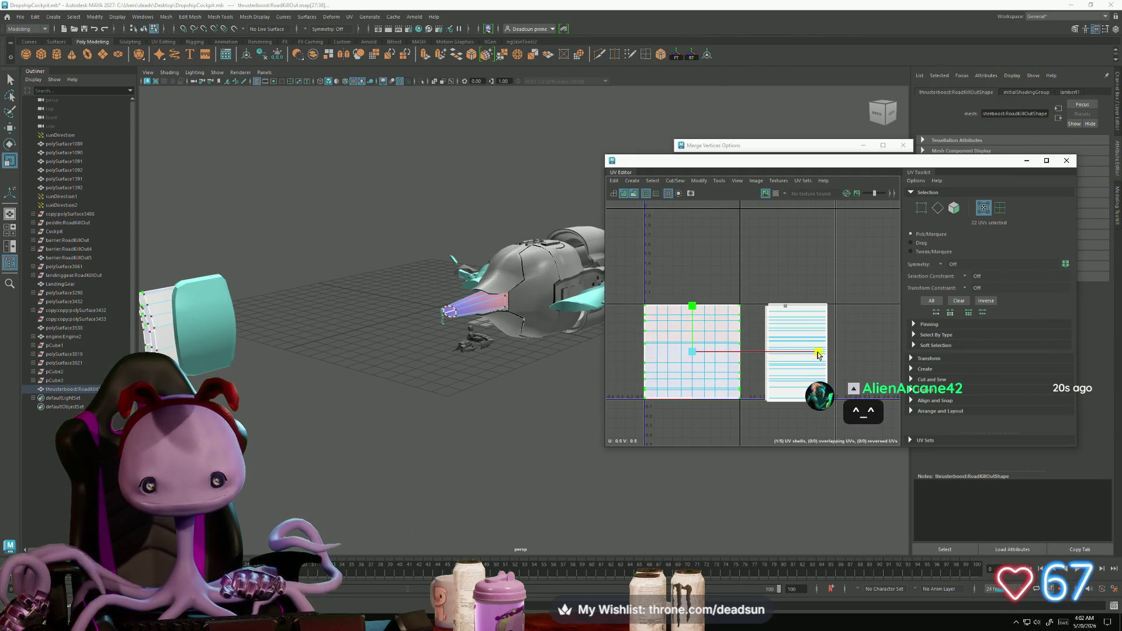
Step: Move the striped right UV shell up into the upper tile
{"action": "left_click", "coordinate": [780, 339]}
{"action": "scroll", "coordinate": [801, 362], "scroll_direction": "down", "scroll_amount": 3}
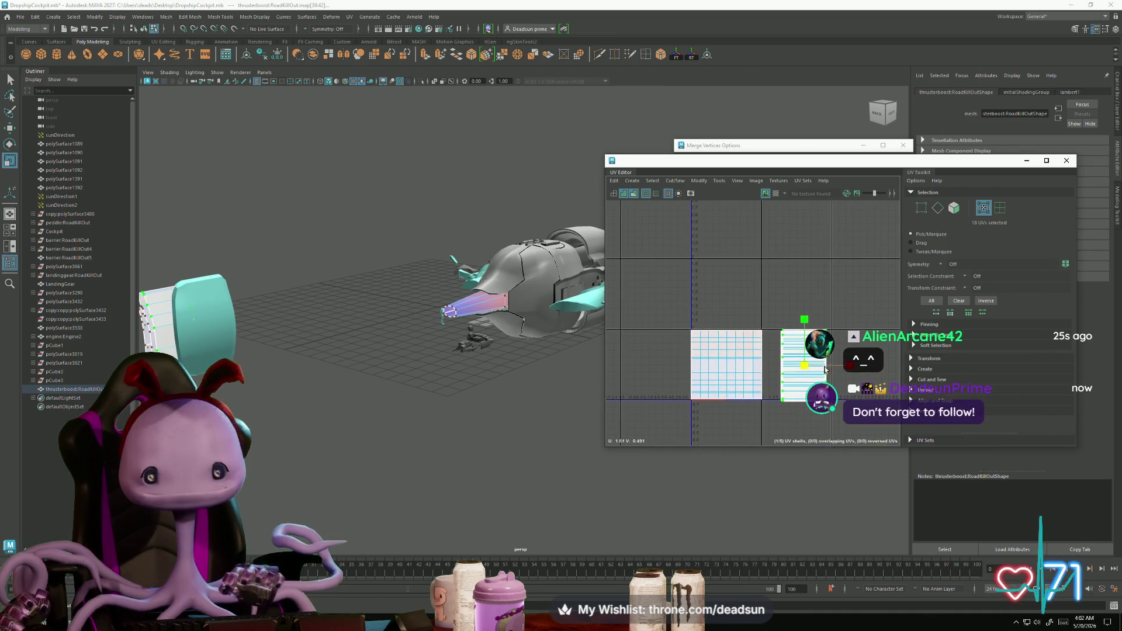
{"action": "key", "text": "w"}
{"action": "left_click_drag", "start_coordinate": [802, 368], "coordinate": [721, 261]}
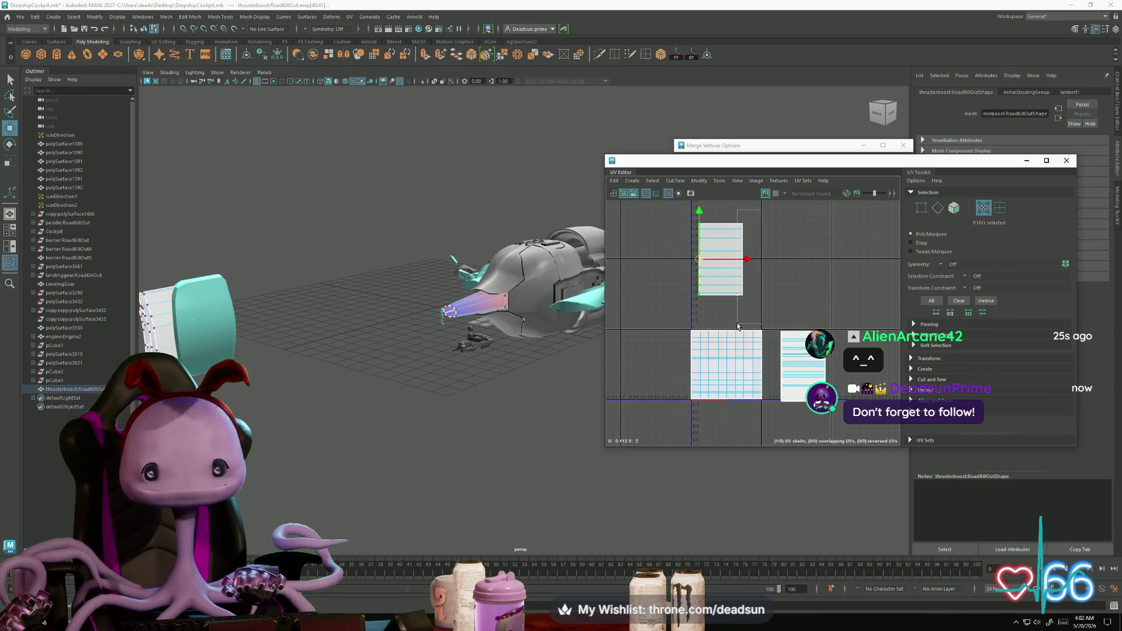
{"action": "right_click_drag", "start_coordinate": [713, 266], "coordinate": [717, 267]}
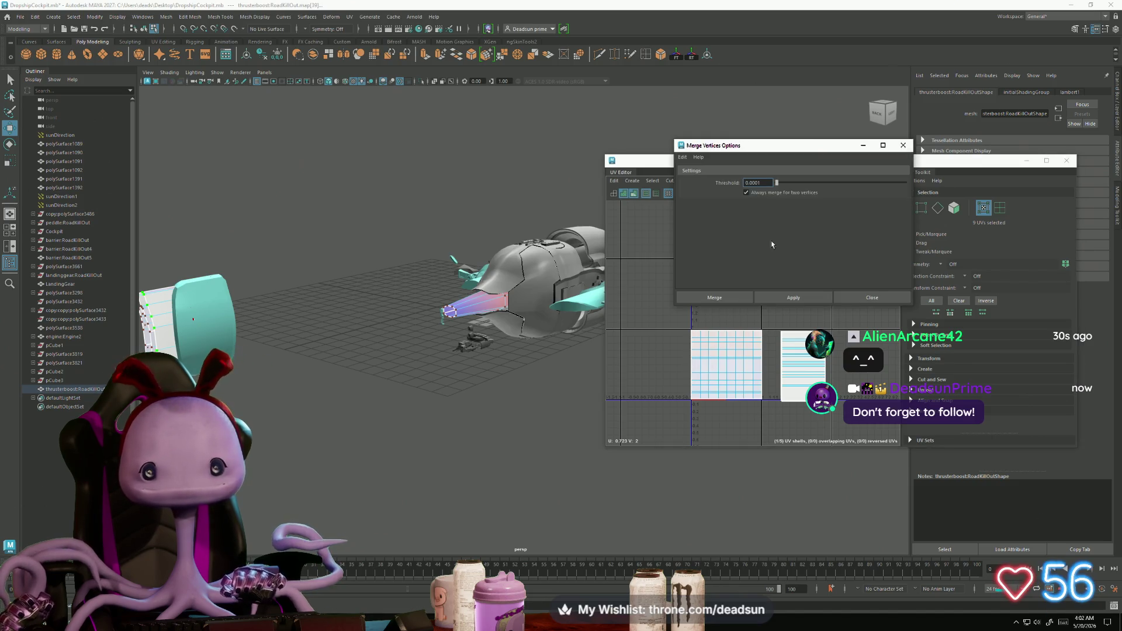
Step: Close Merge Vertices Options, straighten the striped shell, and move it onto the lower-left tile
{"action": "left_click", "coordinate": [904, 147]}
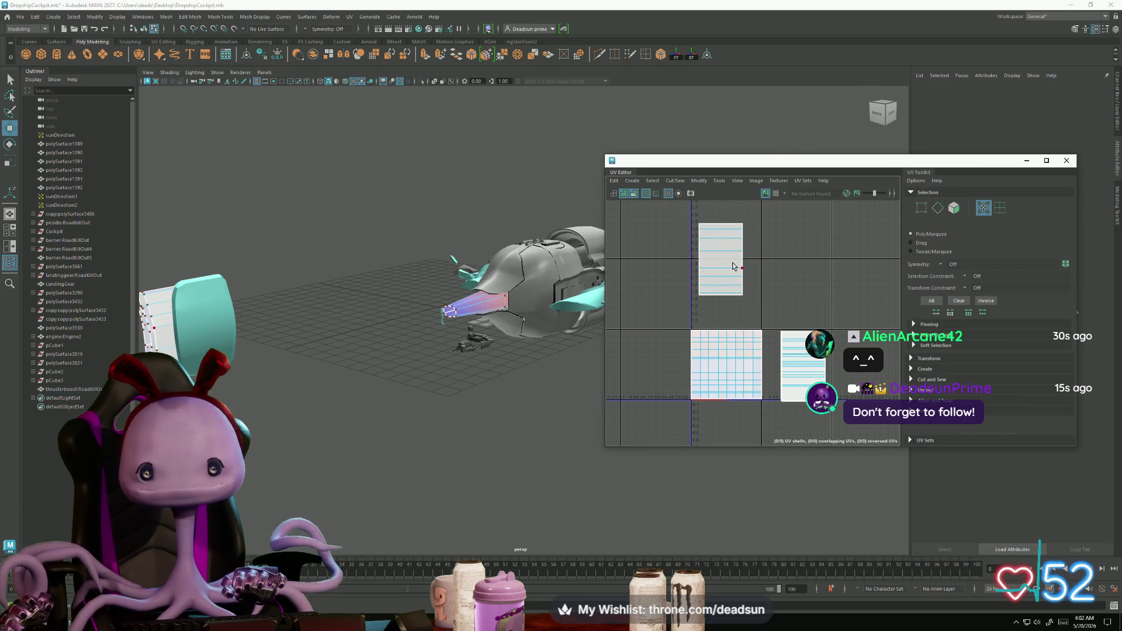
{"action": "key", "text": "e"}
{"action": "left_click_drag", "start_coordinate": [759, 281], "coordinate": [740, 300]}
{"action": "left_click", "coordinate": [649, 195]}
{"action": "key", "text": "w"}
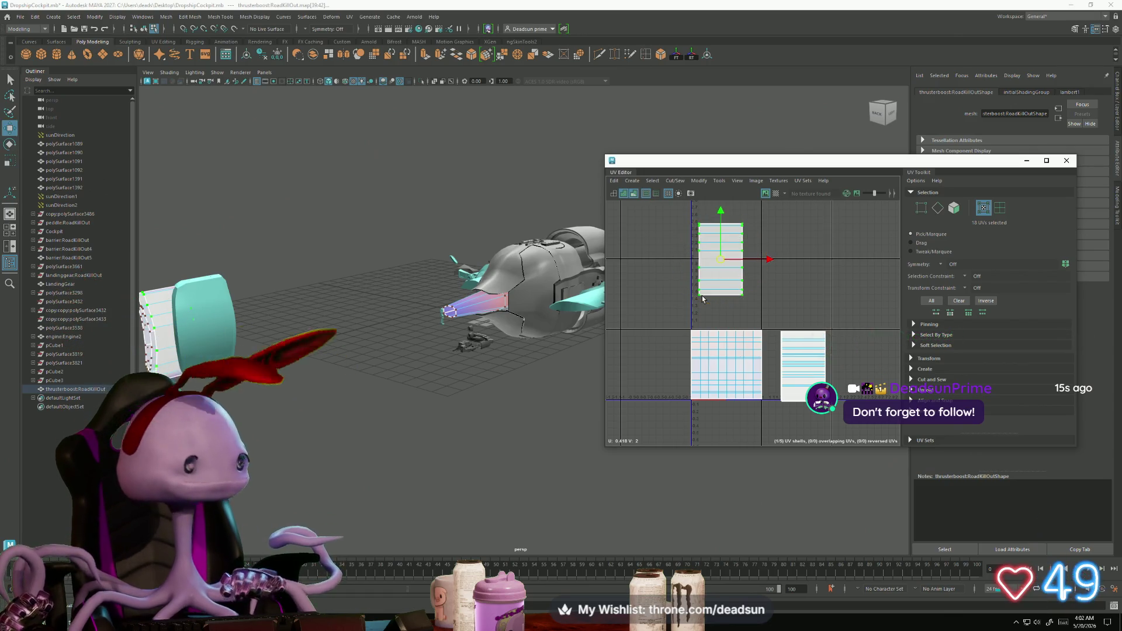
{"action": "left_click_drag", "start_coordinate": [718, 262], "coordinate": [729, 364]}
Step: Widen the striped shell slightly along U, undoing a small leftward shift
{"action": "key", "text": "r"}
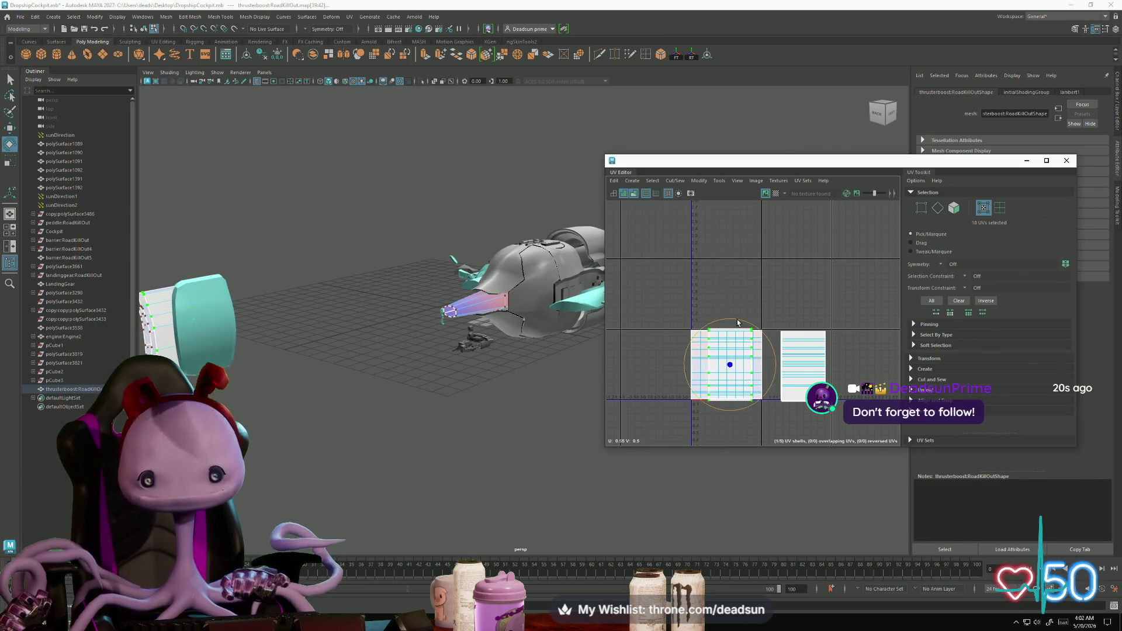
{"action": "left_click", "coordinate": [731, 320]}
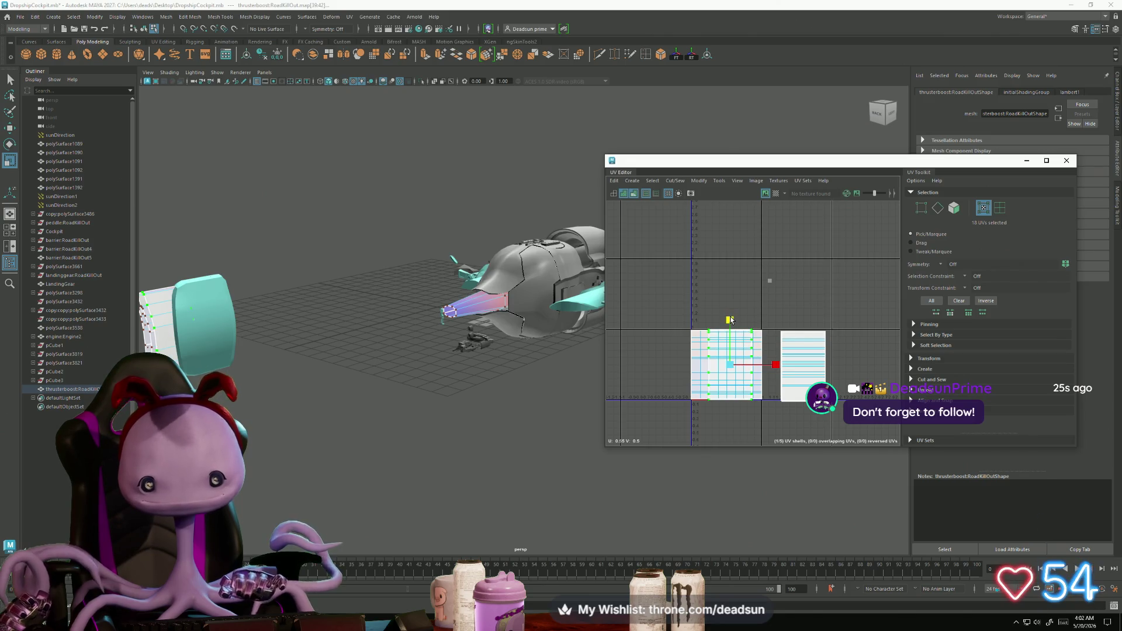
{"action": "left_click_drag", "start_coordinate": [775, 370], "coordinate": [800, 370]}
{"action": "scroll", "coordinate": [746, 380], "scroll_direction": "up", "scroll_amount": 3}
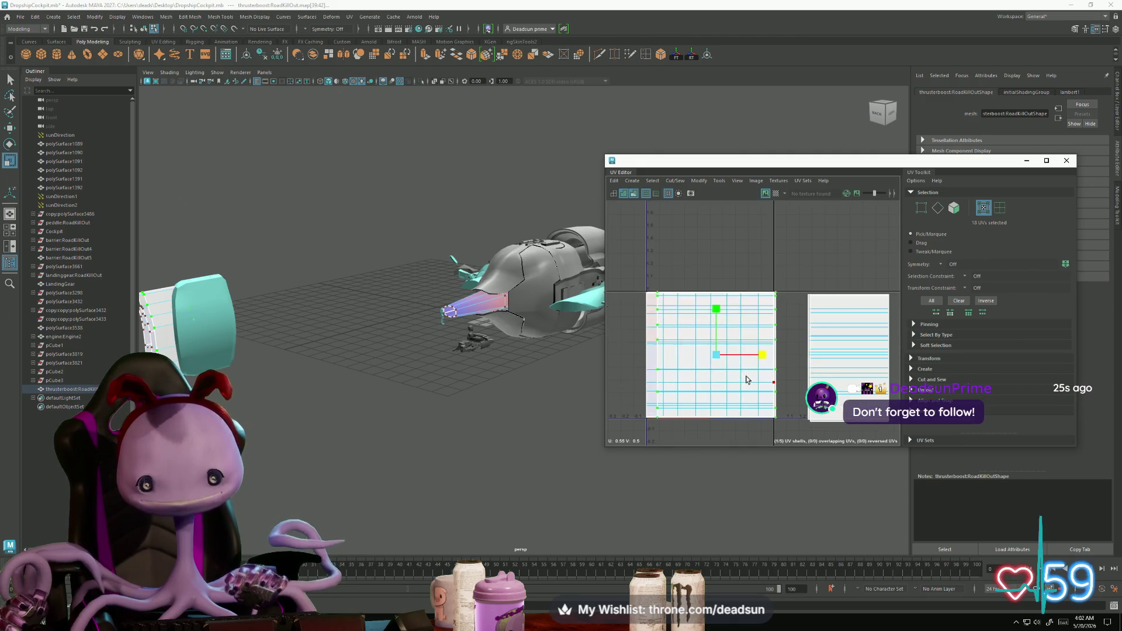
{"action": "key", "text": "w"}
{"action": "left_click_drag", "start_coordinate": [766, 361], "coordinate": [745, 356]}
{"action": "key", "text": "ctrl+z"}
{"action": "key", "text": "r"}
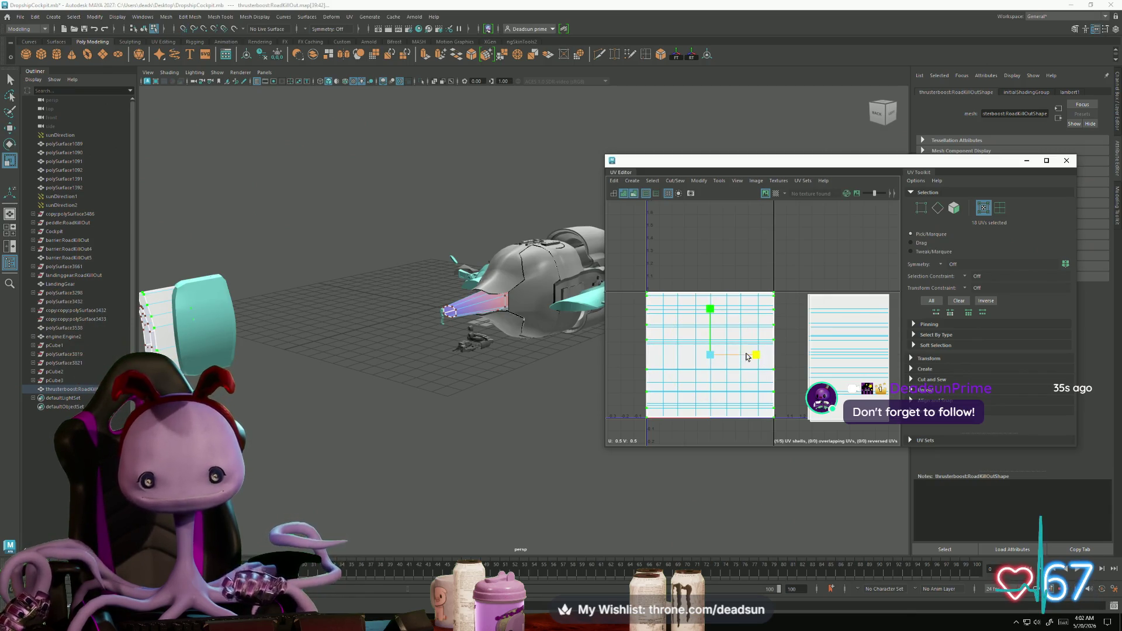
Step: Select the right UV shell and move it up above the other shells
{"action": "left_click", "coordinate": [835, 325]}
{"action": "key", "text": "w"}
{"action": "left_click_drag", "start_coordinate": [844, 345], "coordinate": [722, 232]}
{"action": "scroll", "coordinate": [696, 279], "scroll_direction": "down", "scroll_amount": 3}
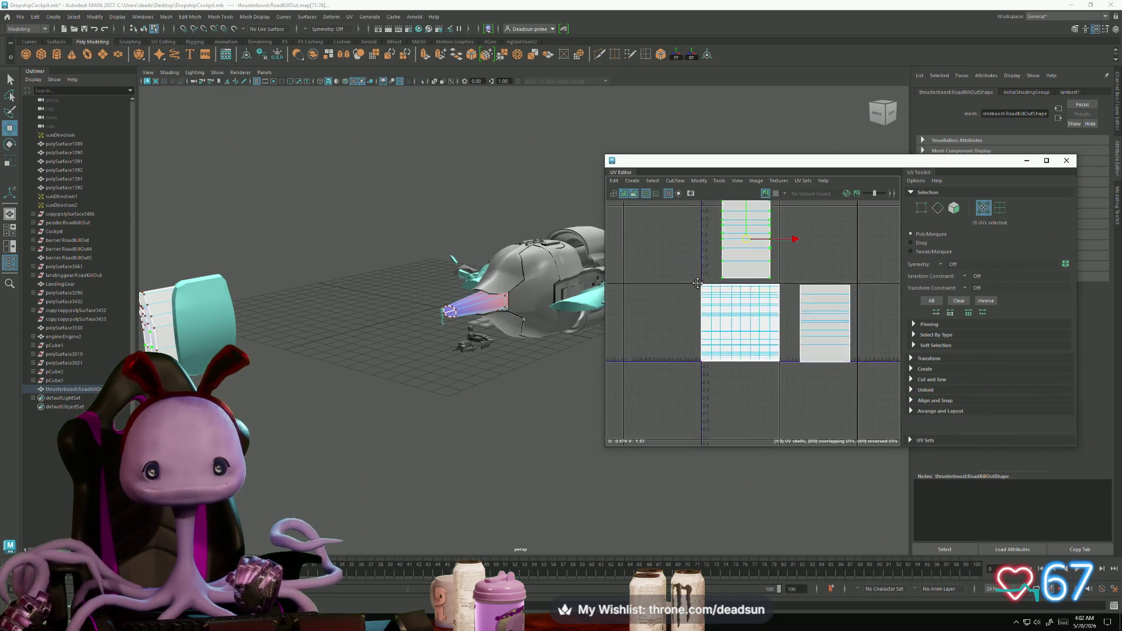
Step: Rotate the thruster's UV shell 180° so it stands upright
{"action": "middle_click_drag", "start_coordinate": [696, 280], "coordinate": [692, 328], "text": "alt"}
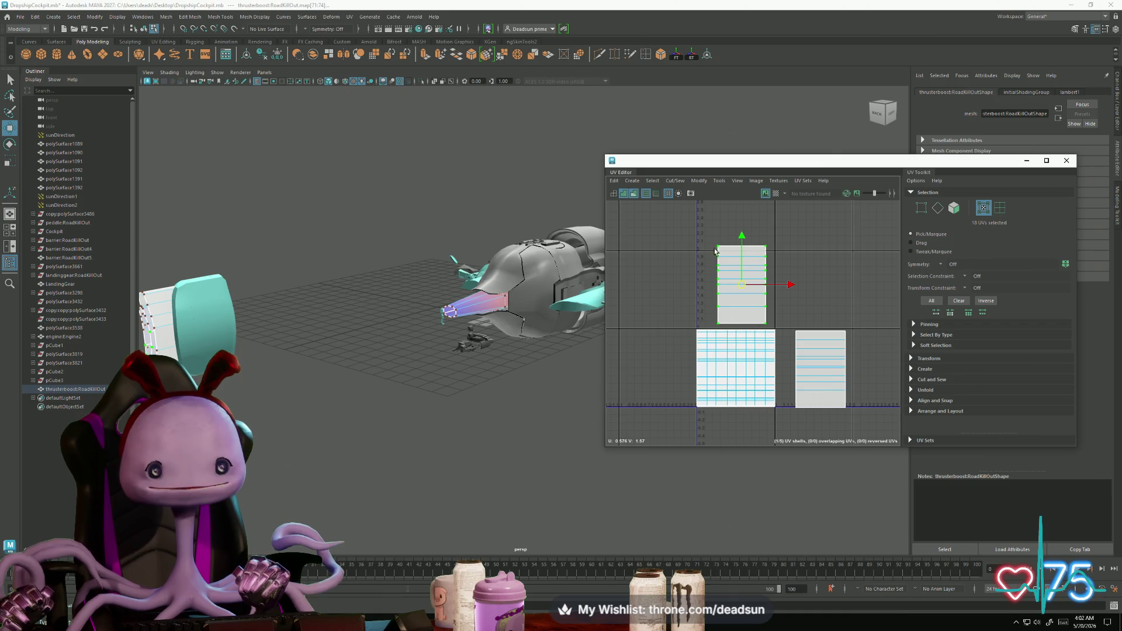
{"action": "left_click_drag", "start_coordinate": [728, 328], "coordinate": [719, 320]}
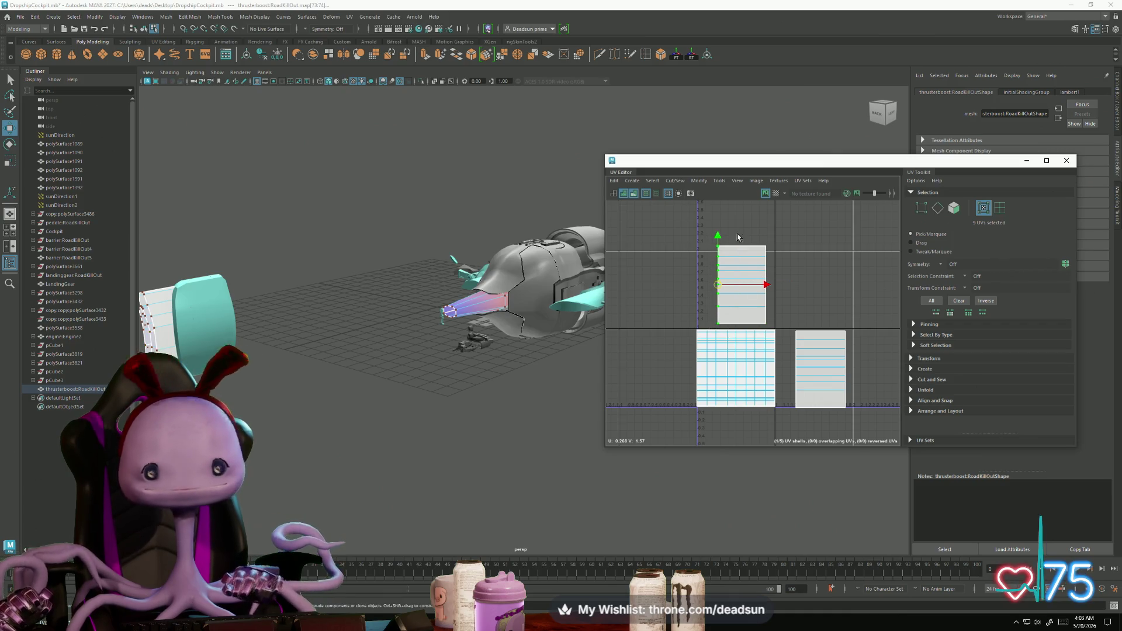
{"action": "key", "text": "e"}
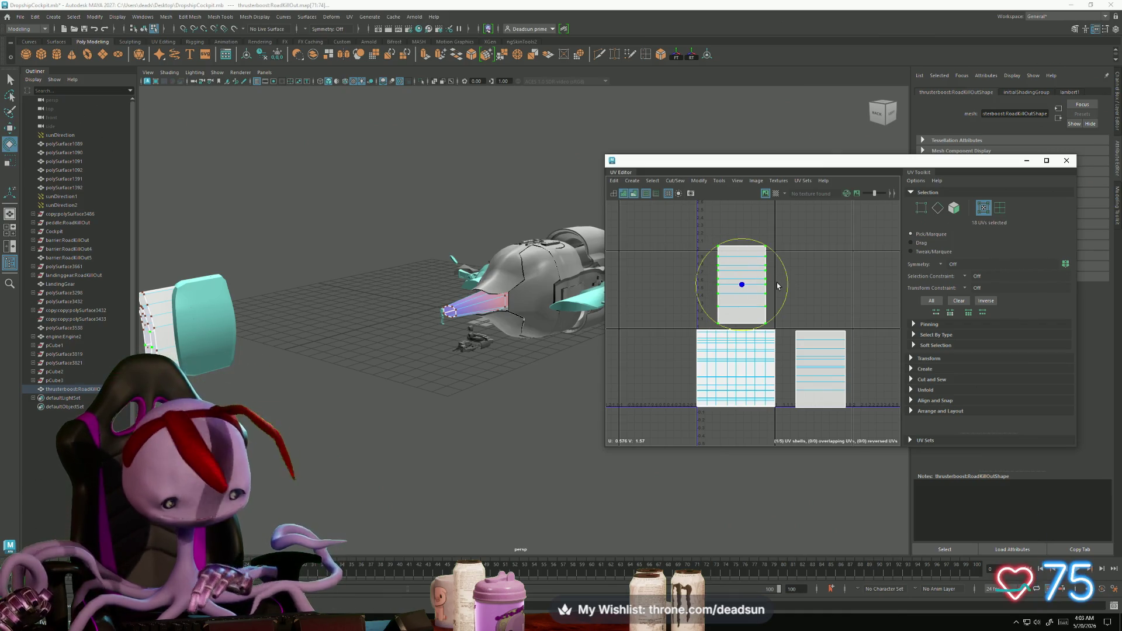
{"action": "mouse_move", "coordinate": [779, 285]}
{"action": "left_mouse_down"}
{"action": "mouse_move", "coordinate": [719, 246]}
{"action": "mouse_move", "coordinate": [699, 269]}
{"action": "mouse_move", "coordinate": [725, 376]}
{"action": "mouse_move", "coordinate": [739, 369]}
{"action": "left_mouse_up"}
{"action": "key", "text": "w"}
Step: Move the shell's left-edge UVs over to U 1, constraining scale and movement horizontally
{"action": "key", "text": "r"}
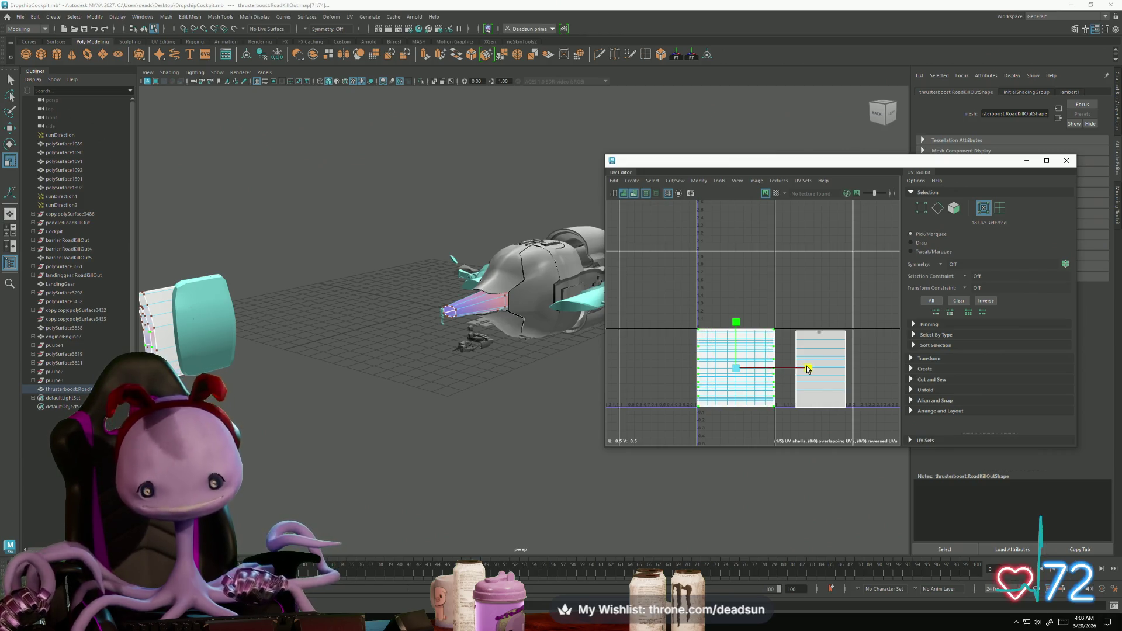
{"action": "left_click_drag", "start_coordinate": [701, 422], "coordinate": [701, 423]}
{"action": "key", "text": "w"}
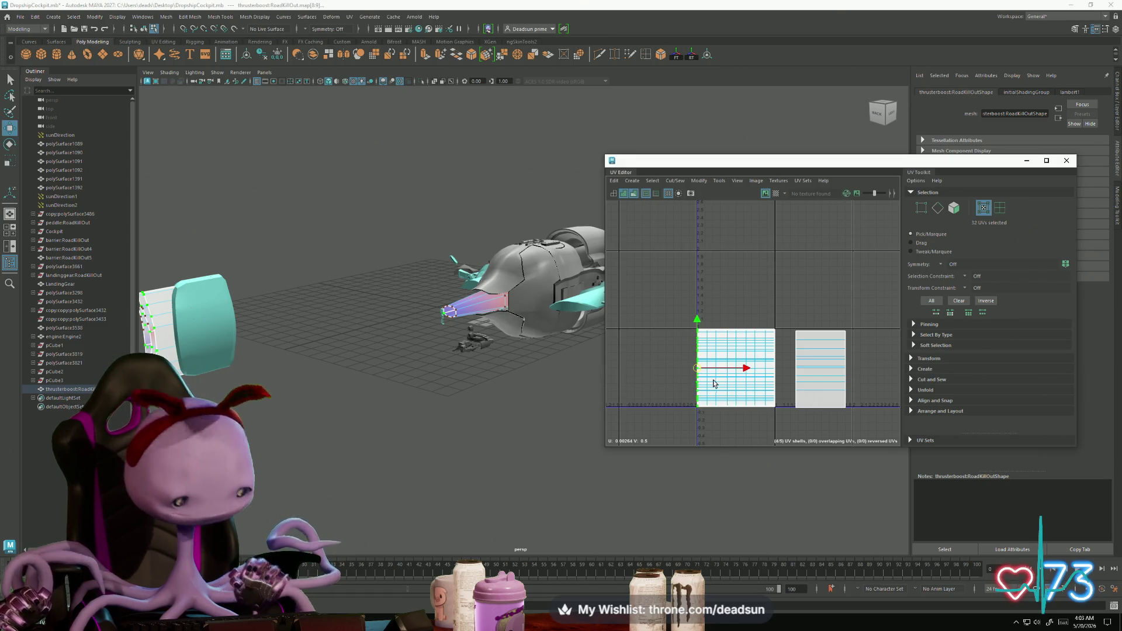
{"action": "left_click_drag", "start_coordinate": [745, 368], "coordinate": [794, 369]}
{"action": "key", "text": "r"}
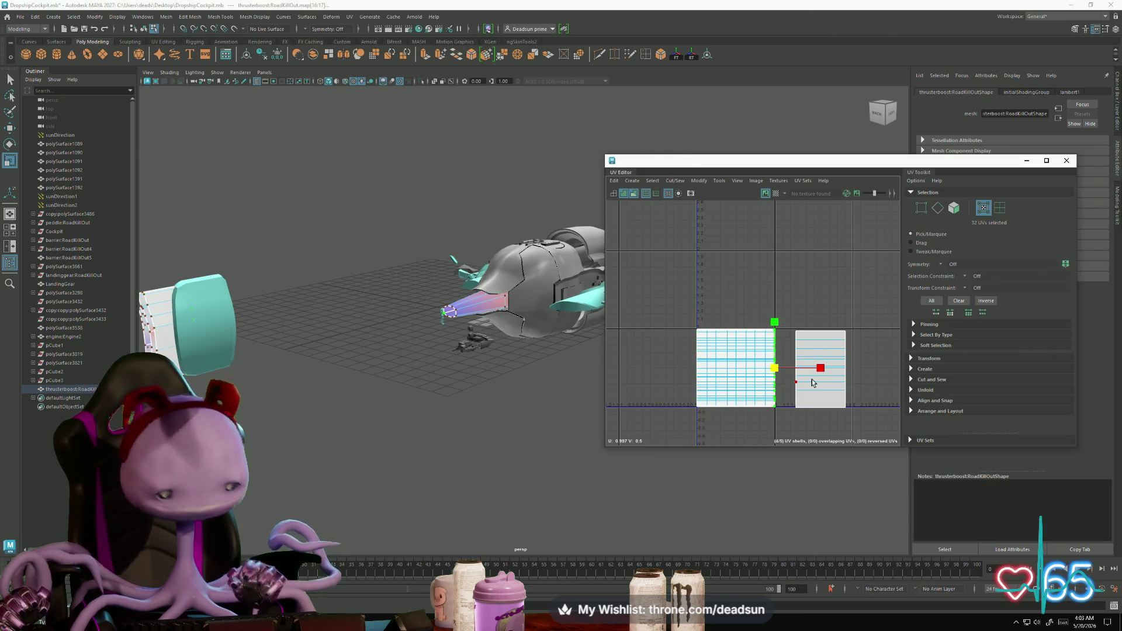
{"action": "left_click", "coordinate": [820, 368]}
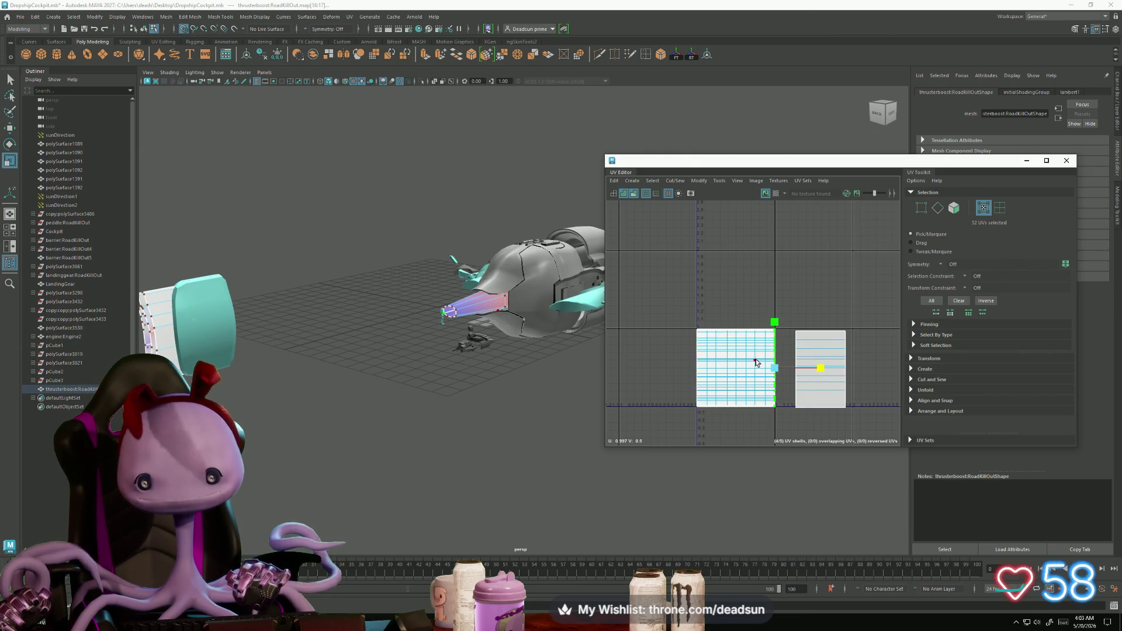
{"action": "key", "text": "w"}
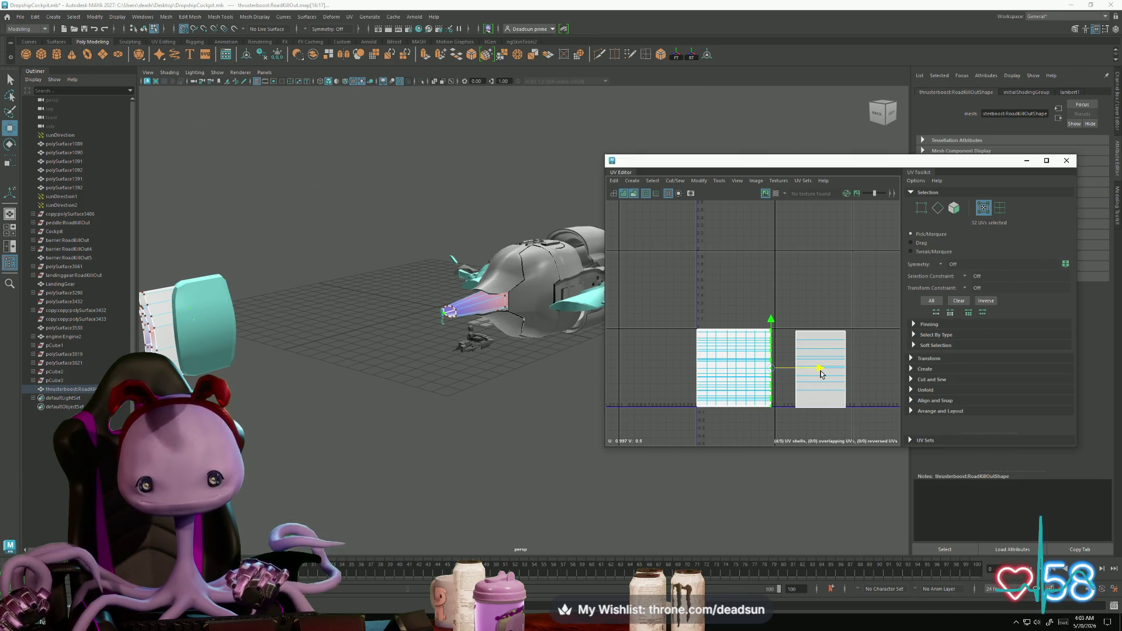
{"action": "left_click", "coordinate": [823, 370]}
{"action": "scroll", "coordinate": [695, 322], "scroll_direction": "up", "scroll_amount": 3}
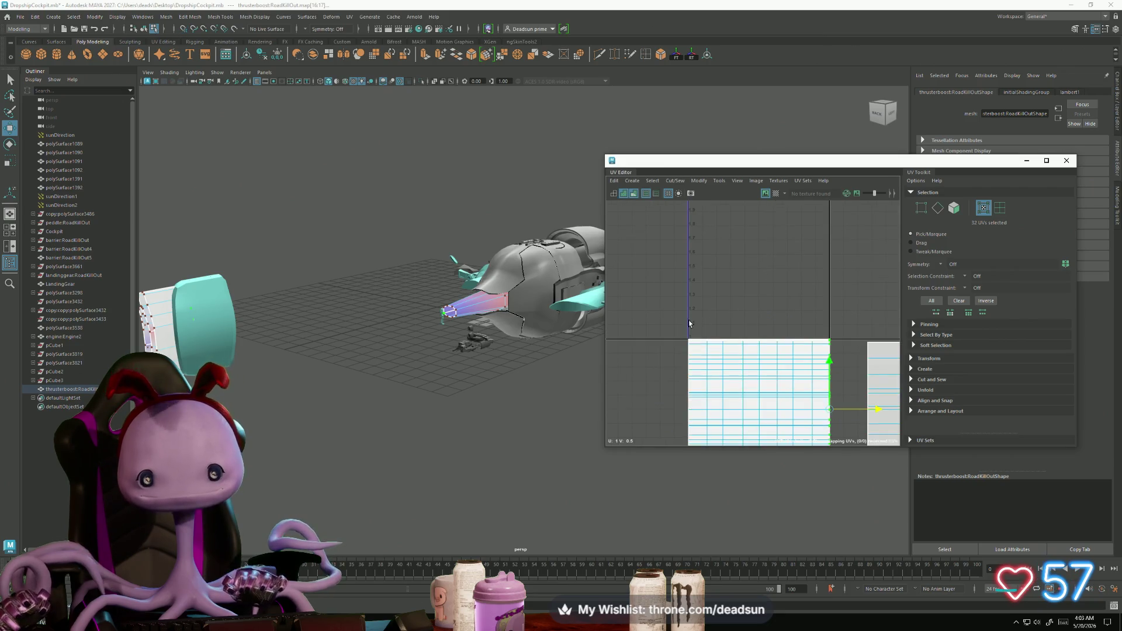
{"action": "left_click_drag", "start_coordinate": [842, 345], "coordinate": [842, 345]}
{"action": "key", "text": "r"}
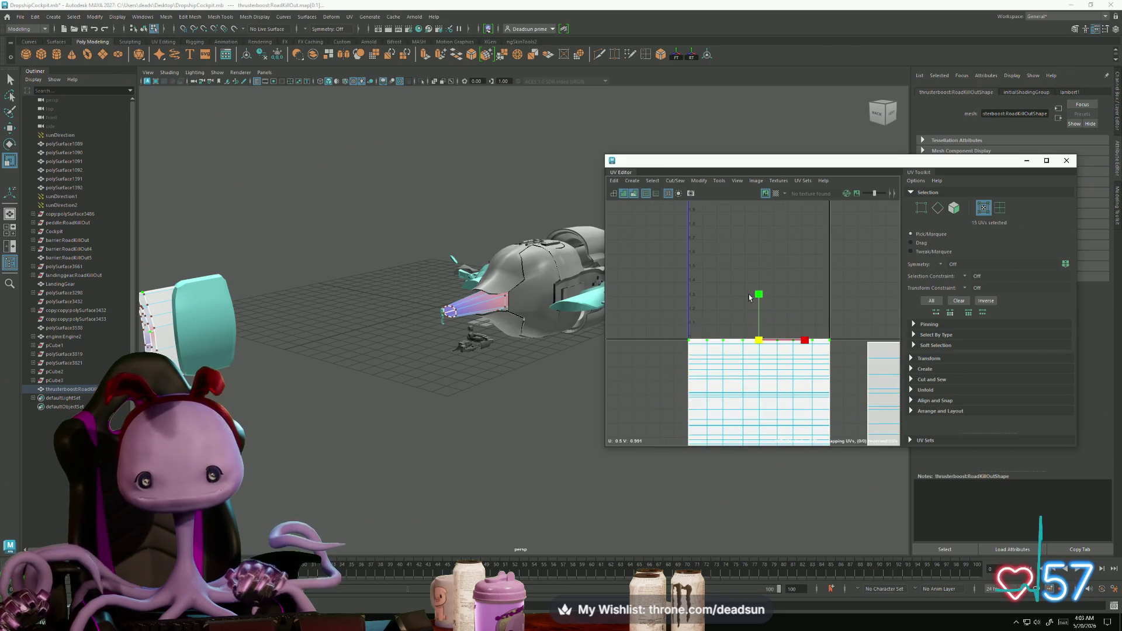
{"action": "key", "text": "w"}
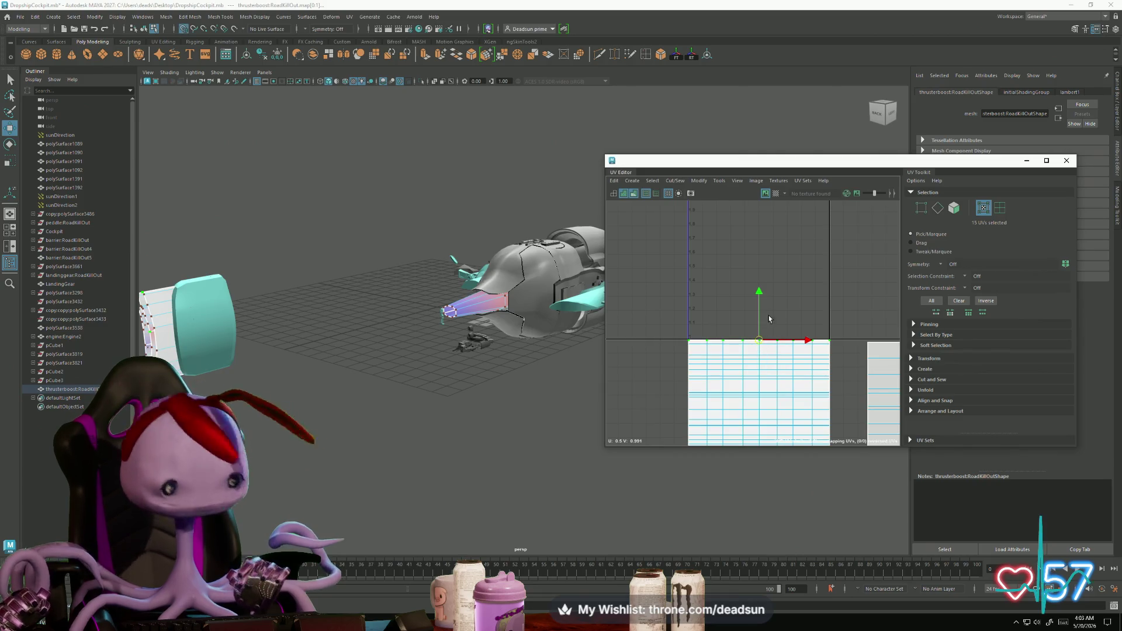
Step: Adjust the shell's bottom-edge UVs, undo the bad stretch, and shrink the grey shell uniformly
{"action": "middle_click_drag", "start_coordinate": [751, 388], "coordinate": [726, 271], "text": "alt"}
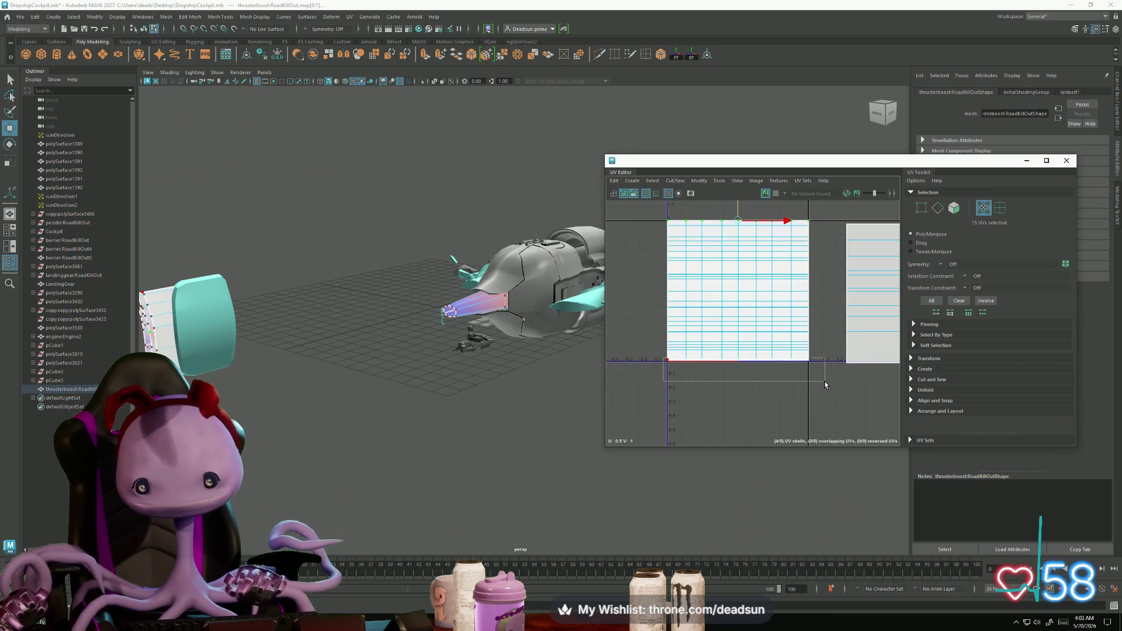
{"action": "left_click_drag", "start_coordinate": [825, 384], "coordinate": [825, 384]}
{"action": "key", "text": "r"}
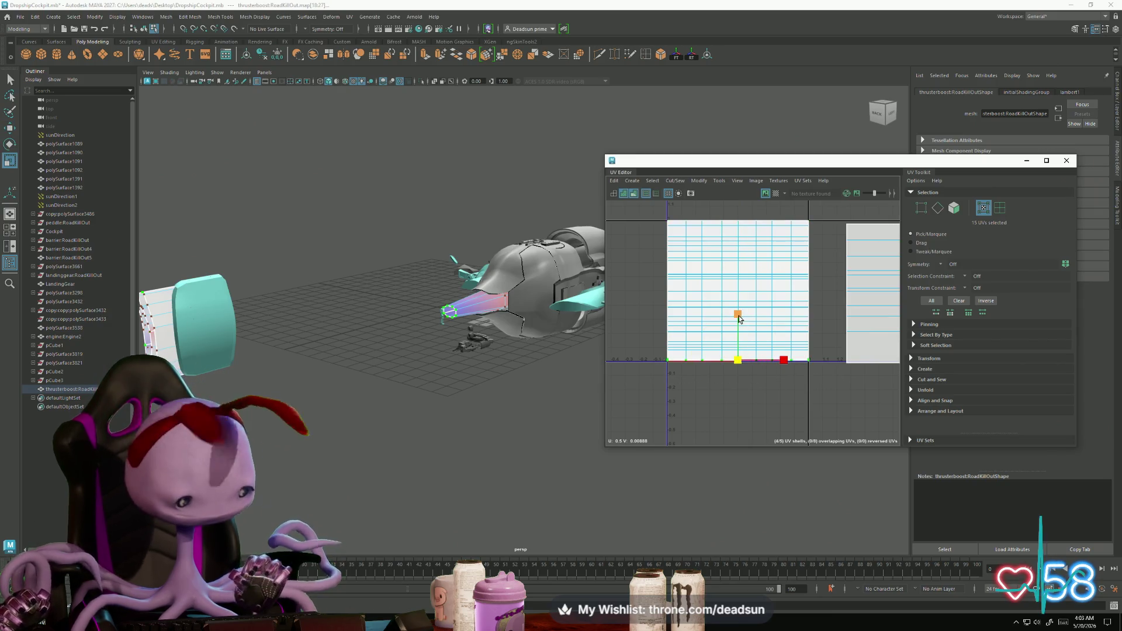
{"action": "key", "text": "w"}
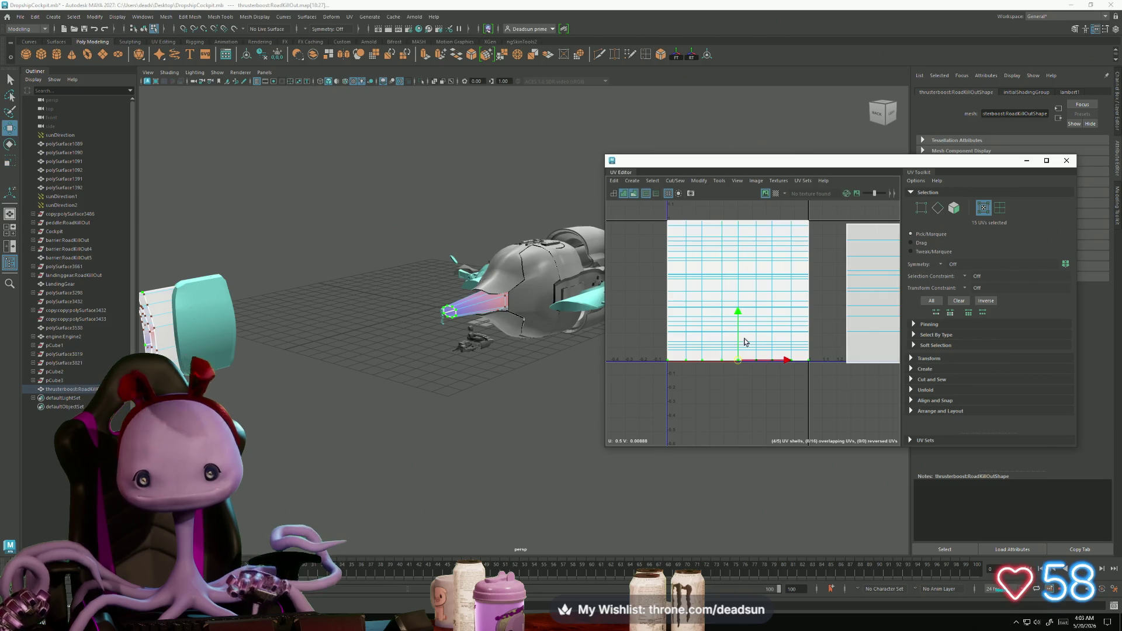
{"action": "left_click_drag", "start_coordinate": [738, 311], "coordinate": [736, 318]}
{"action": "key", "text": "ctrl+z"}
{"action": "key", "text": "ctrl+z"}
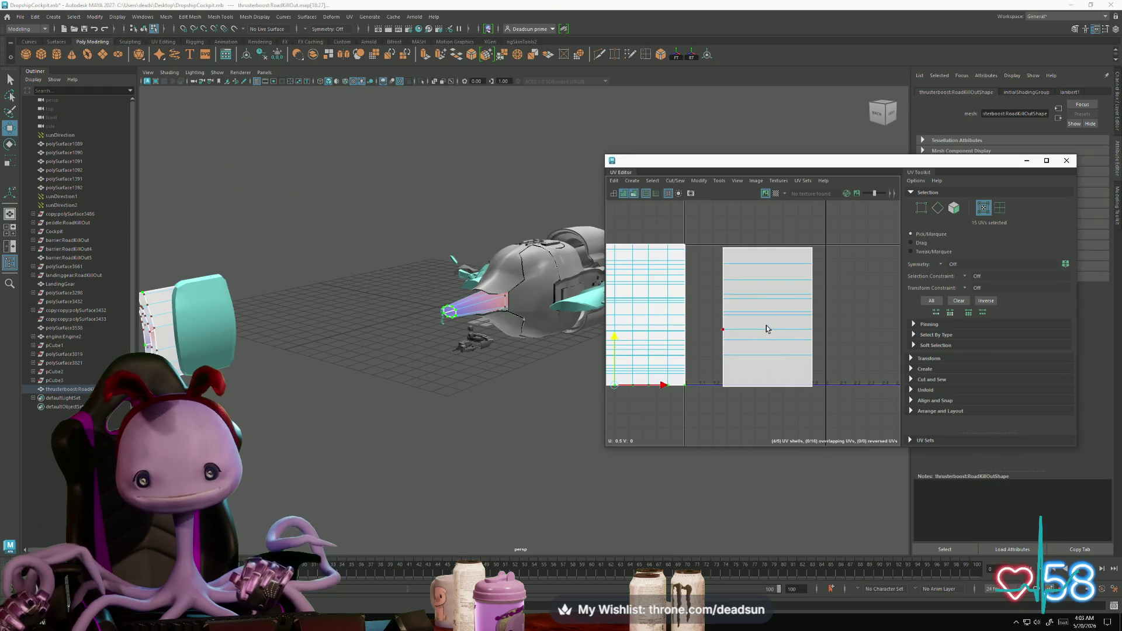
{"action": "scroll", "coordinate": [768, 332], "scroll_direction": "down", "scroll_amount": 2}
{"action": "key", "text": "r"}
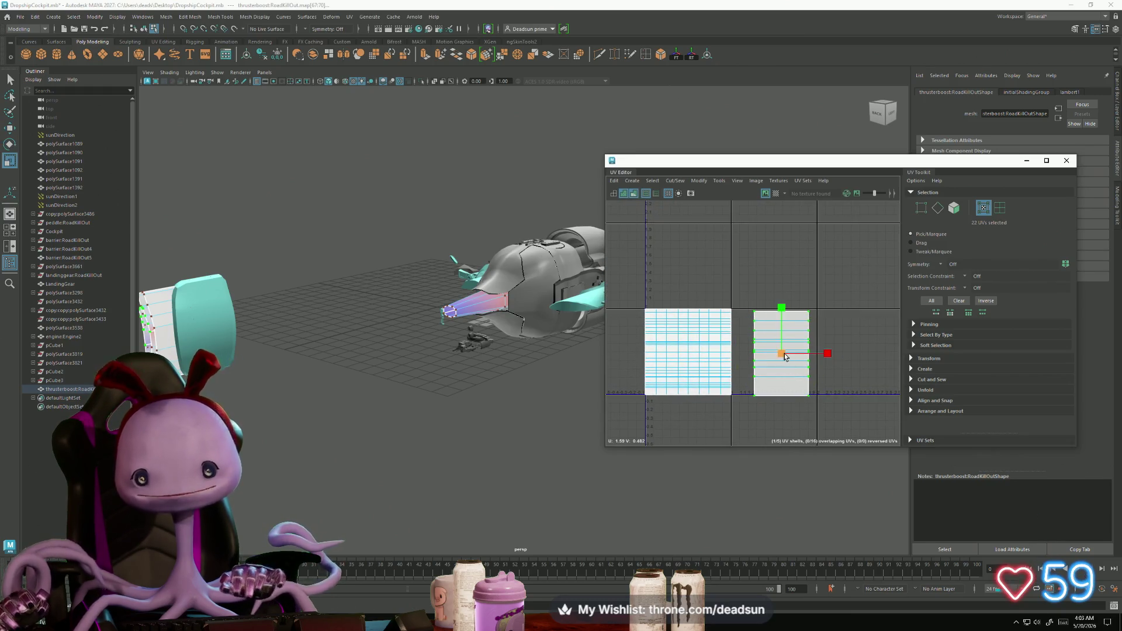
{"action": "left_click_drag", "start_coordinate": [792, 357], "coordinate": [787, 358]}
Step: Select the whole right UV shell and rotate it to stay upright
{"action": "left_click_drag", "start_coordinate": [803, 278], "coordinate": [867, 444]}
{"action": "mouse_move", "coordinate": [453, 409]}
{"action": "left_mouse_down", "text": "alt"}
{"action": "mouse_move", "coordinate": [428, 414]}
{"action": "mouse_move", "coordinate": [512, 392]}
{"action": "left_mouse_up", "text": "alt"}
{"action": "left_click", "coordinate": [767, 349]}
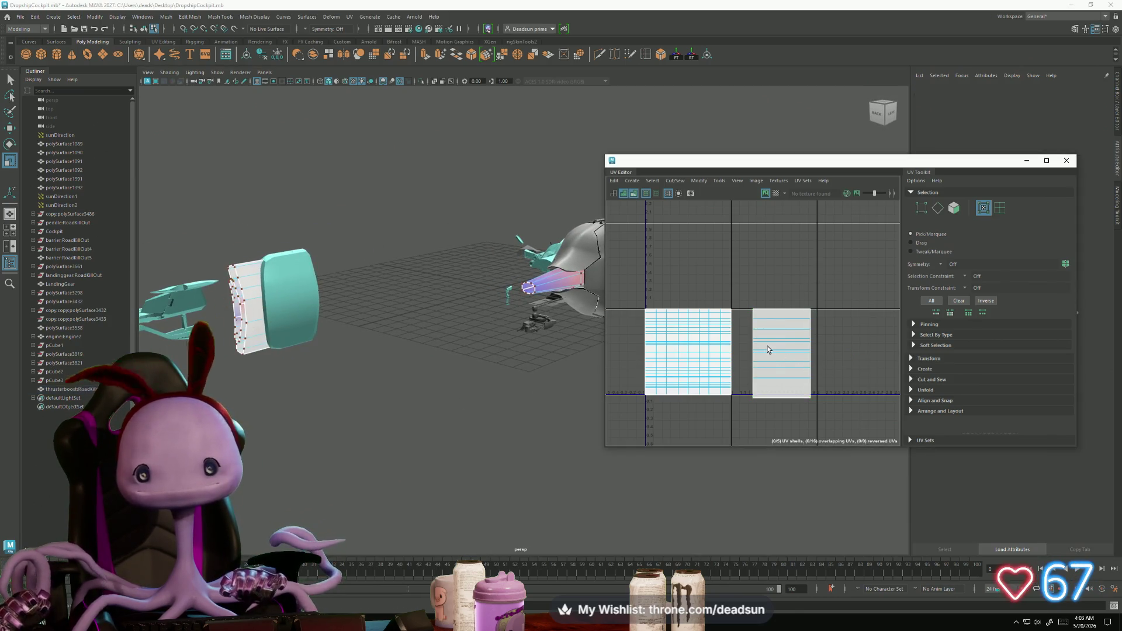
{"action": "double_click", "coordinate": [779, 353]}
{"action": "key", "text": "e"}
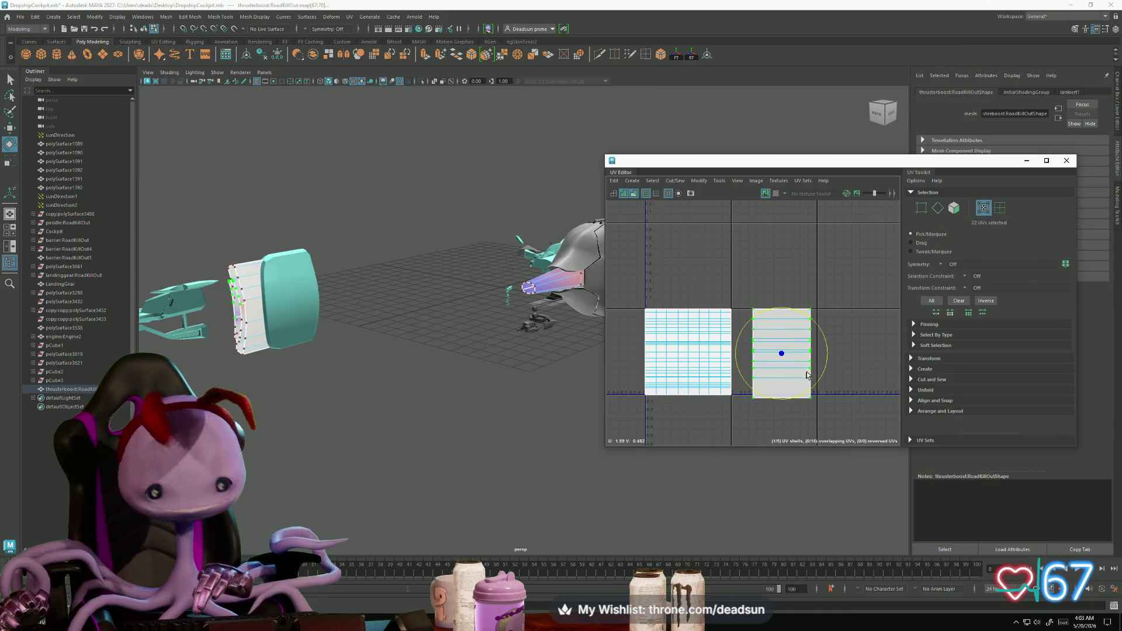
{"action": "mouse_move", "coordinate": [819, 391]}
{"action": "left_mouse_down"}
{"action": "mouse_move", "coordinate": [729, 378]}
{"action": "mouse_move", "coordinate": [729, 294]}
{"action": "mouse_move", "coordinate": [740, 337]}
{"action": "mouse_move", "coordinate": [729, 353]}
{"action": "mouse_move", "coordinate": [687, 358]}
{"action": "left_mouse_up"}
{"action": "key", "text": "w"}
Step: Scale the right shell slightly shorter and wider, then restore uniform scaling
{"action": "key", "text": "r"}
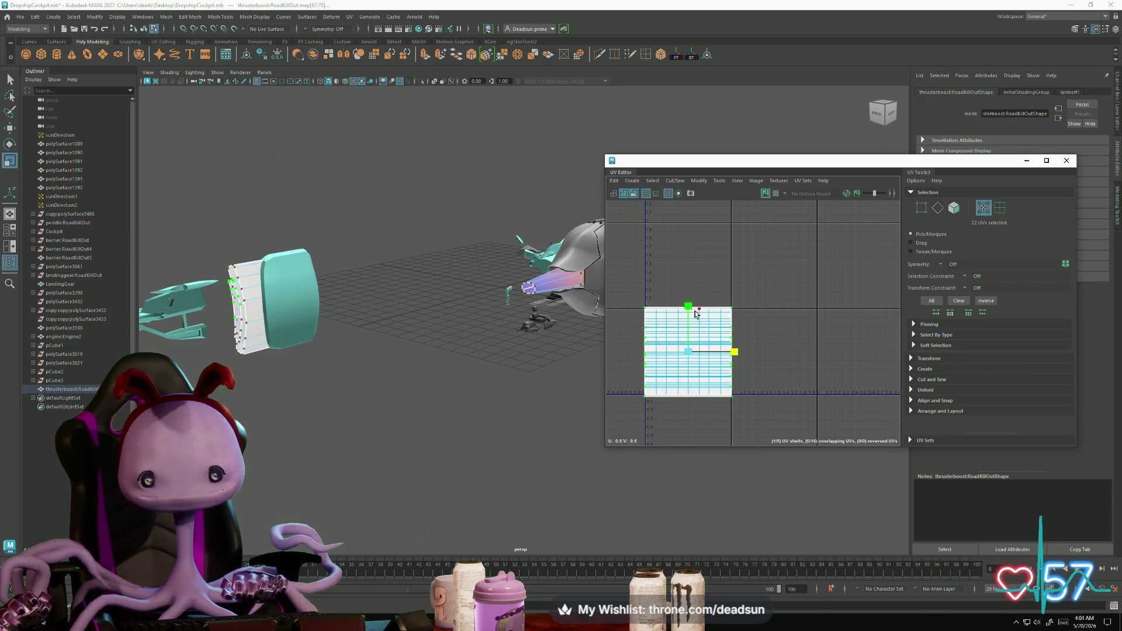
{"action": "left_click_drag", "start_coordinate": [689, 308], "coordinate": [689, 311]}
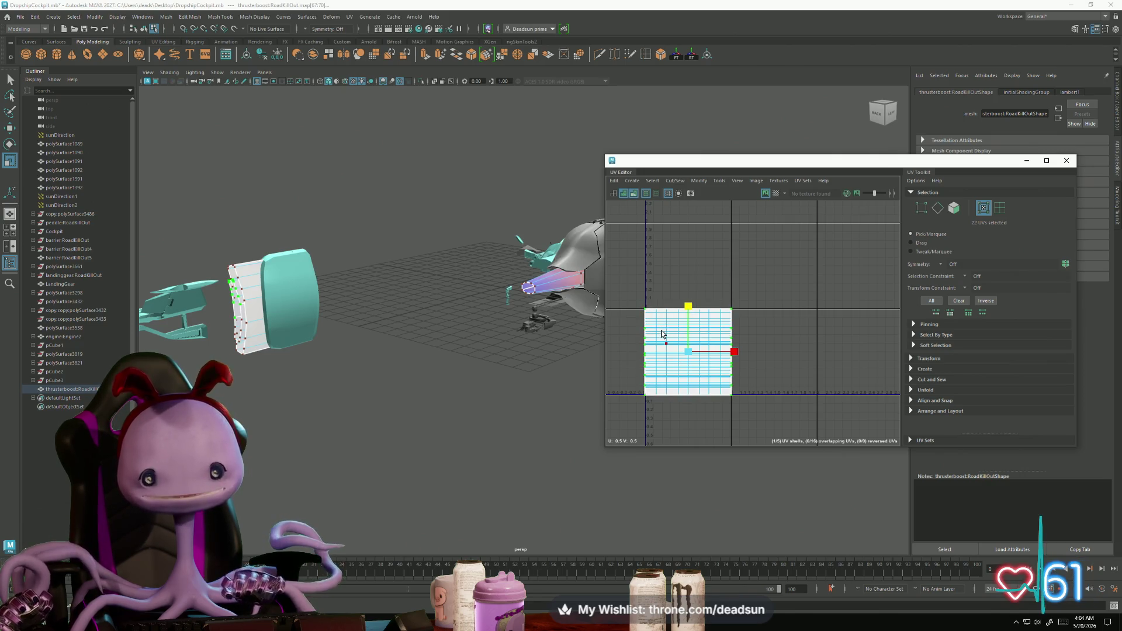
{"action": "left_click_drag", "start_coordinate": [735, 351], "coordinate": [740, 358]}
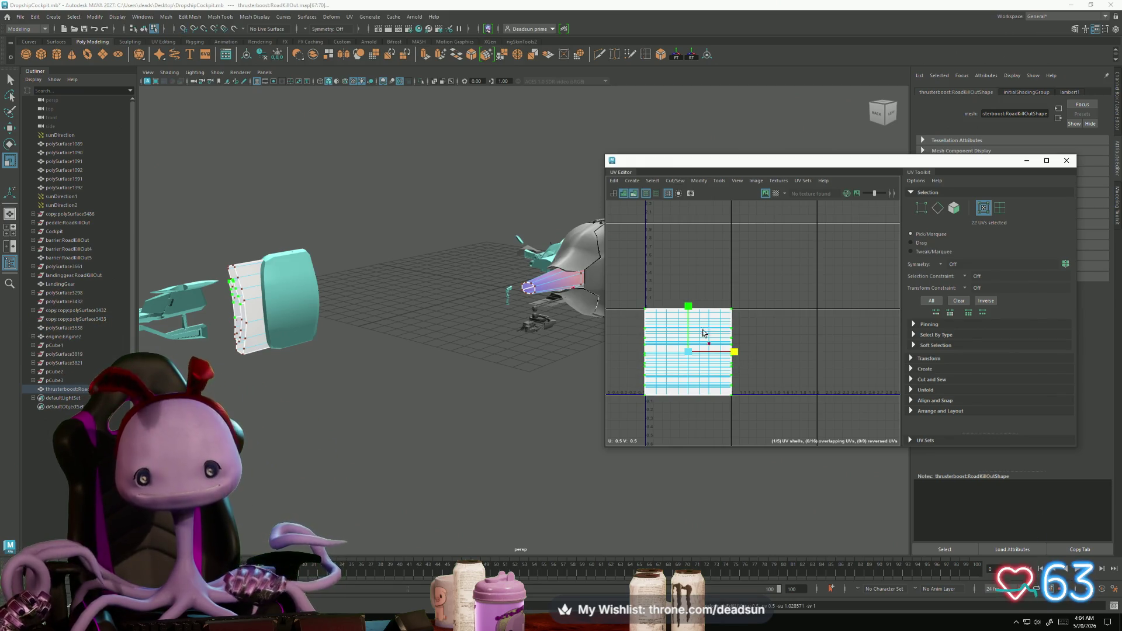
{"action": "scroll", "coordinate": [689, 291], "scroll_direction": "up", "scroll_amount": 5}
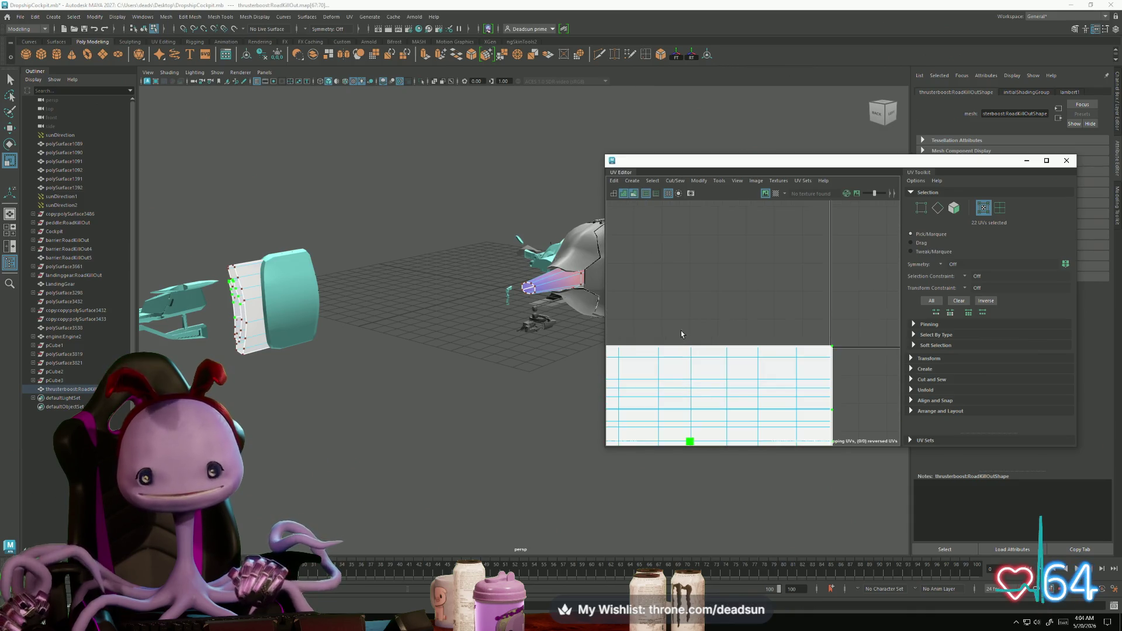
{"action": "left_click", "coordinate": [740, 392]}
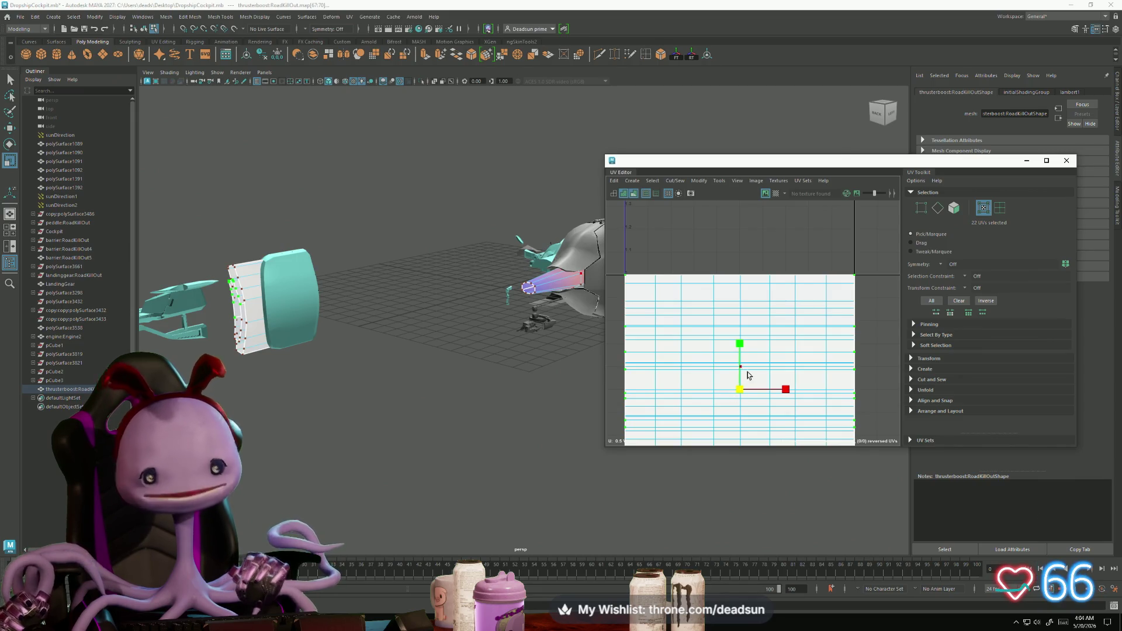
{"action": "scroll", "coordinate": [747, 375], "scroll_direction": "down", "scroll_amount": 5}
{"action": "left_click_drag", "start_coordinate": [402, 385], "coordinate": [339, 362], "text": "alt"}
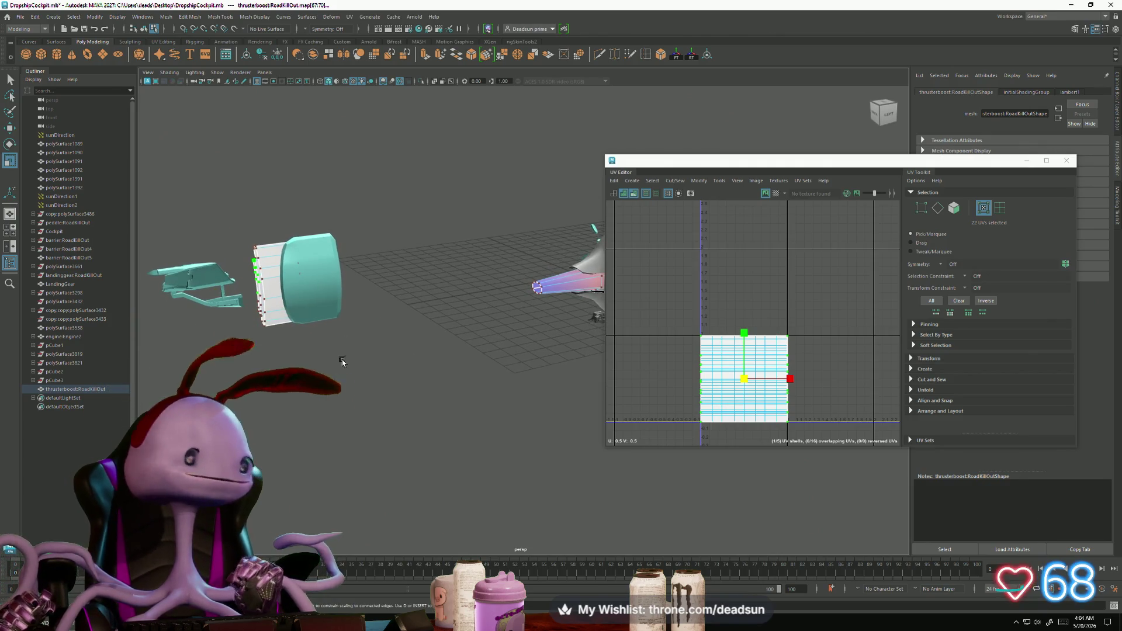
Step: Shift a strip of edges on the thruster panel slightly to the left
{"action": "scroll", "coordinate": [321, 328], "scroll_direction": "up", "scroll_amount": 5}
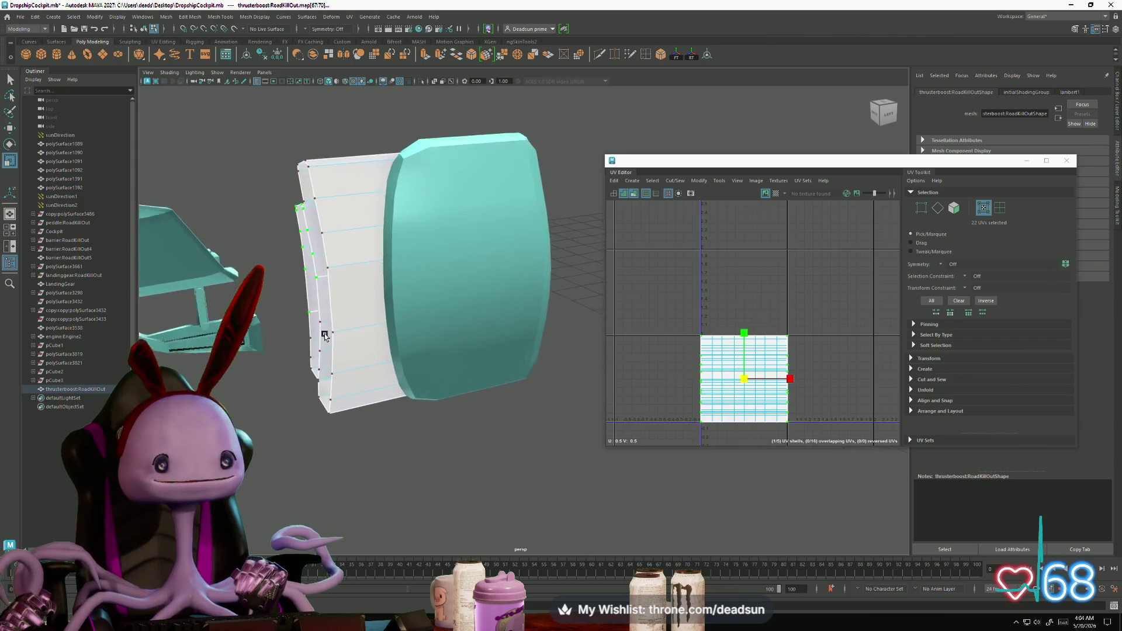
{"action": "scroll", "coordinate": [320, 328], "scroll_direction": "up", "scroll_amount": 3}
{"action": "right_click_drag", "start_coordinate": [260, 257], "coordinate": [243, 241]}
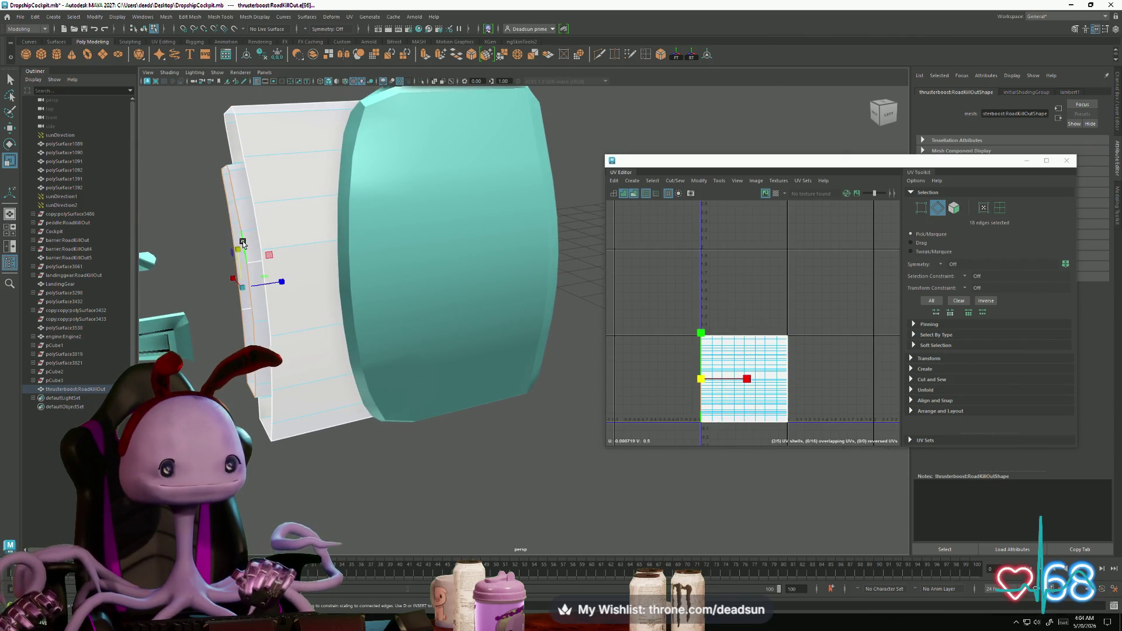
{"action": "key", "text": "w"}
{"action": "left_click_drag", "start_coordinate": [283, 283], "coordinate": [261, 284]}
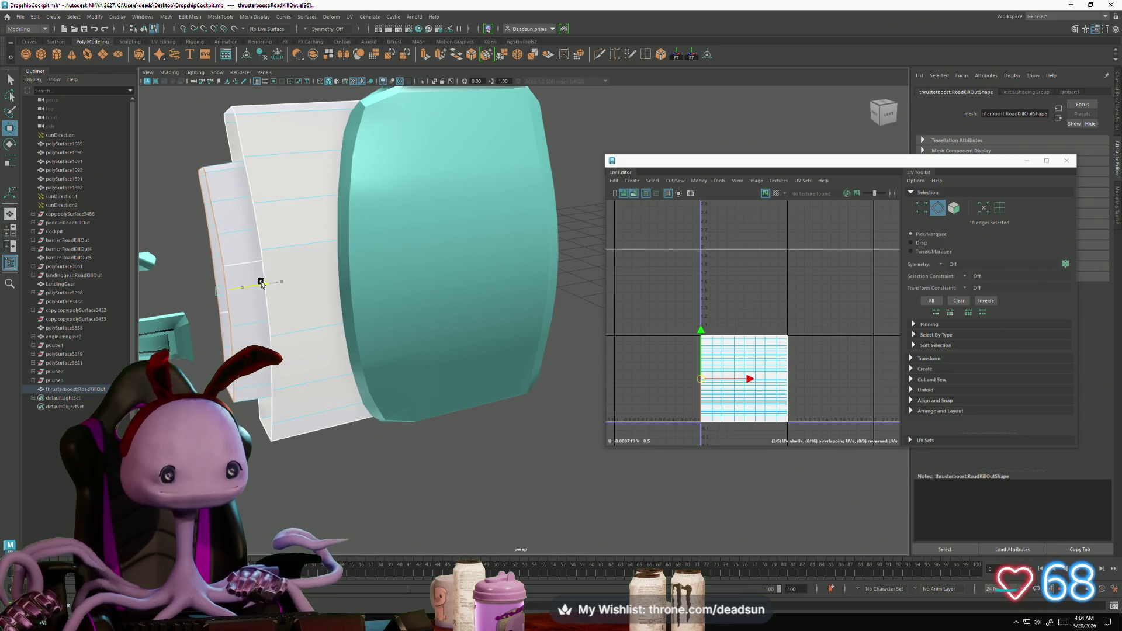
{"action": "scroll", "coordinate": [268, 288], "scroll_direction": "down", "scroll_amount": 6}
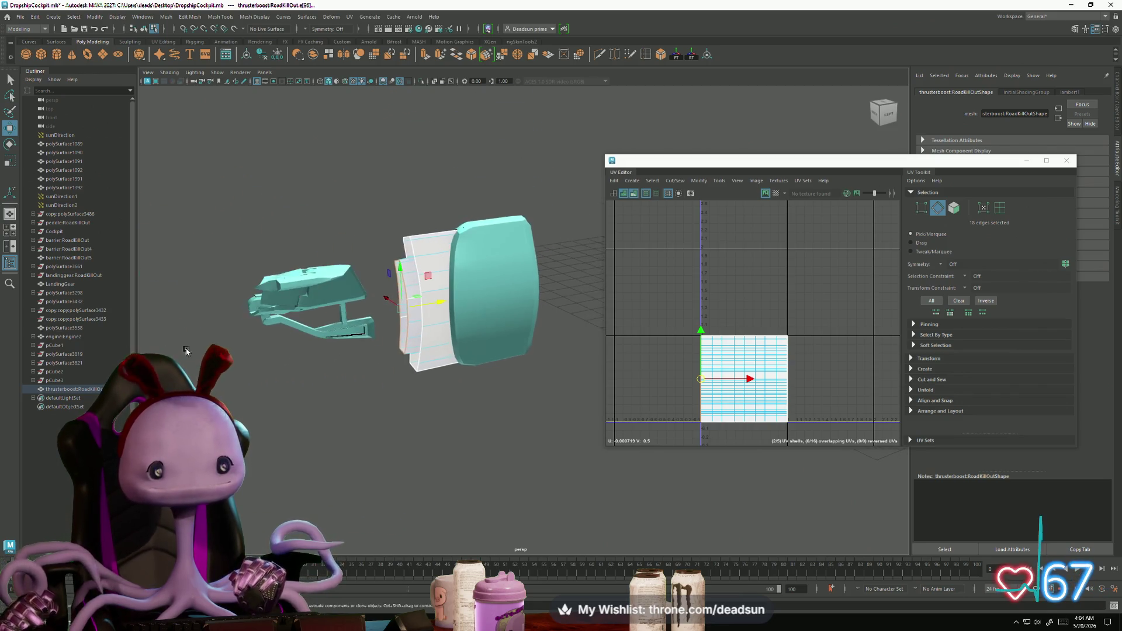
Step: Reselect the thruster booster and select two edge loops around its tube, framed in view
{"action": "right_click_drag", "start_coordinate": [312, 304], "coordinate": [336, 281]}
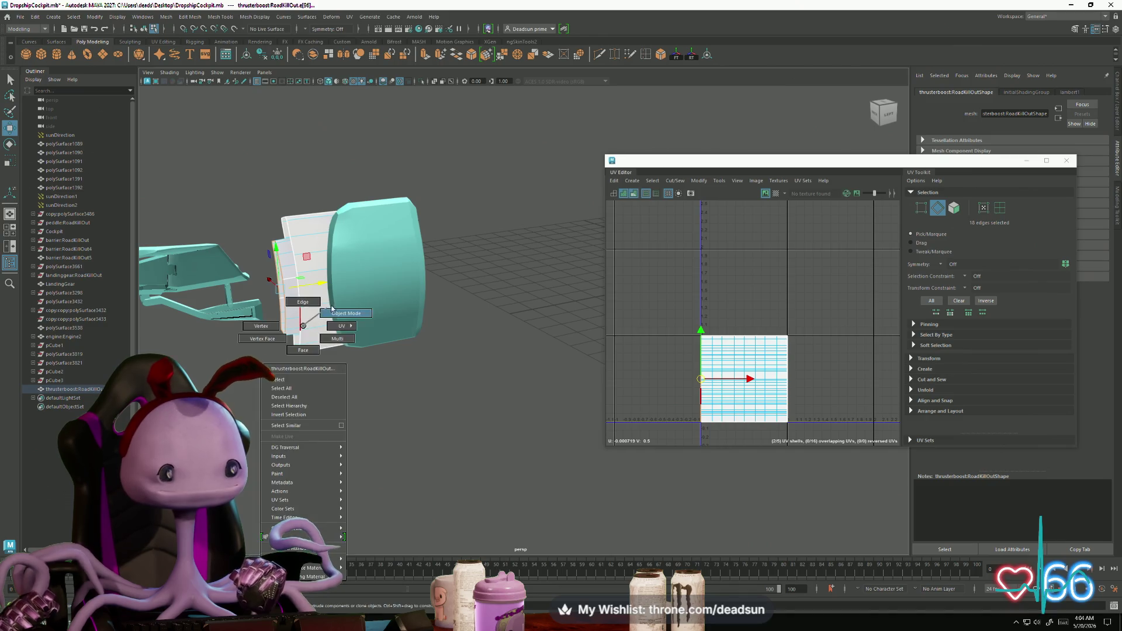
{"action": "left_click", "coordinate": [431, 428]}
{"action": "left_click", "coordinate": [354, 320]}
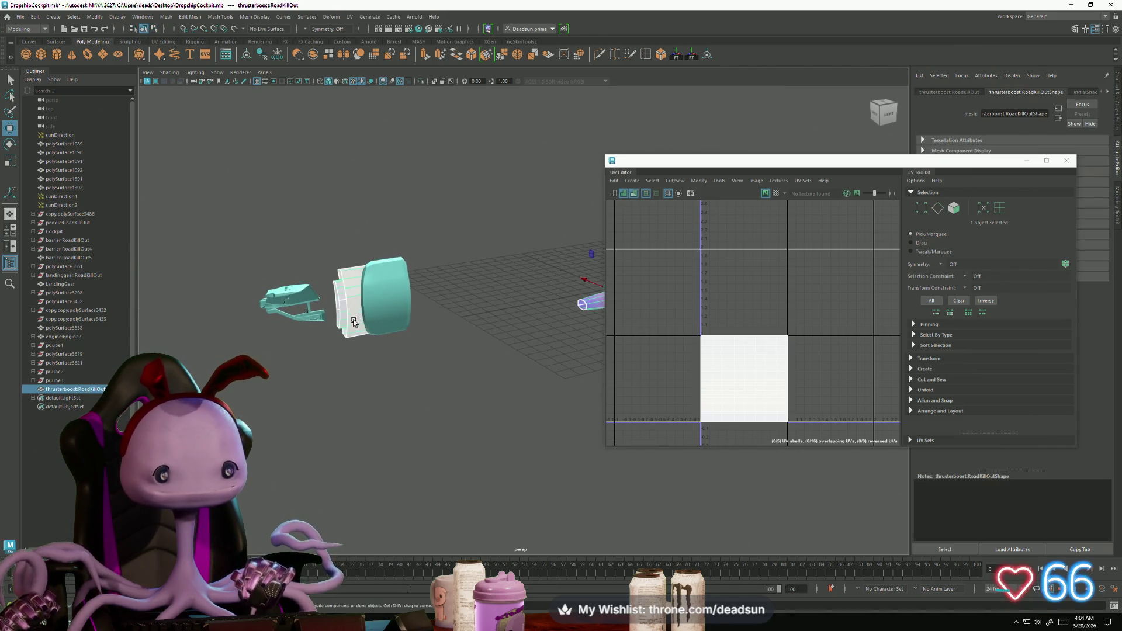
{"action": "scroll", "coordinate": [334, 319], "scroll_direction": "up", "scroll_amount": 3}
{"action": "scroll", "coordinate": [518, 370], "scroll_direction": "down", "scroll_amount": 2}
{"action": "right_click_drag", "start_coordinate": [325, 288], "coordinate": [350, 292]}
{"action": "left_click", "coordinate": [368, 304]}
{"action": "key", "text": "F10"}
{"action": "double_click", "coordinate": [350, 294]}
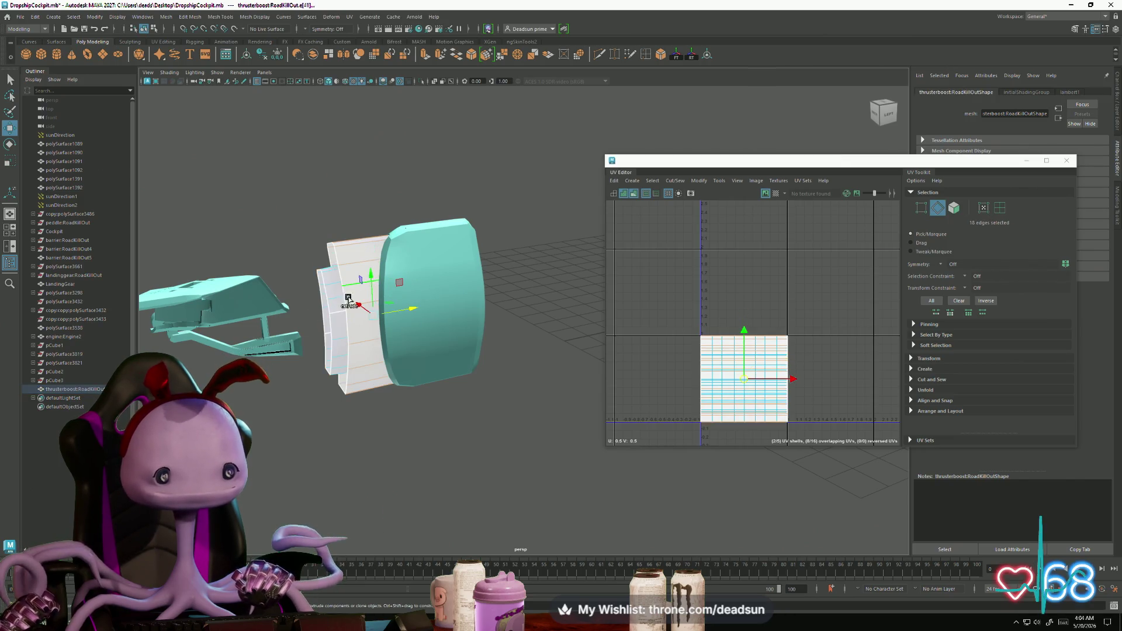
{"action": "double_click", "coordinate": [336, 304], "text": "shift"}
{"action": "key", "text": "f"}
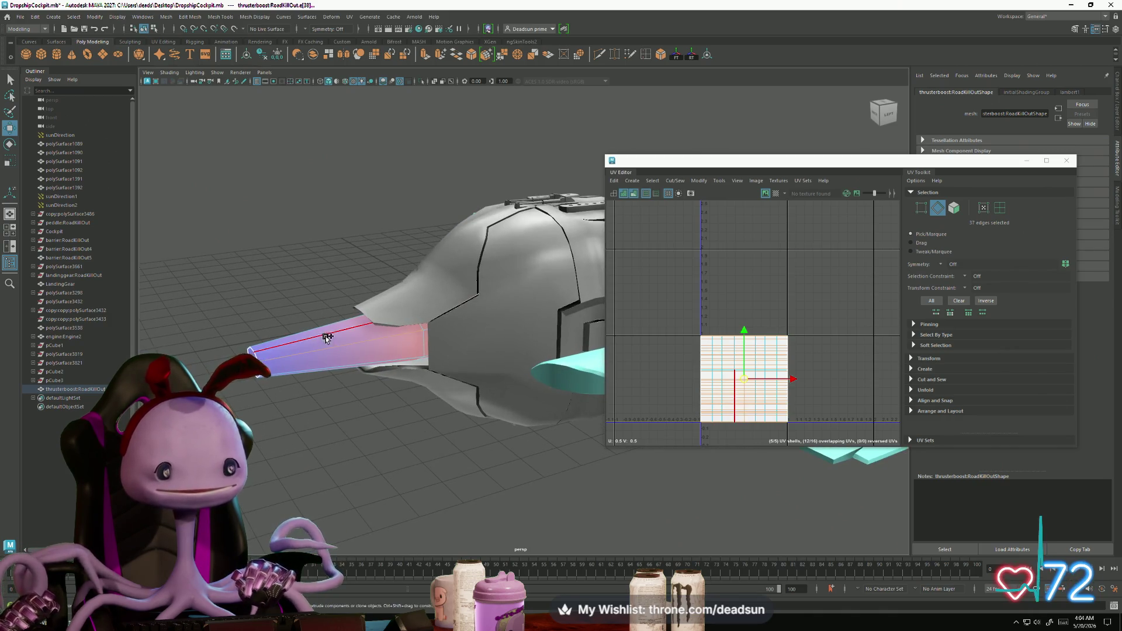
{"action": "left_click", "coordinate": [195, 21]}
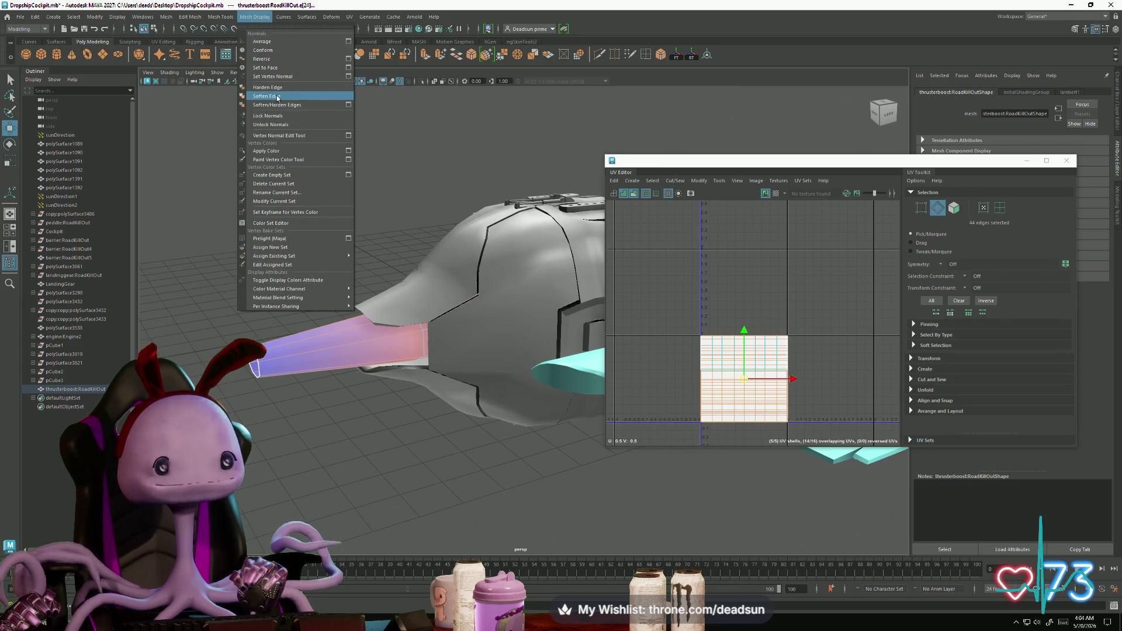
Step: Soften the selected thruster edges via Mesh Display > Soften Edge, then reselect the whole object
{"action": "left_click", "coordinate": [277, 97]}
{"action": "mouse_move", "coordinate": [494, 275]}
{"action": "left_mouse_down", "text": "alt"}
{"action": "mouse_move", "coordinate": [501, 289]}
{"action": "mouse_move", "coordinate": [443, 374]}
{"action": "left_mouse_up", "text": "alt"}
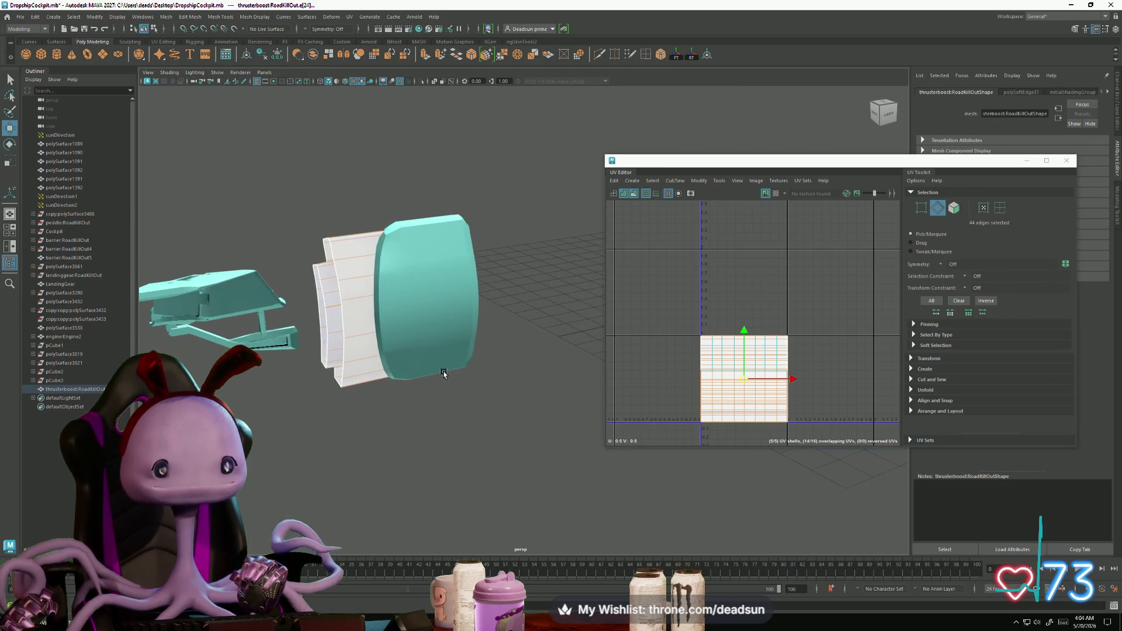
{"action": "right_click_drag", "start_coordinate": [348, 251], "coordinate": [344, 253]}
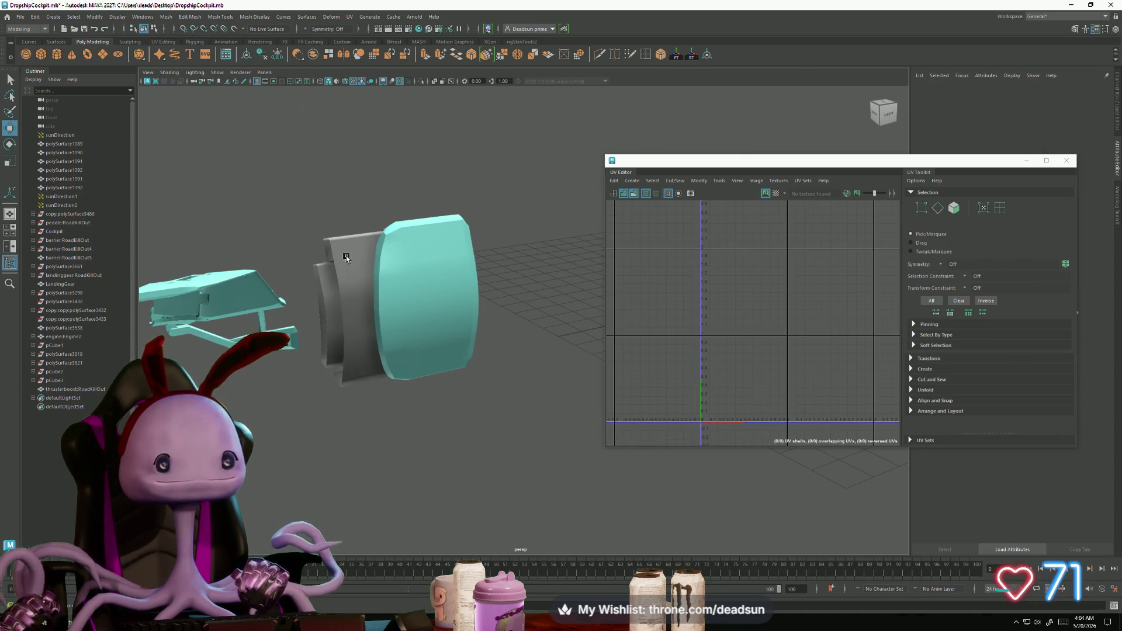
{"action": "left_click", "coordinate": [347, 259]}
{"action": "scroll", "coordinate": [493, 243], "scroll_direction": "down", "scroll_amount": 5}
{"action": "middle_click_drag", "start_coordinate": [493, 243], "coordinate": [285, 245], "text": "alt"}
{"action": "left_click_drag", "start_coordinate": [285, 246], "coordinate": [118, 119], "text": "alt"}
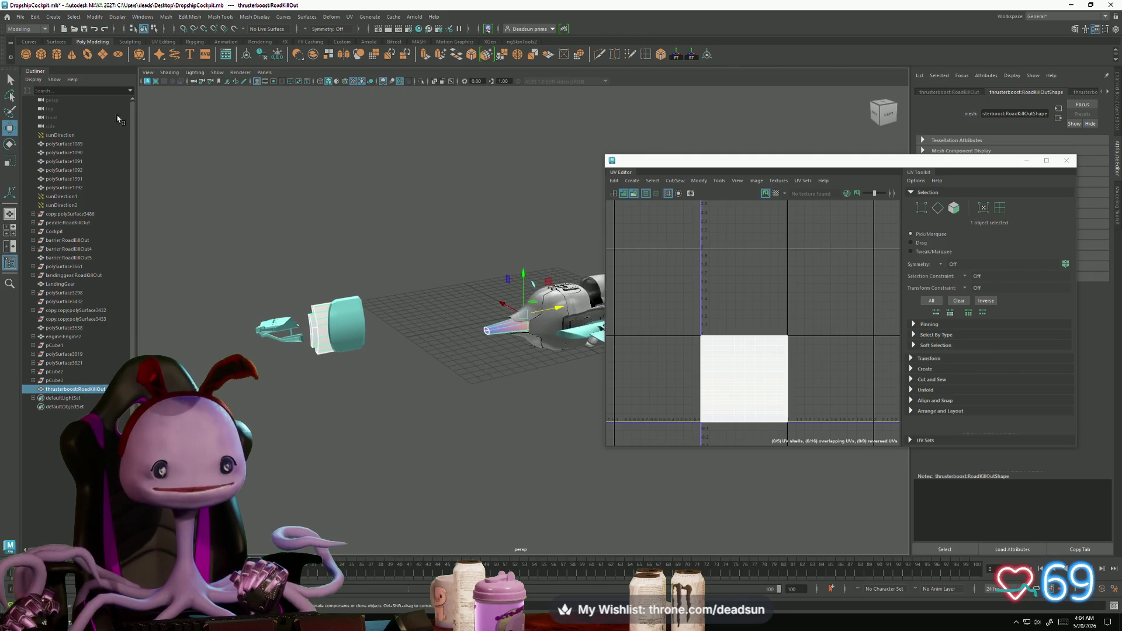
Step: Save the scene with File > Save Scene
{"action": "left_click", "coordinate": [19, 17]}
{"action": "left_click", "coordinate": [55, 56]}
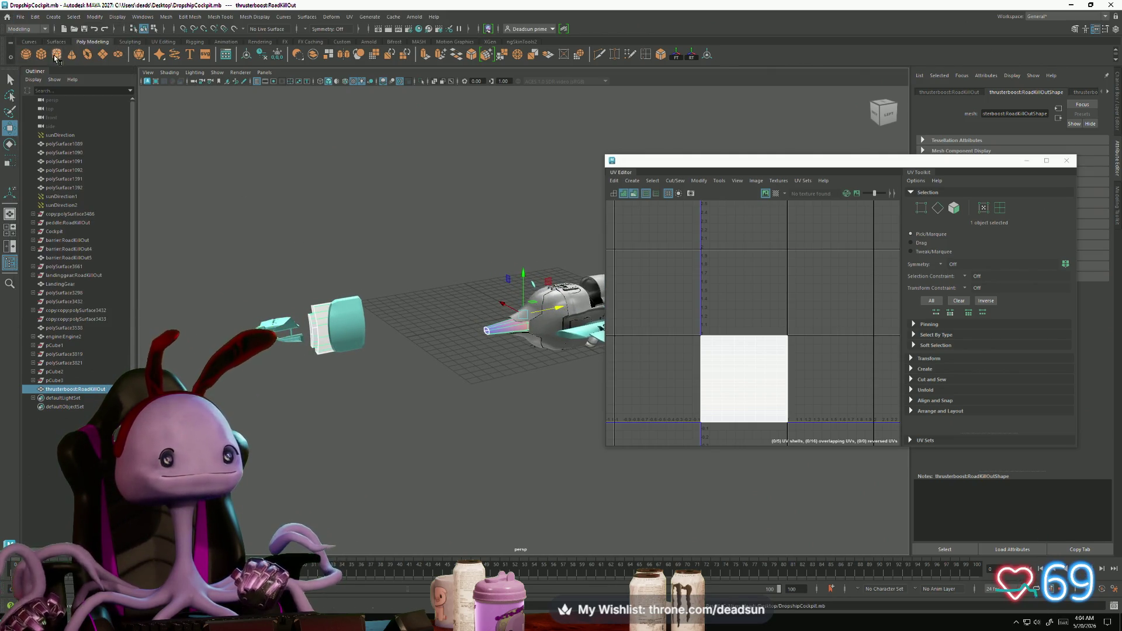
{"action": "left_click", "coordinate": [21, 17]}
Step: Start File > Export Selection for the selected thruster
{"action": "left_click", "coordinate": [21, 17]}
{"action": "left_click", "coordinate": [18, 17]}
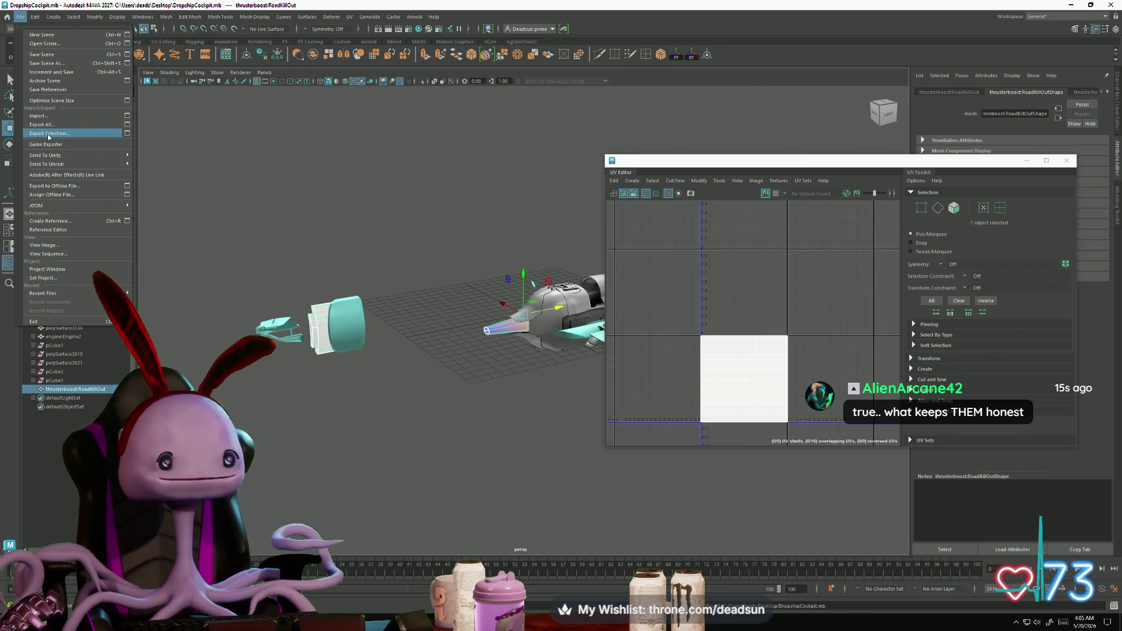
{"action": "left_click", "coordinate": [48, 133]}
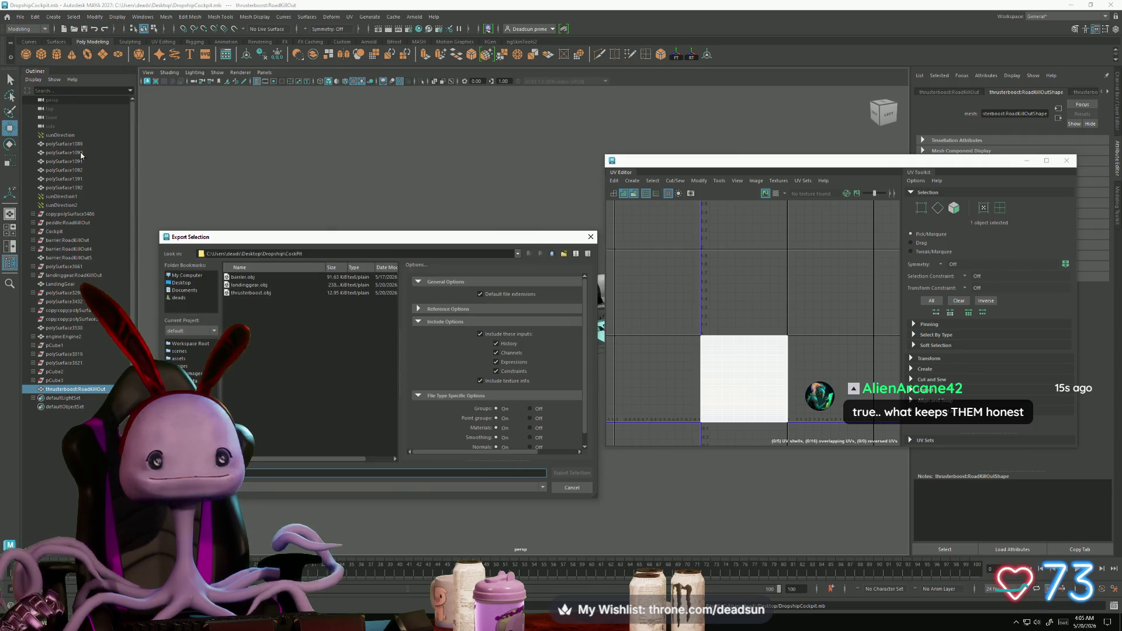
{"action": "left_click", "coordinate": [263, 293]}
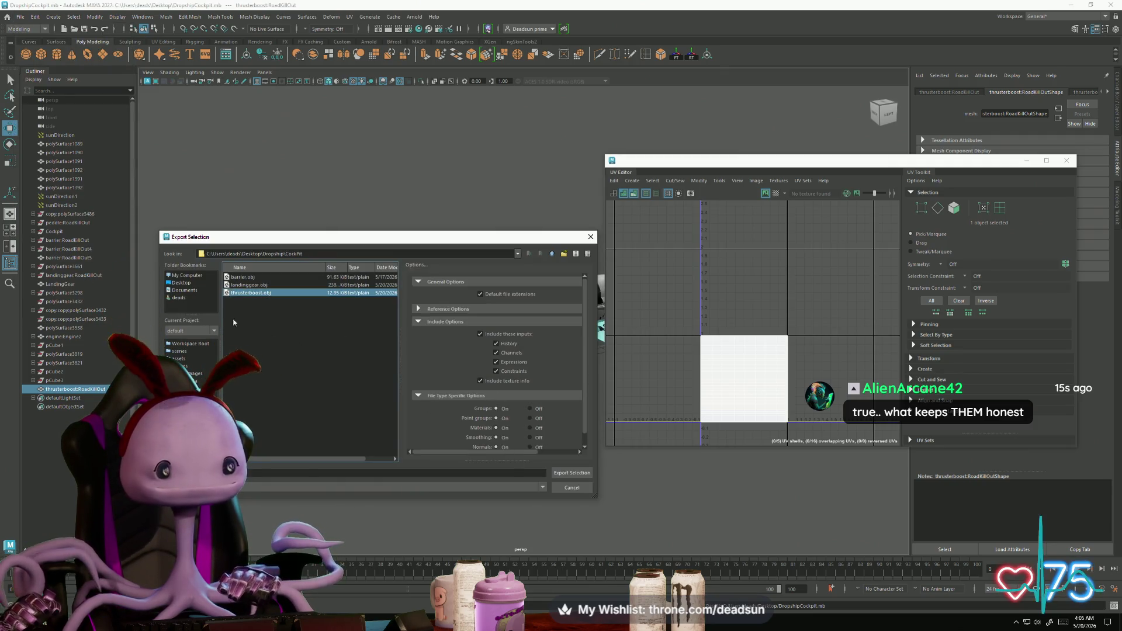
Step: Browse to Desktop\Dropship\Post_substance and set the file type to FBX export
{"action": "left_click", "coordinate": [182, 282]}
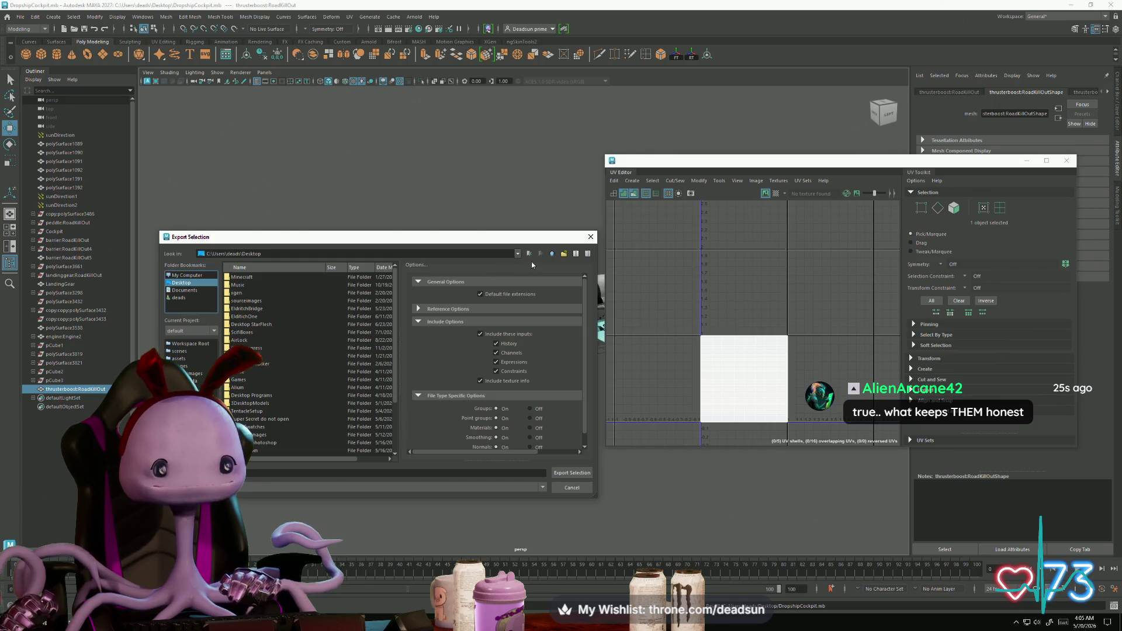
{"action": "scroll", "coordinate": [269, 377], "scroll_direction": "down", "scroll_amount": 1}
{"action": "left_click", "coordinate": [253, 451]}
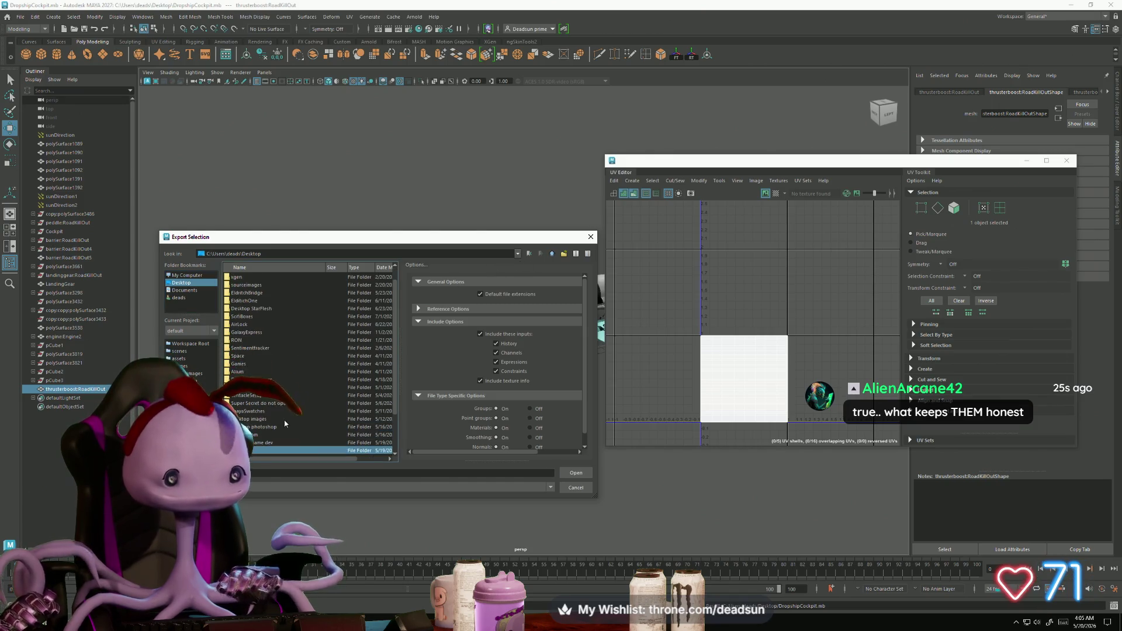
{"action": "double_click", "coordinate": [253, 452]}
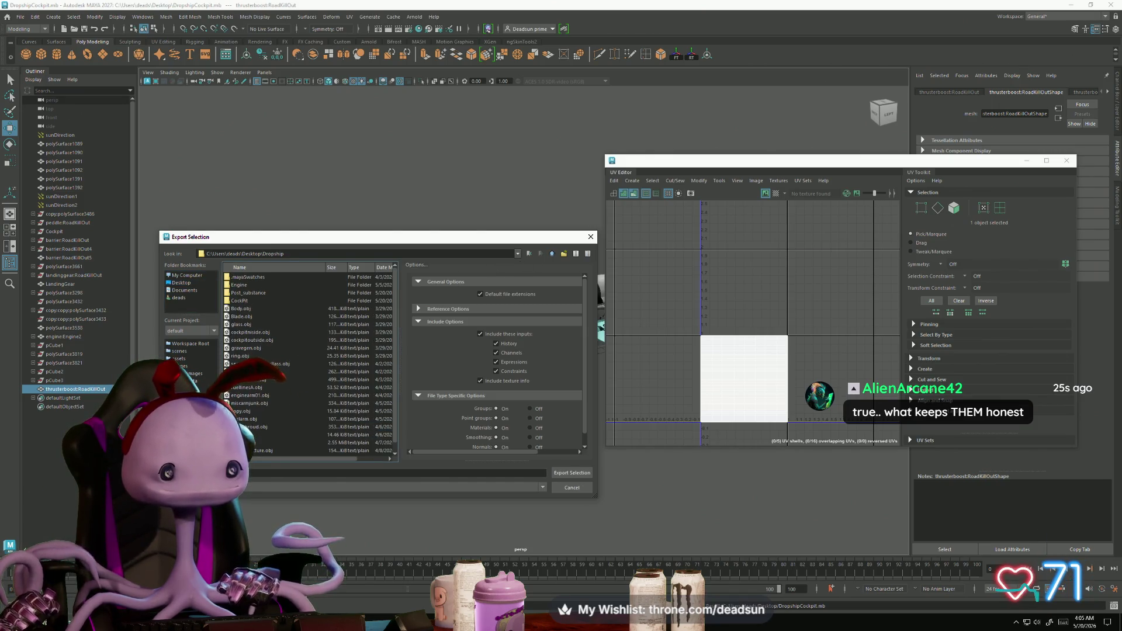
{"action": "double_click", "coordinate": [248, 293]}
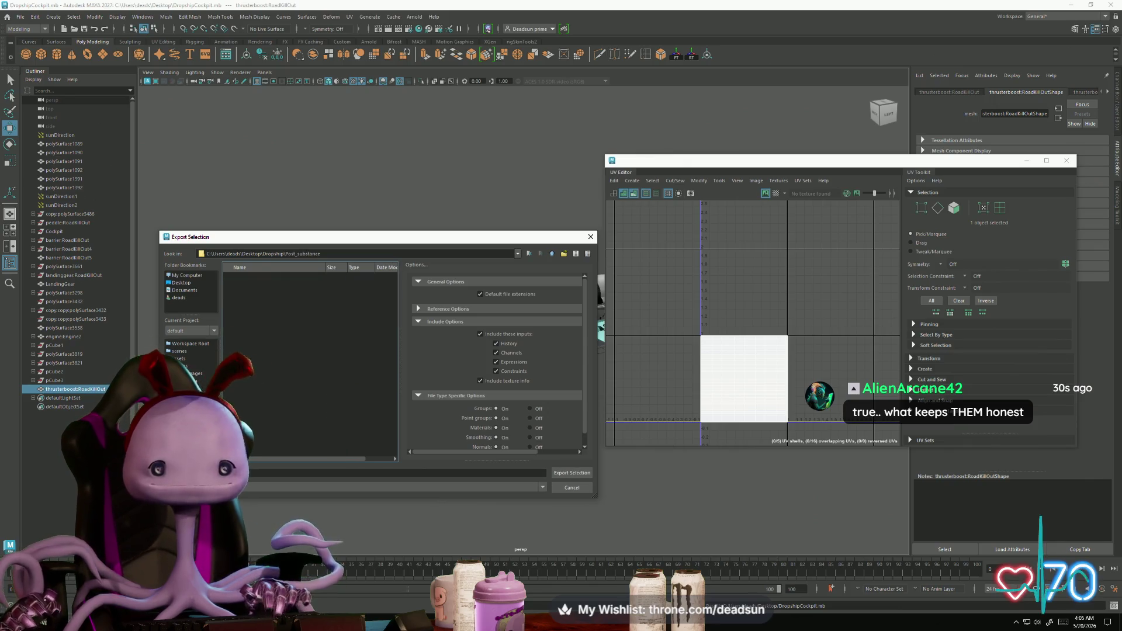
{"action": "left_click", "coordinate": [222, 473]}
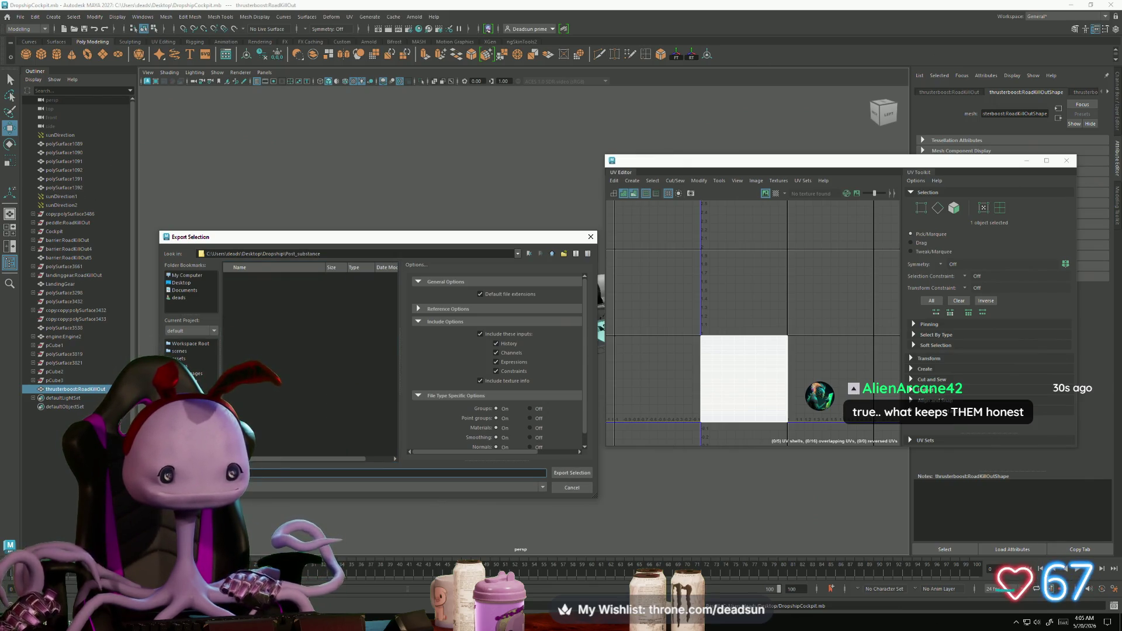
{"action": "left_click", "coordinate": [222, 487]}
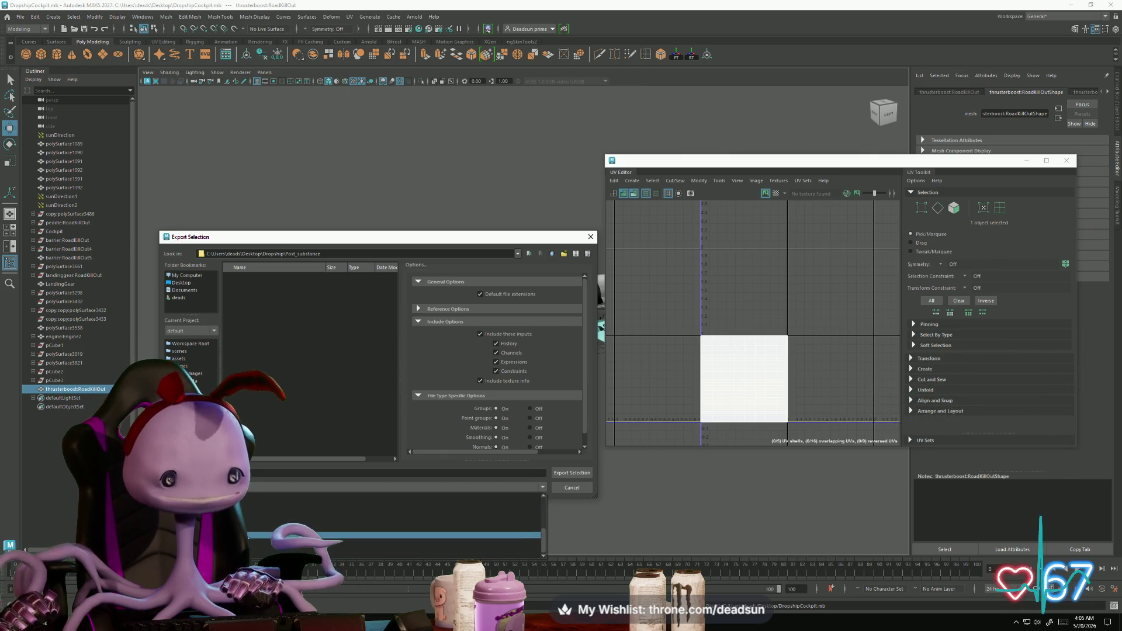
{"action": "left_click", "coordinate": [468, 503]}
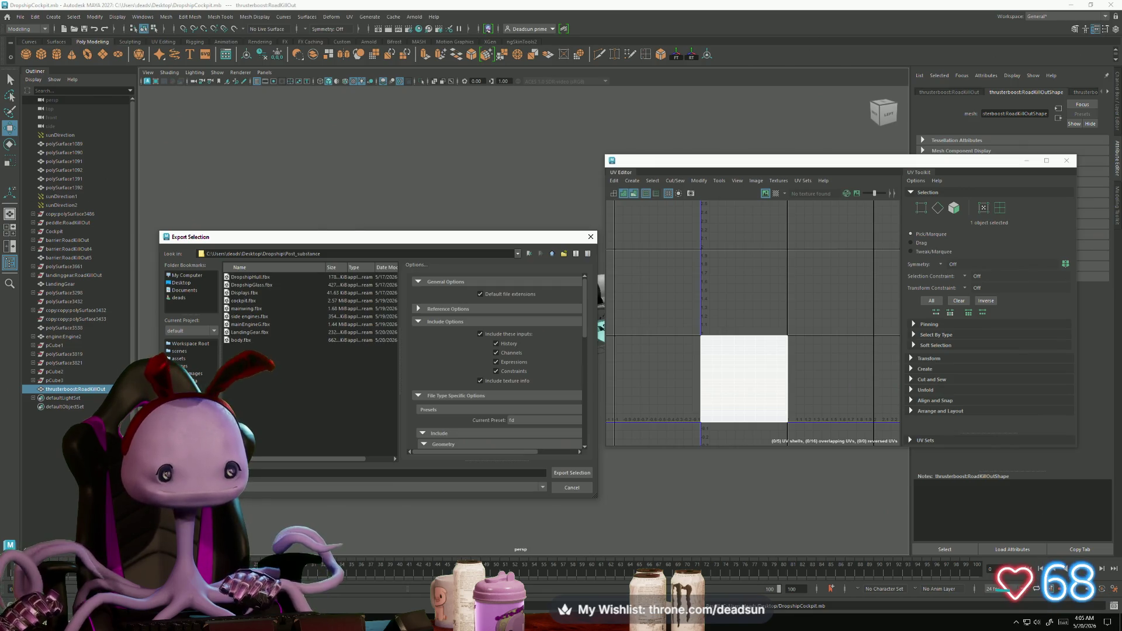